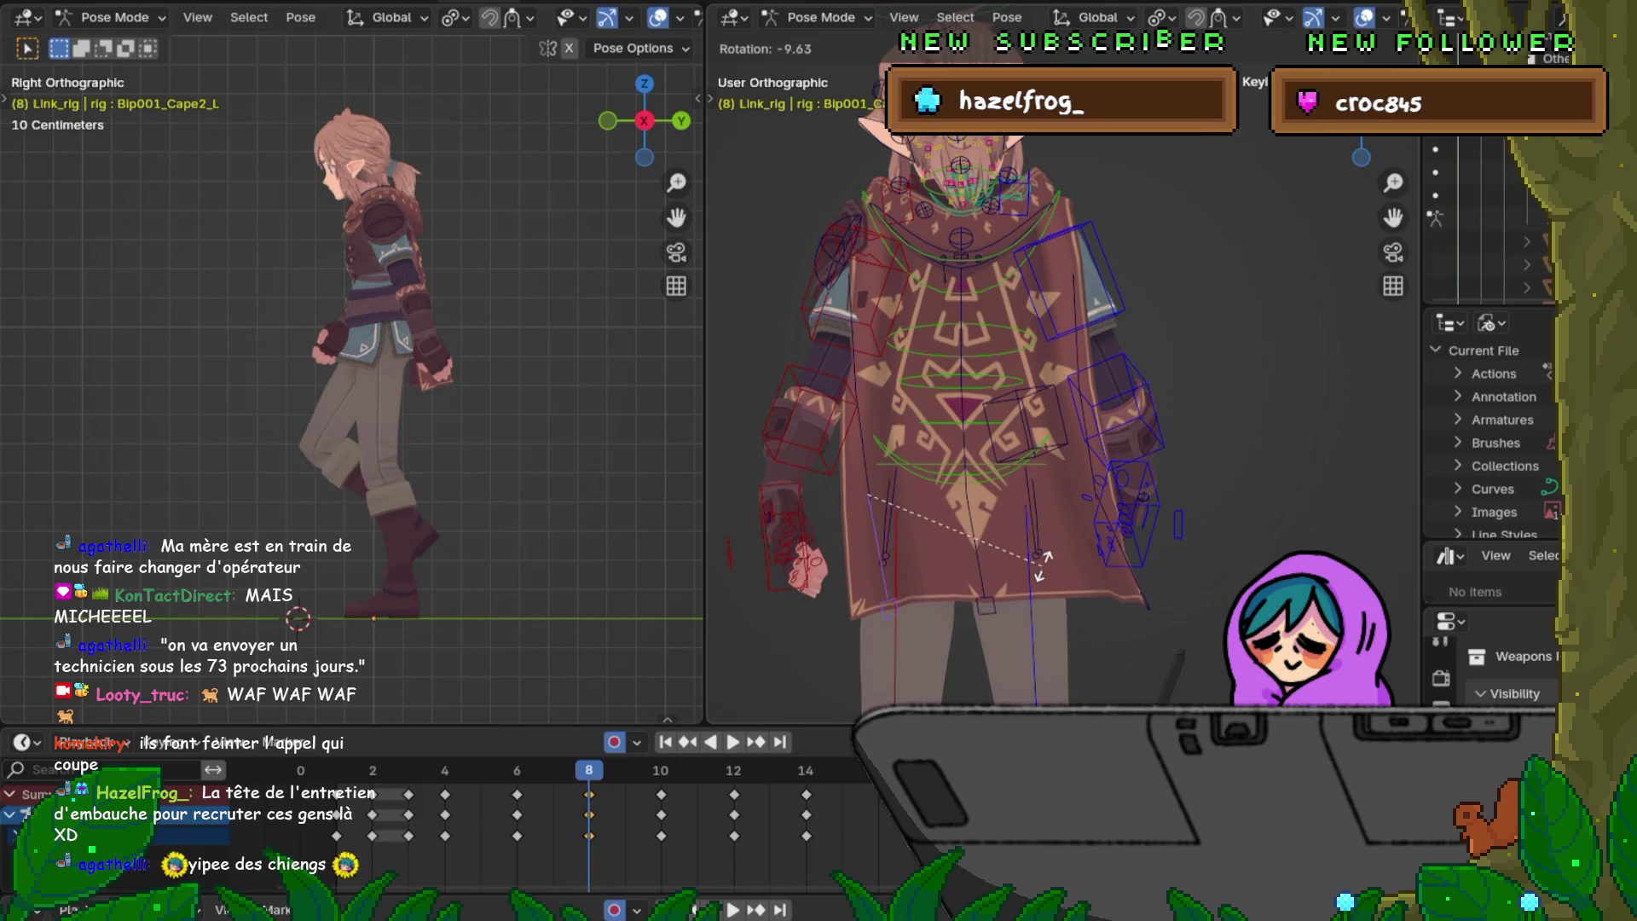
# Step: Settle the pending cape rotation, select Bip001_Cape1_C and scrub frames to preview the cape motion
pyautogui.click(1036, 582)
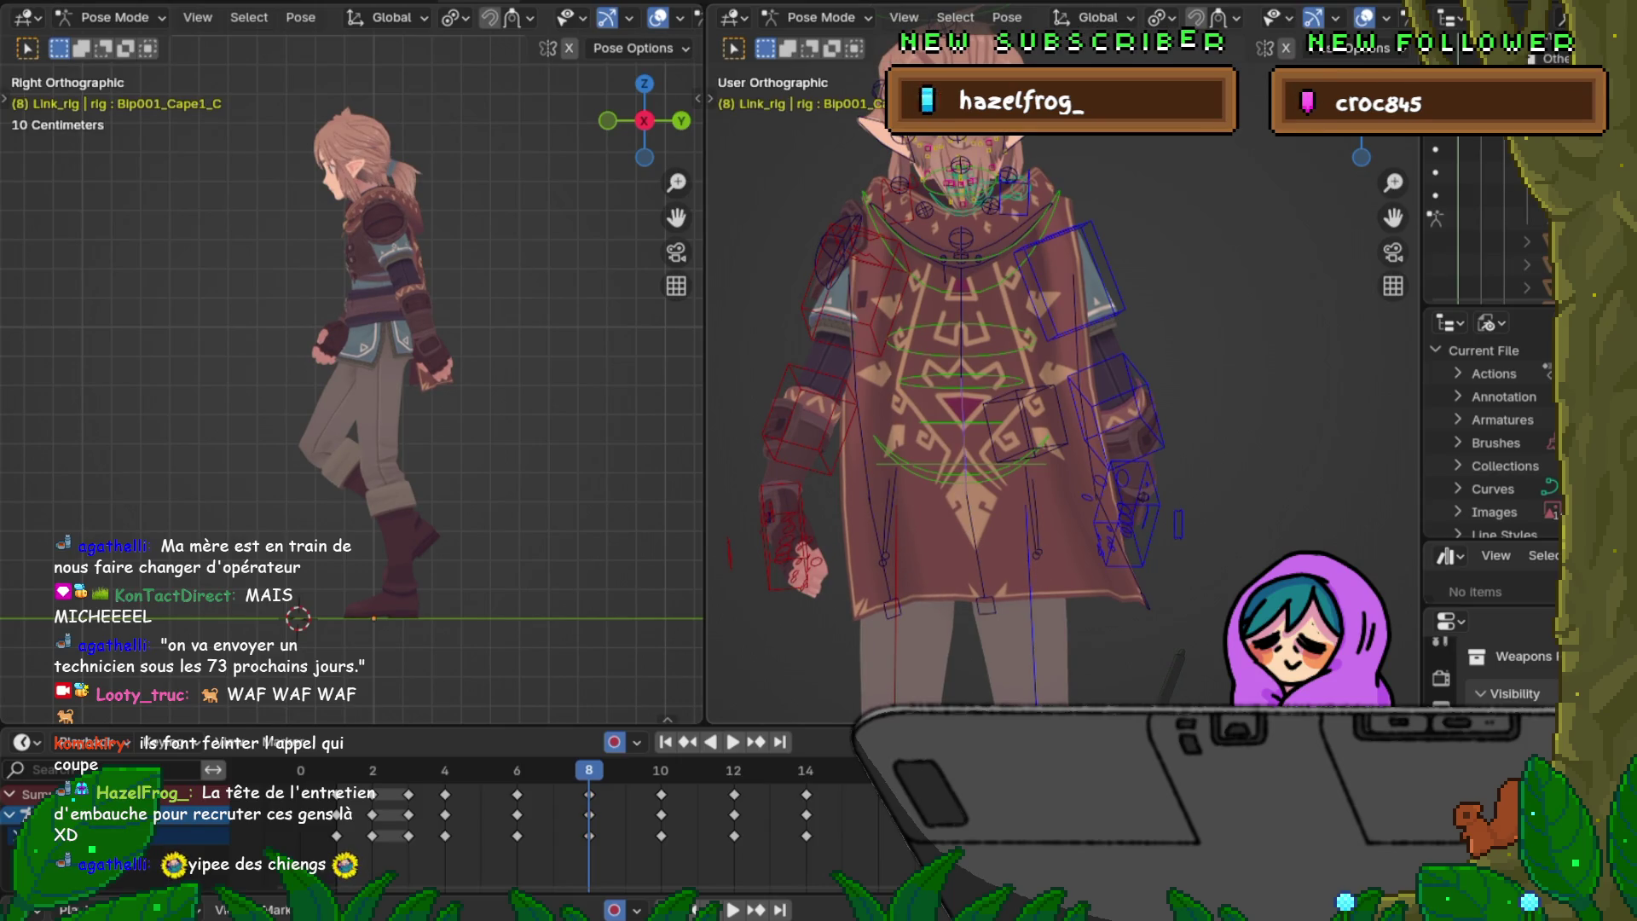
pyautogui.click(972, 538)
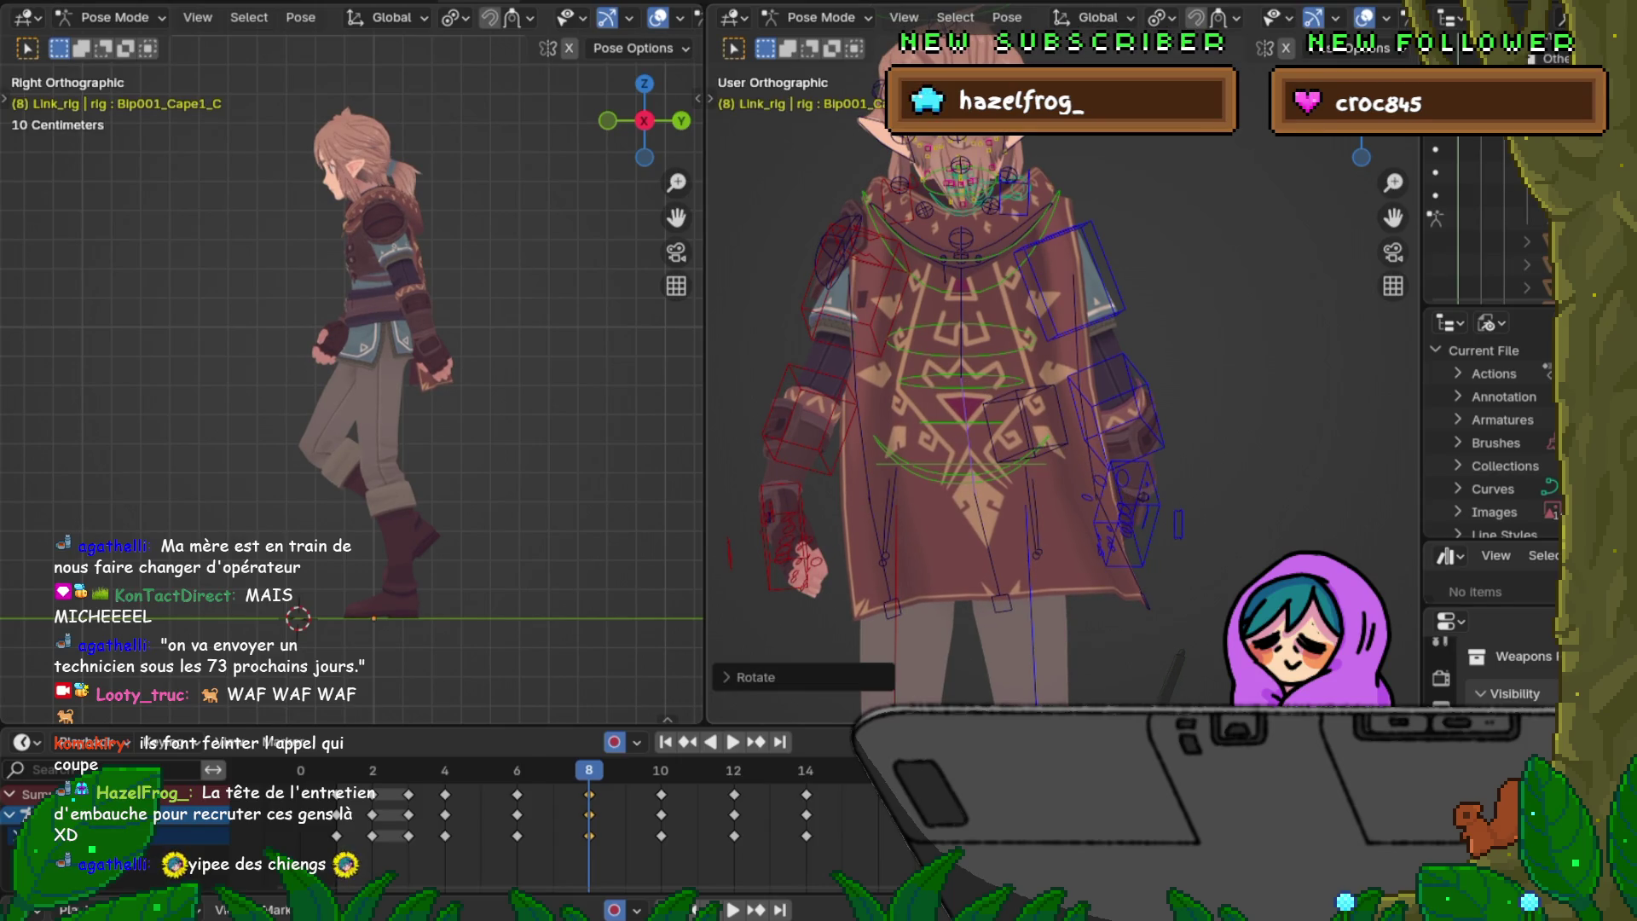
pyautogui.press('Left')
pyautogui.press('Left')
pyautogui.press('Right')
pyautogui.press('Right')
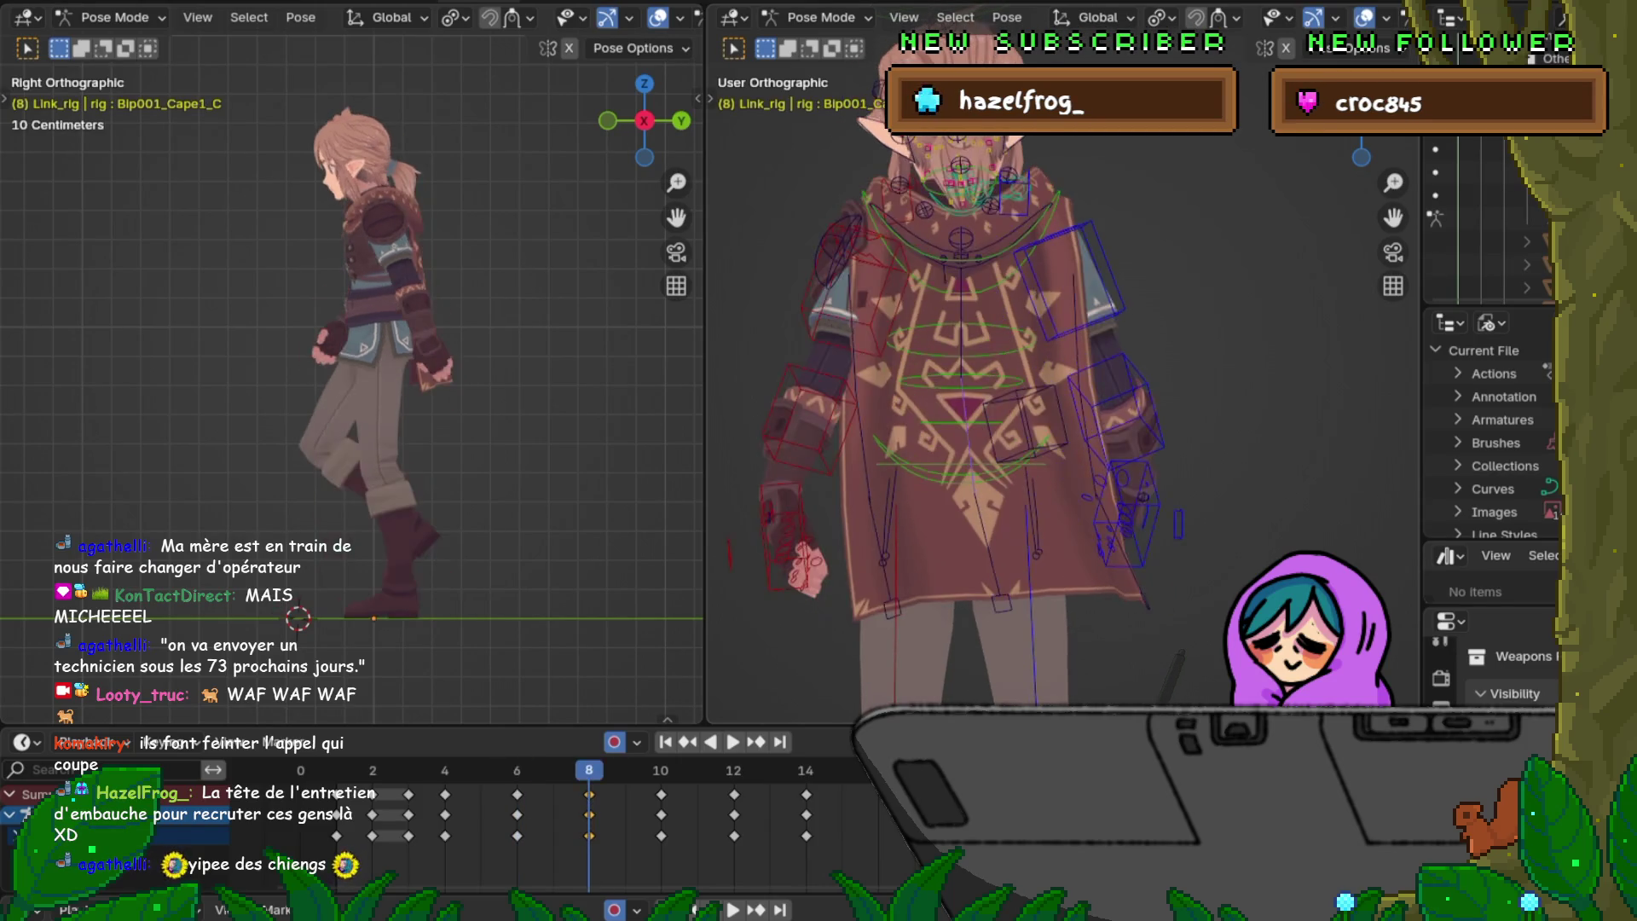
pyautogui.press('Left')
pyautogui.press('Left')
pyautogui.press('Left')
pyautogui.press('Right')
pyautogui.press('Right')
pyautogui.press('Right')
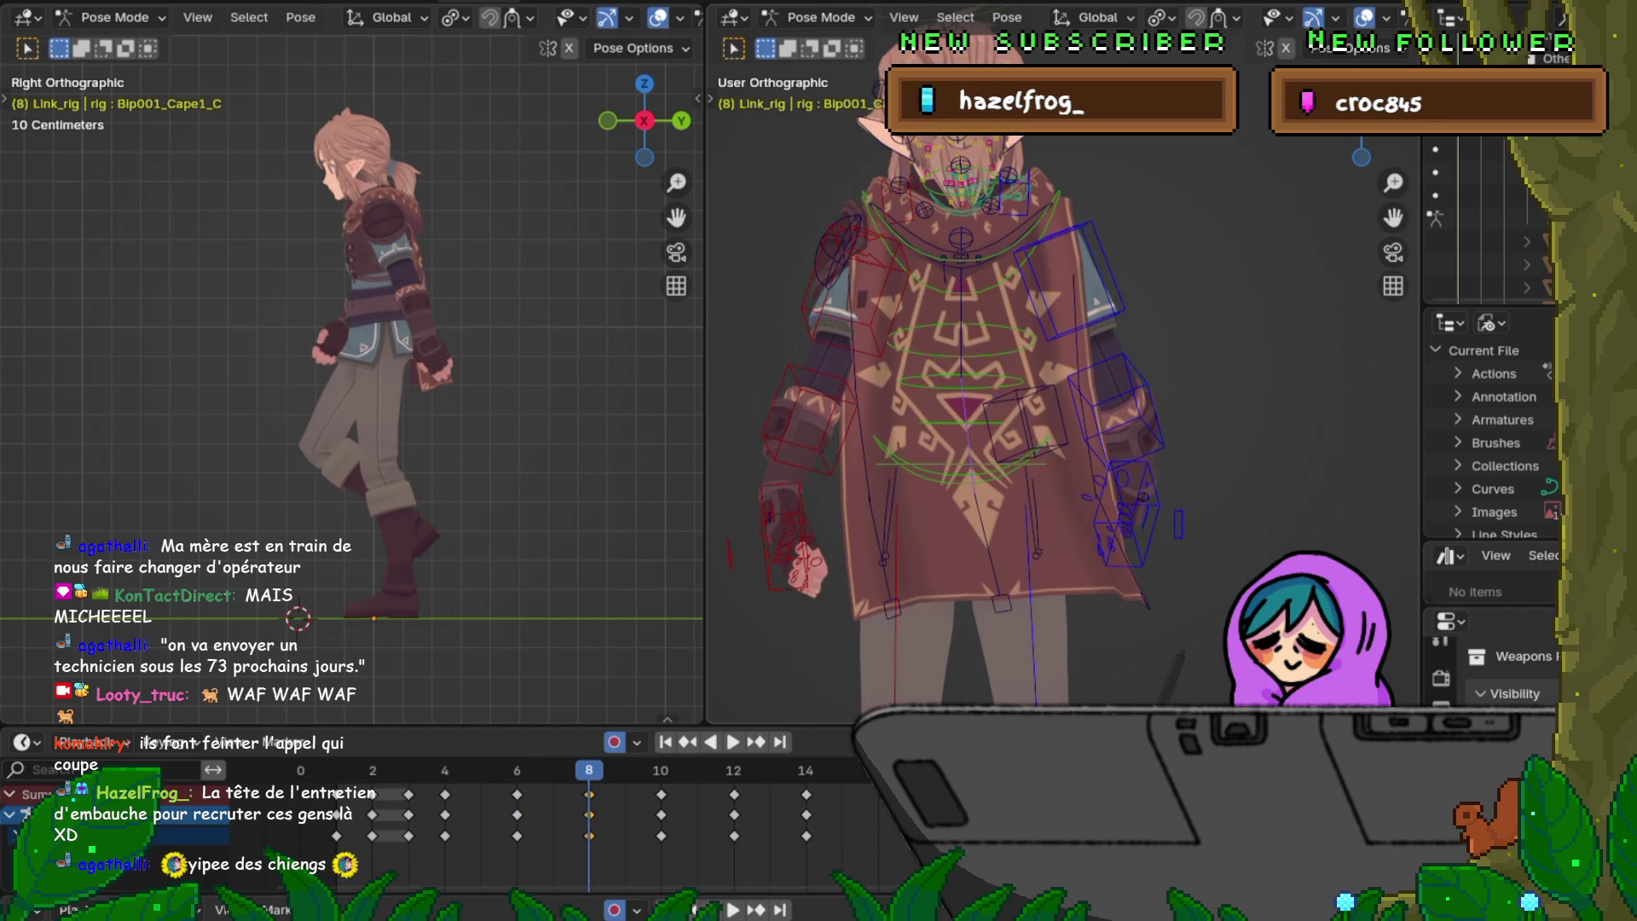
# Step: Rotate Bip001_Cape_C and Bip001_Cape1_C slightly and key both at frame 8
pyautogui.click(969, 384)
pyautogui.press('r')
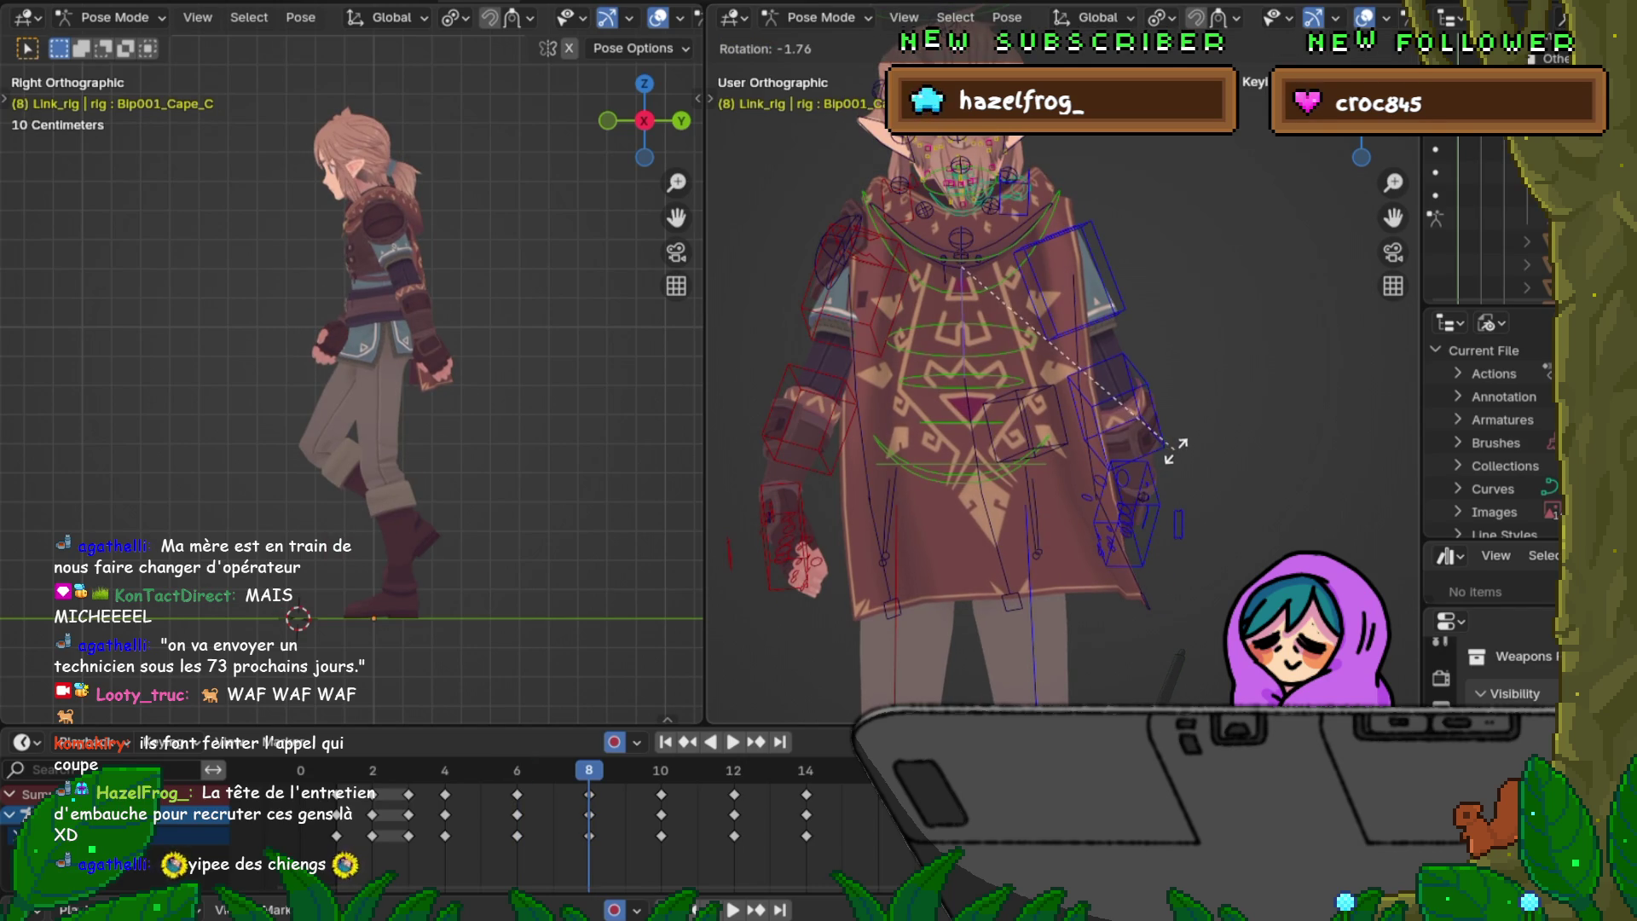
pyautogui.click(1174, 446)
pyautogui.click(1174, 677)
pyautogui.press('r')
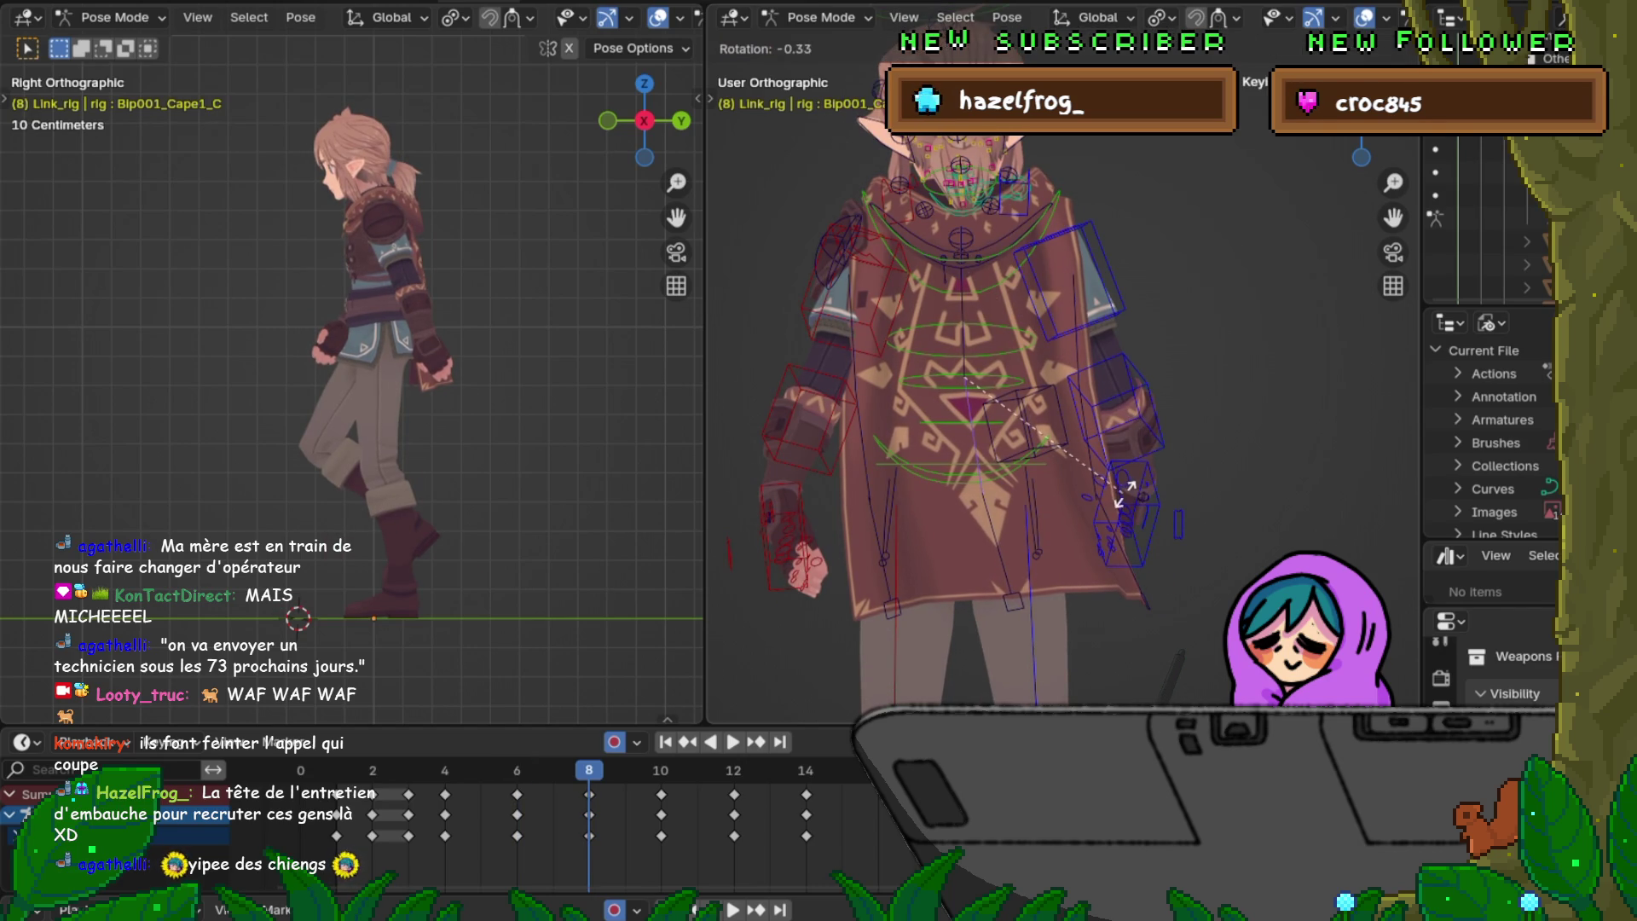
pyautogui.click(1172, 678)
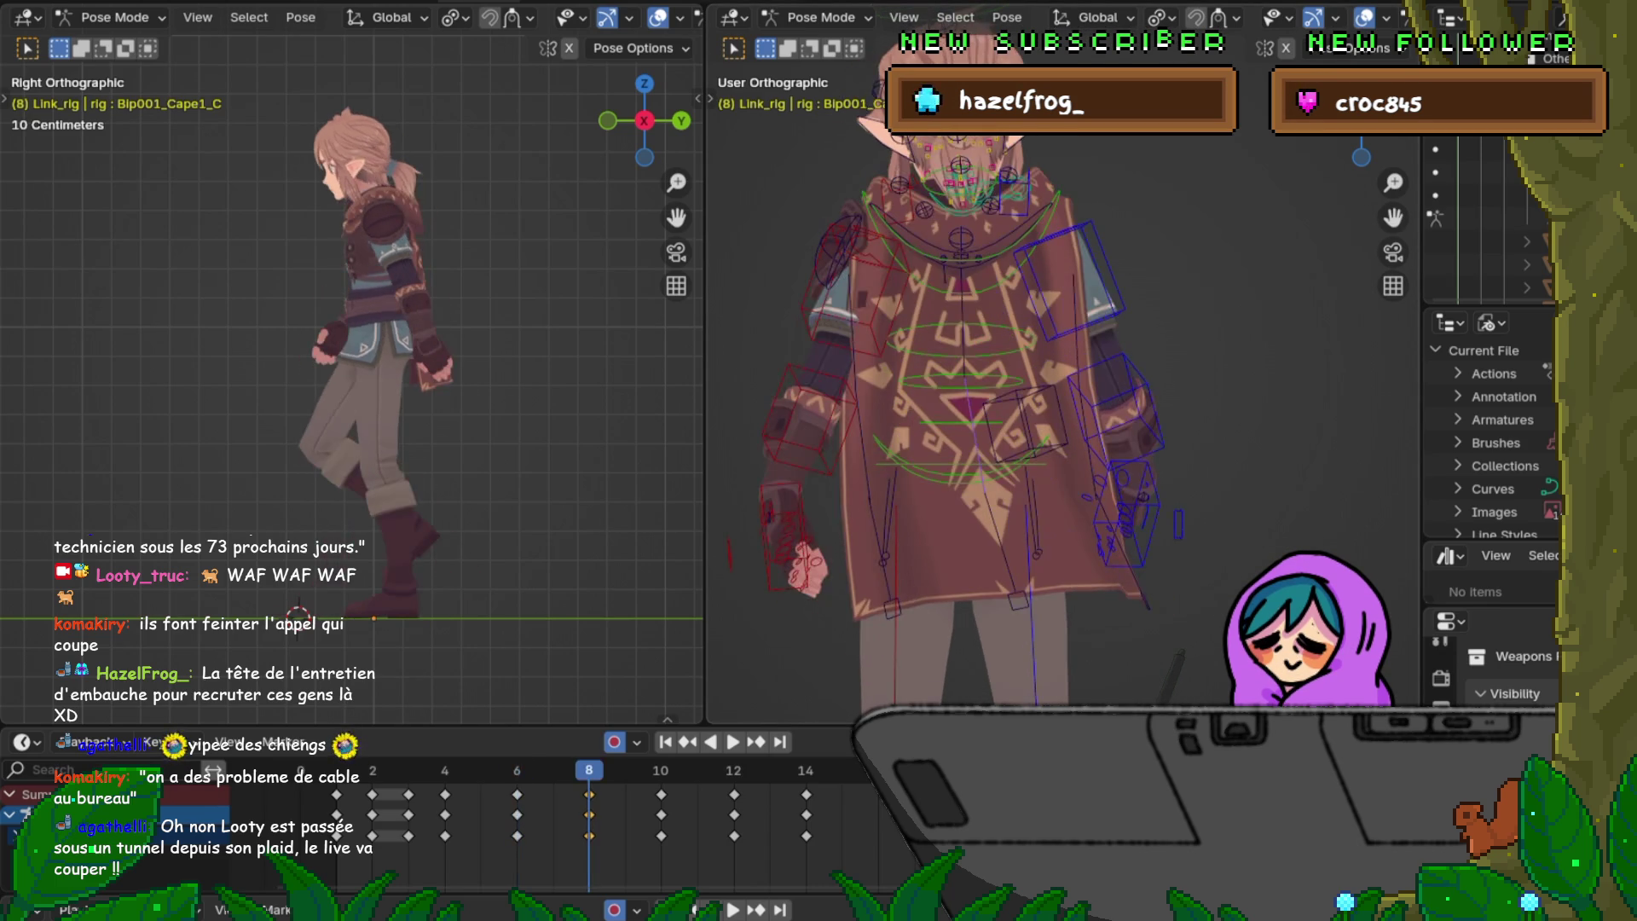
# Step: Rotate Bip001_Cape_R at frame 8 and flip between frames 6 and 8 to compare
pyautogui.click(1078, 319)
pyautogui.press('r')
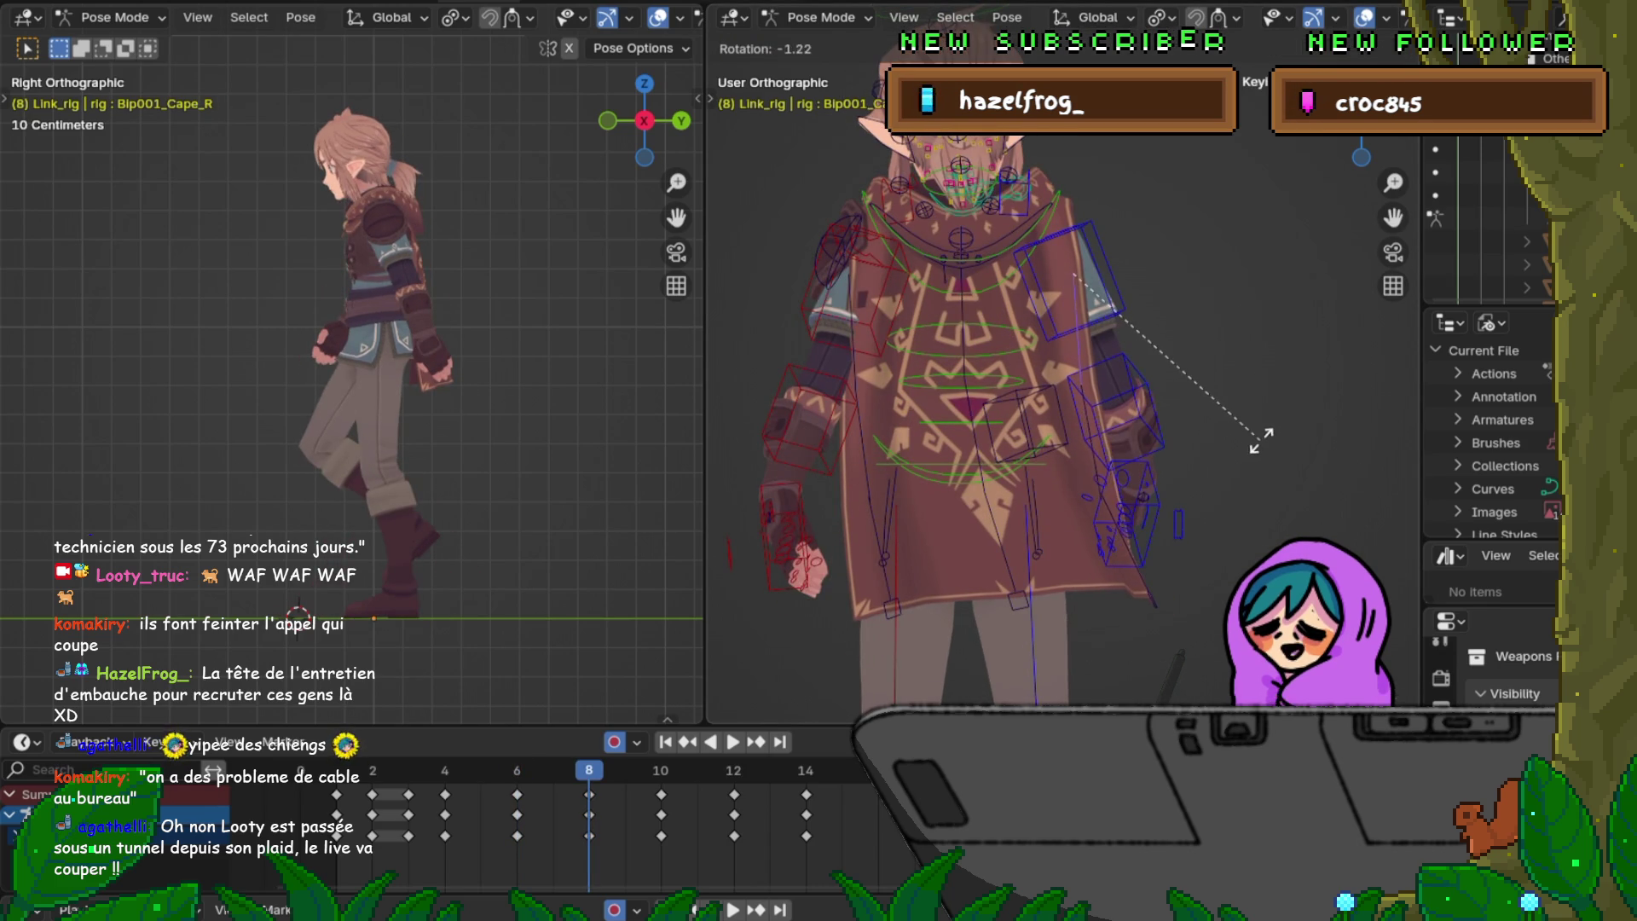
pyautogui.click(1158, 441)
pyautogui.press('Down')
pyautogui.press('Up')
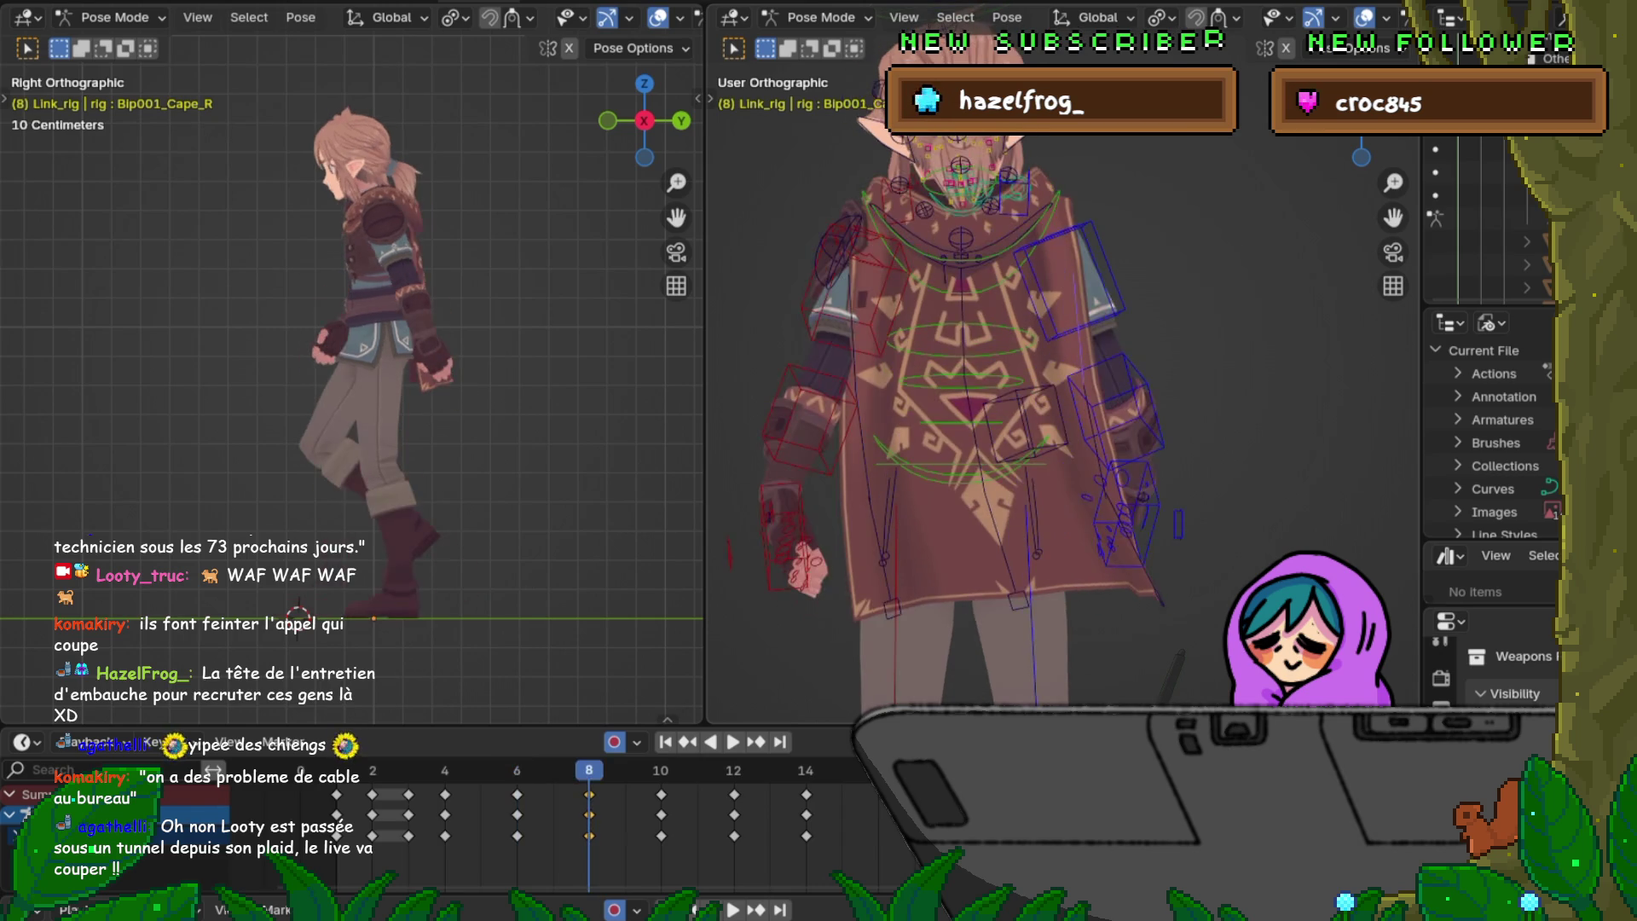
pyautogui.press('Down')
pyautogui.press('Up')
pyautogui.press('Down')
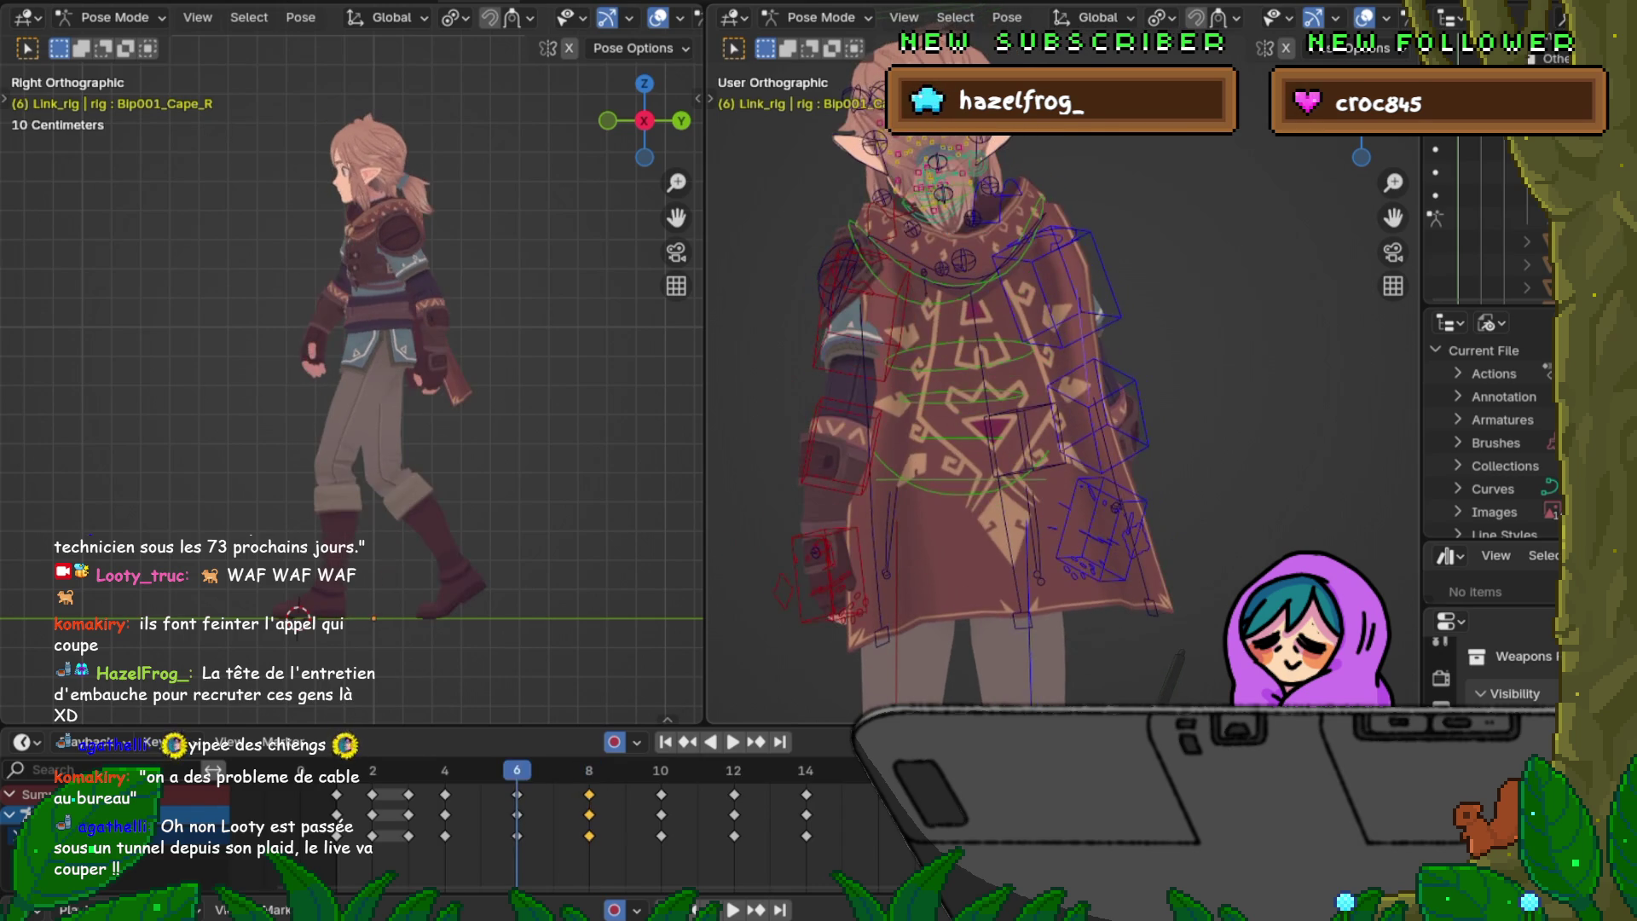
pyautogui.press('Up')
pyautogui.press('Down')
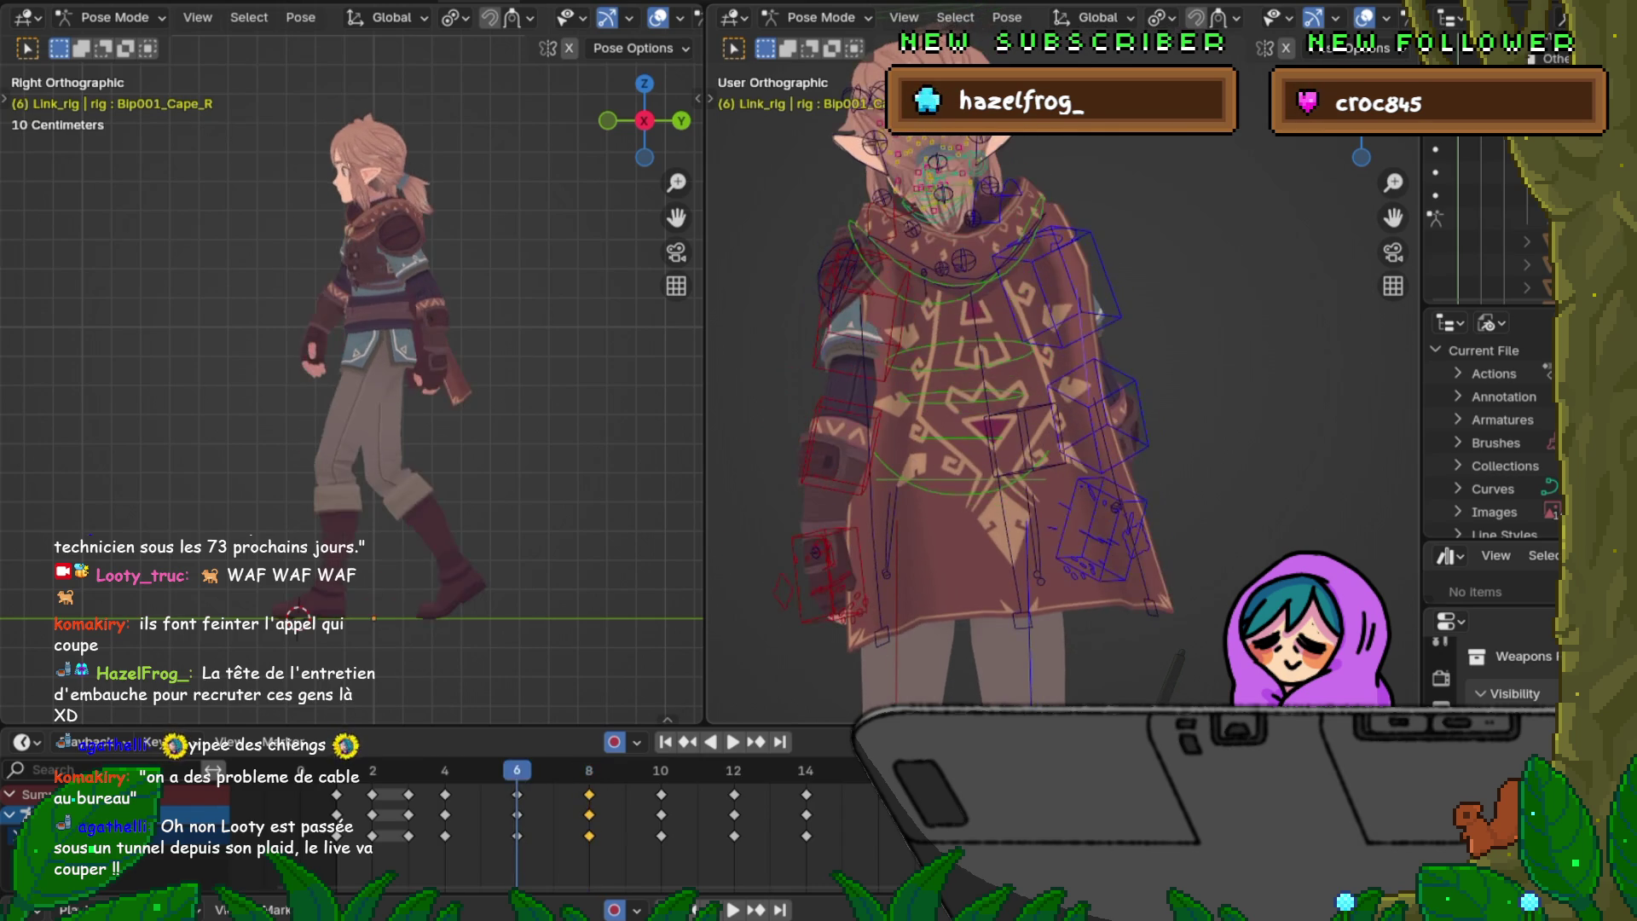
pyautogui.press('Up')
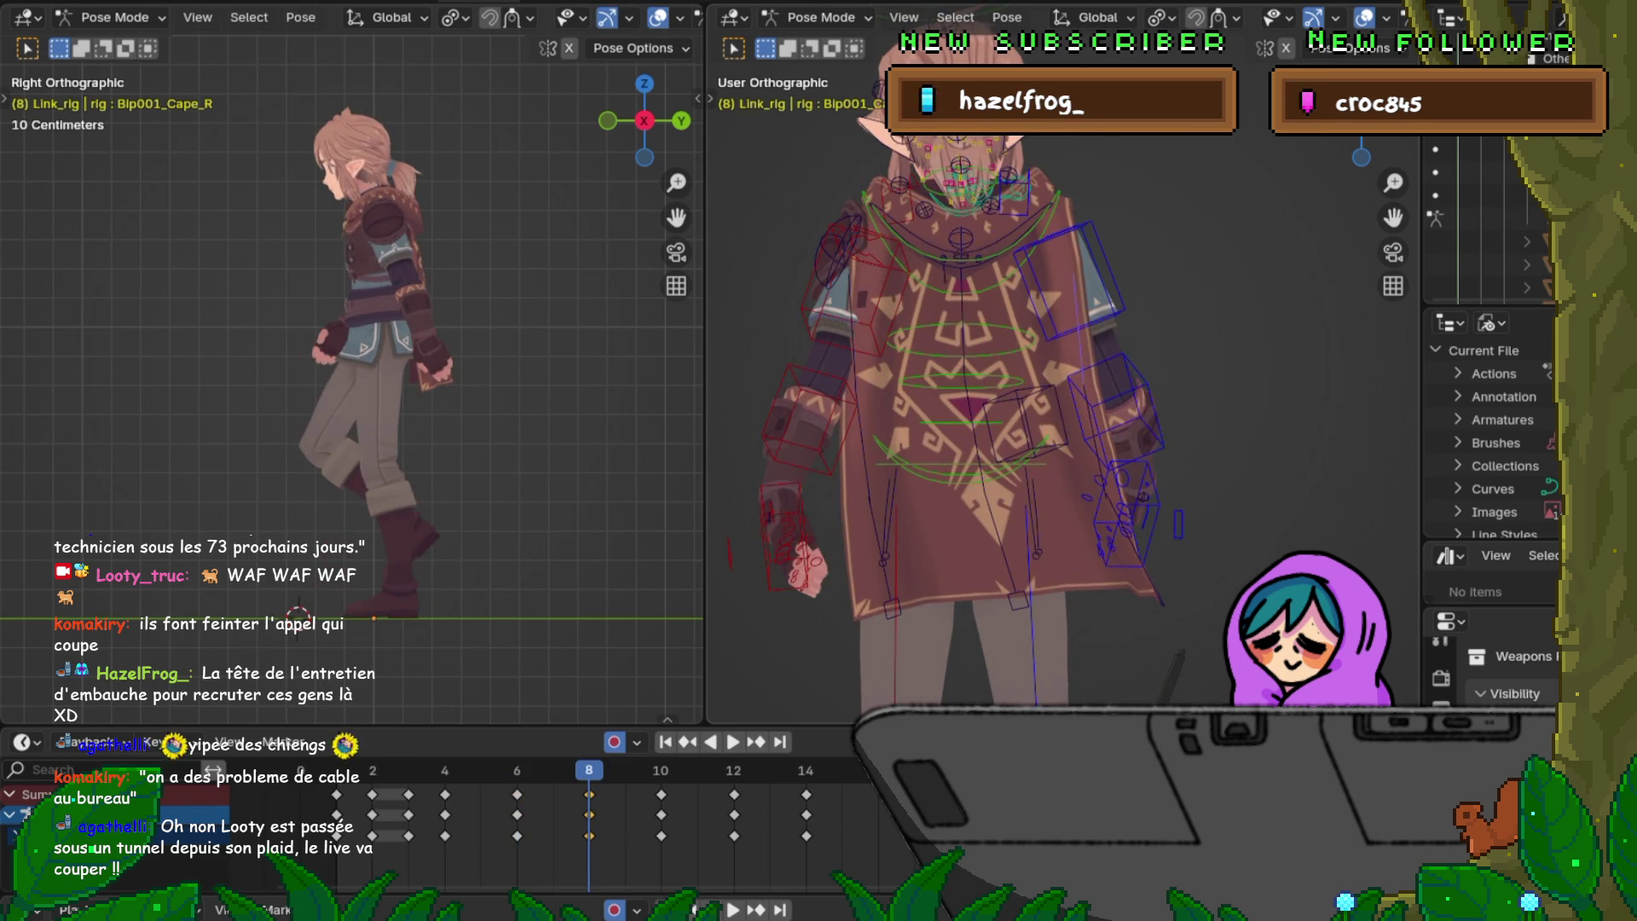
# Step: Nudge Bip001_Cape2_R's rotation, key it at frame 8 and check it against frame 6
pyautogui.press(']')
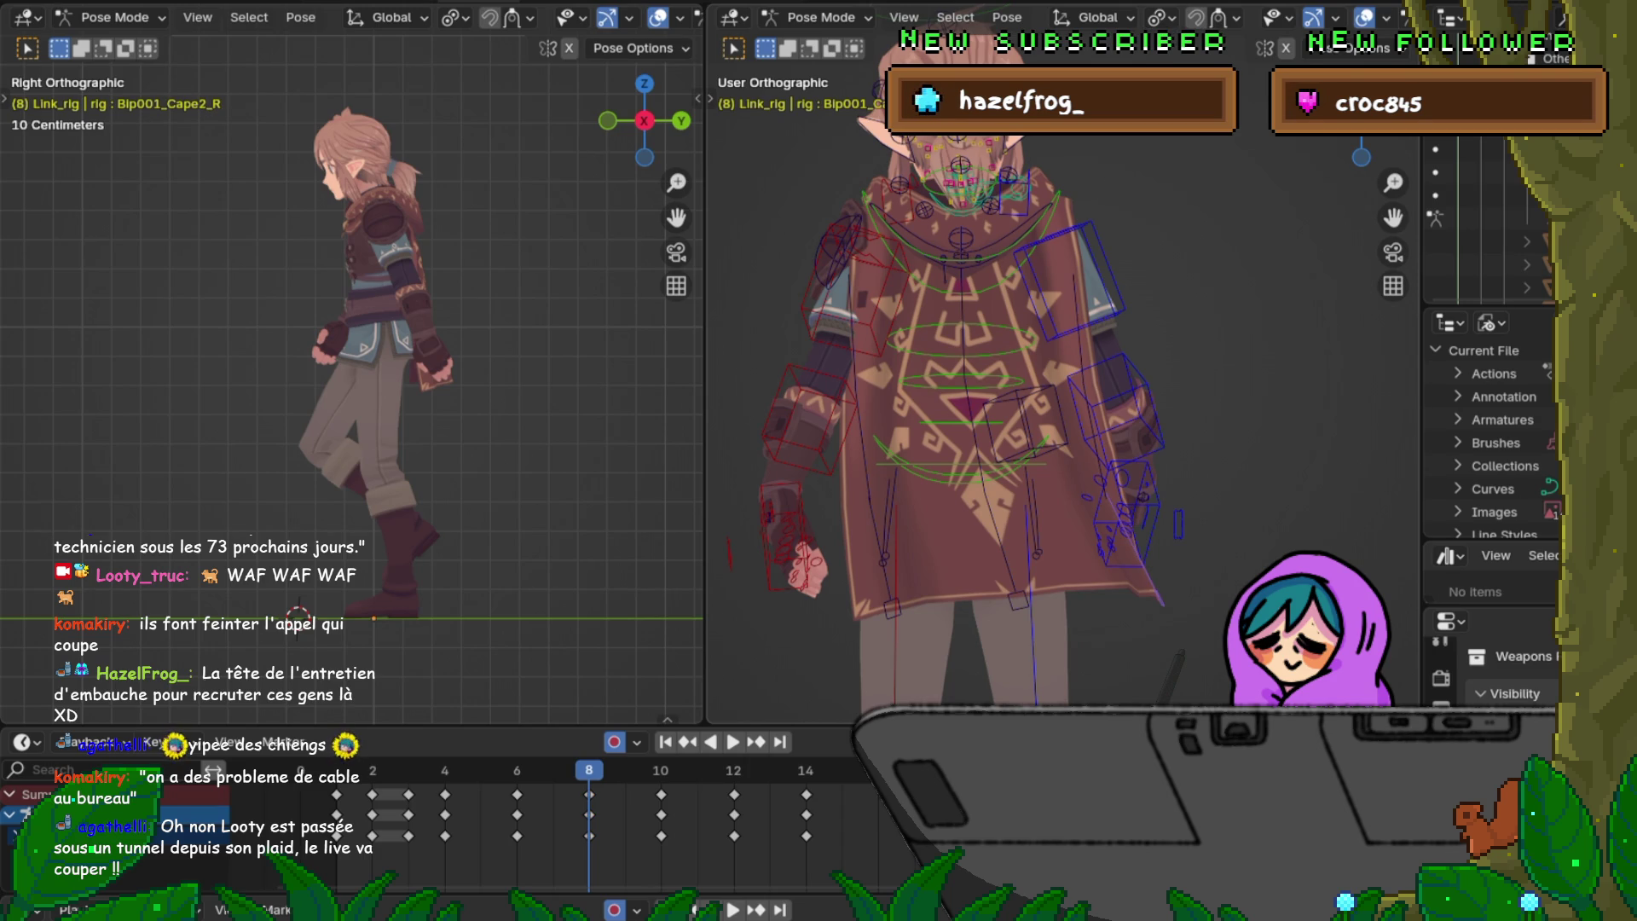
pyautogui.press('r')
pyautogui.press('Return')
pyautogui.press('Down')
pyautogui.press('Up')
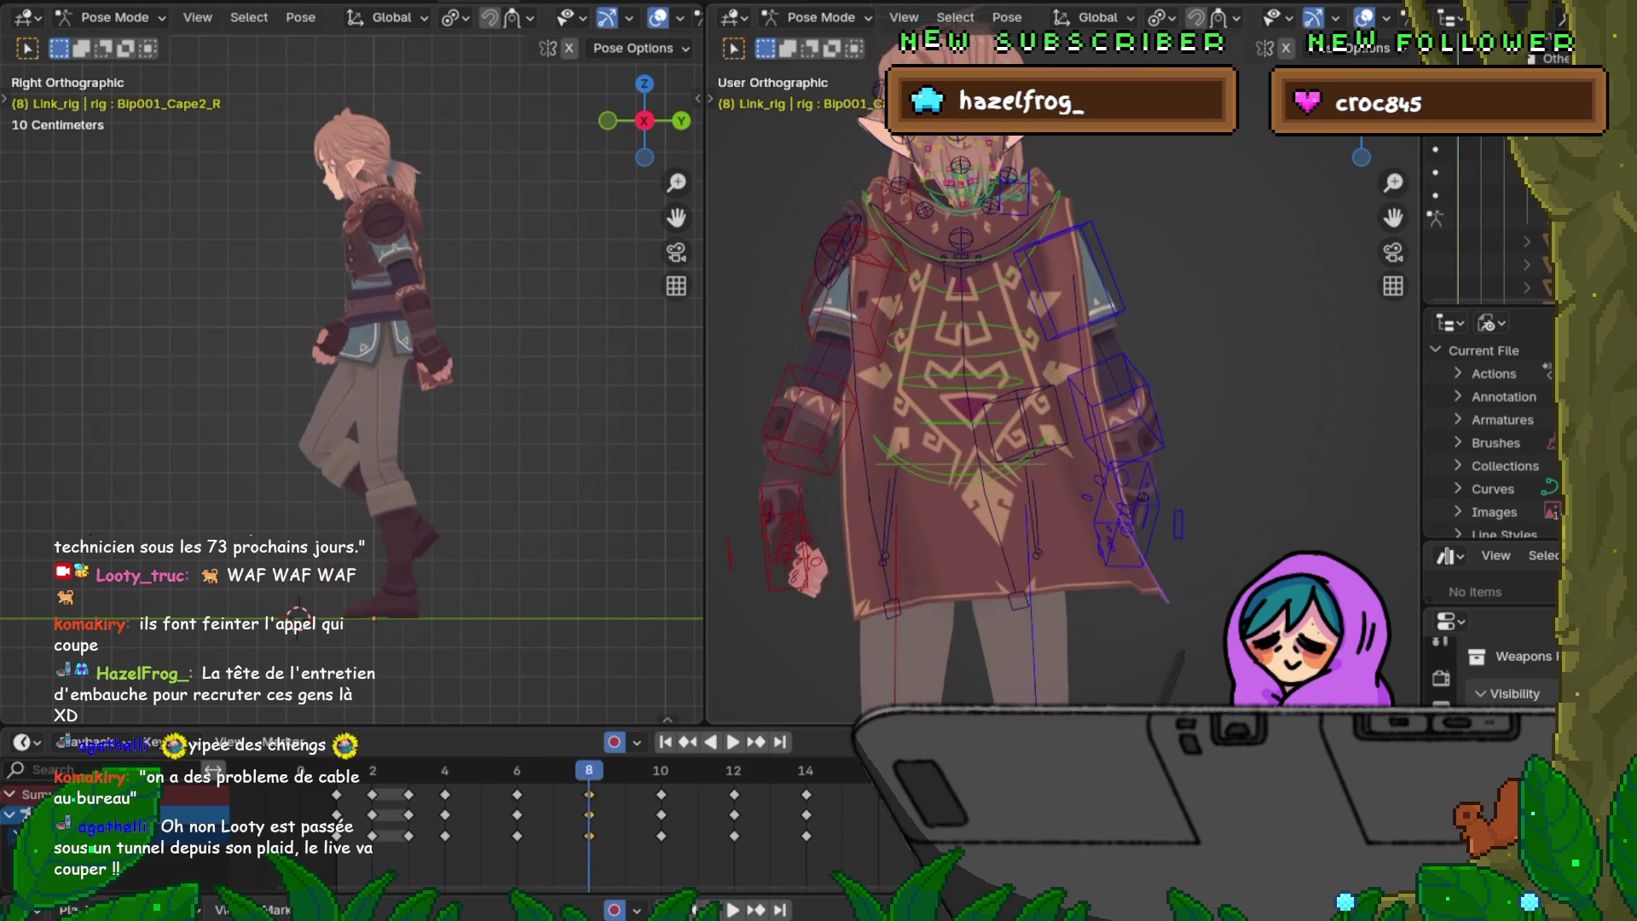
pyautogui.press('Down')
pyautogui.press('Up')
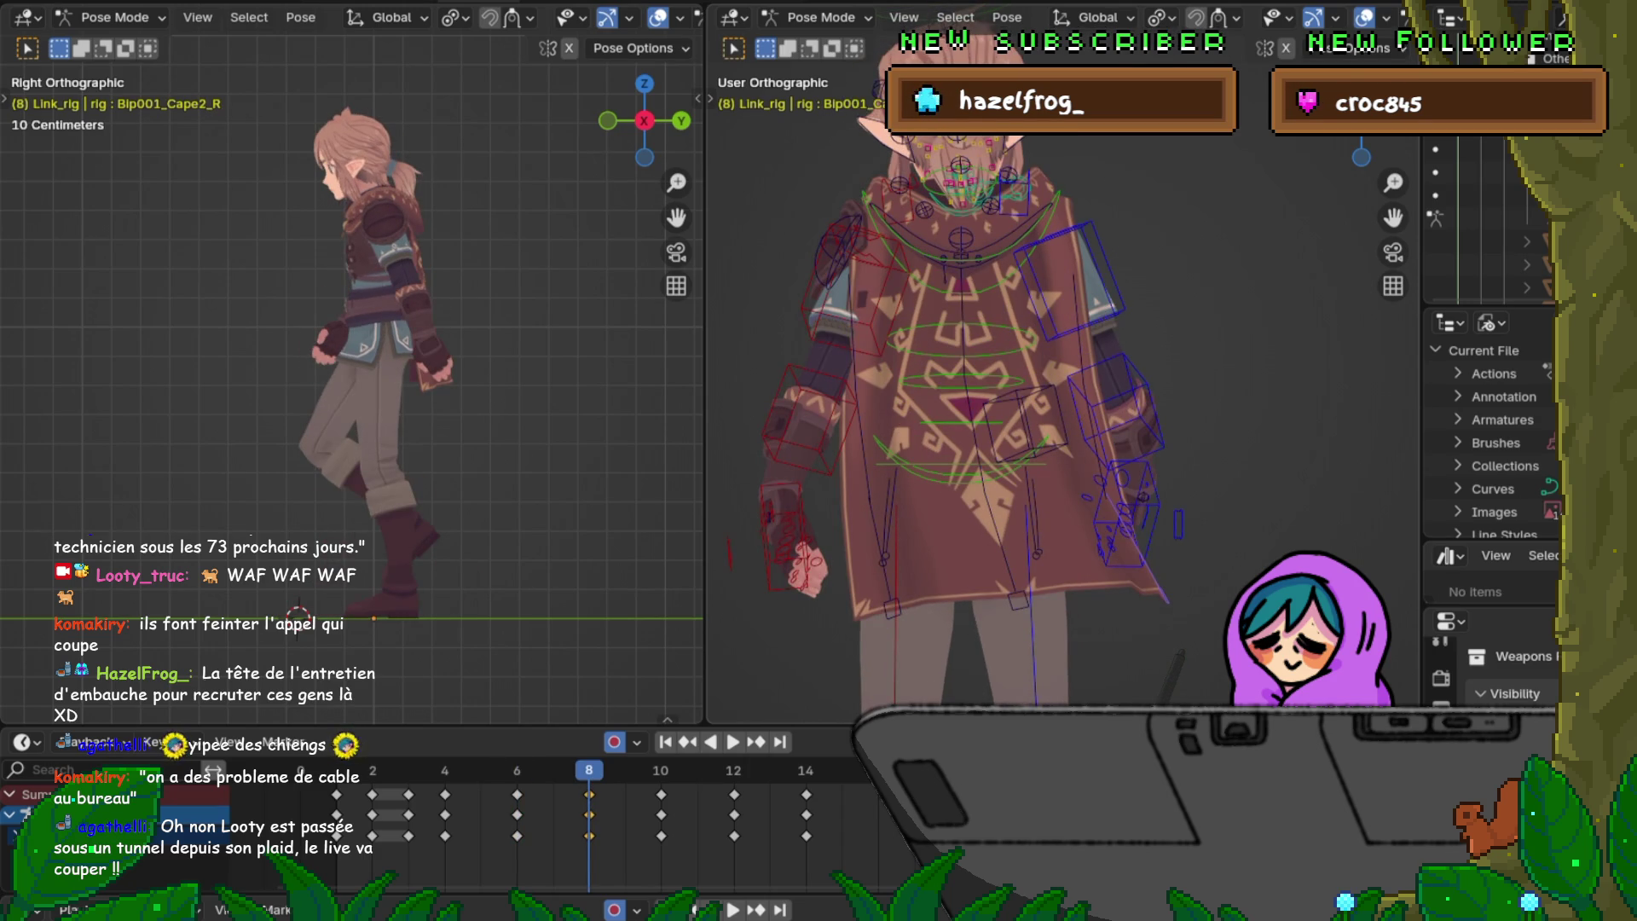
pyautogui.press('Down')
pyautogui.press('Up')
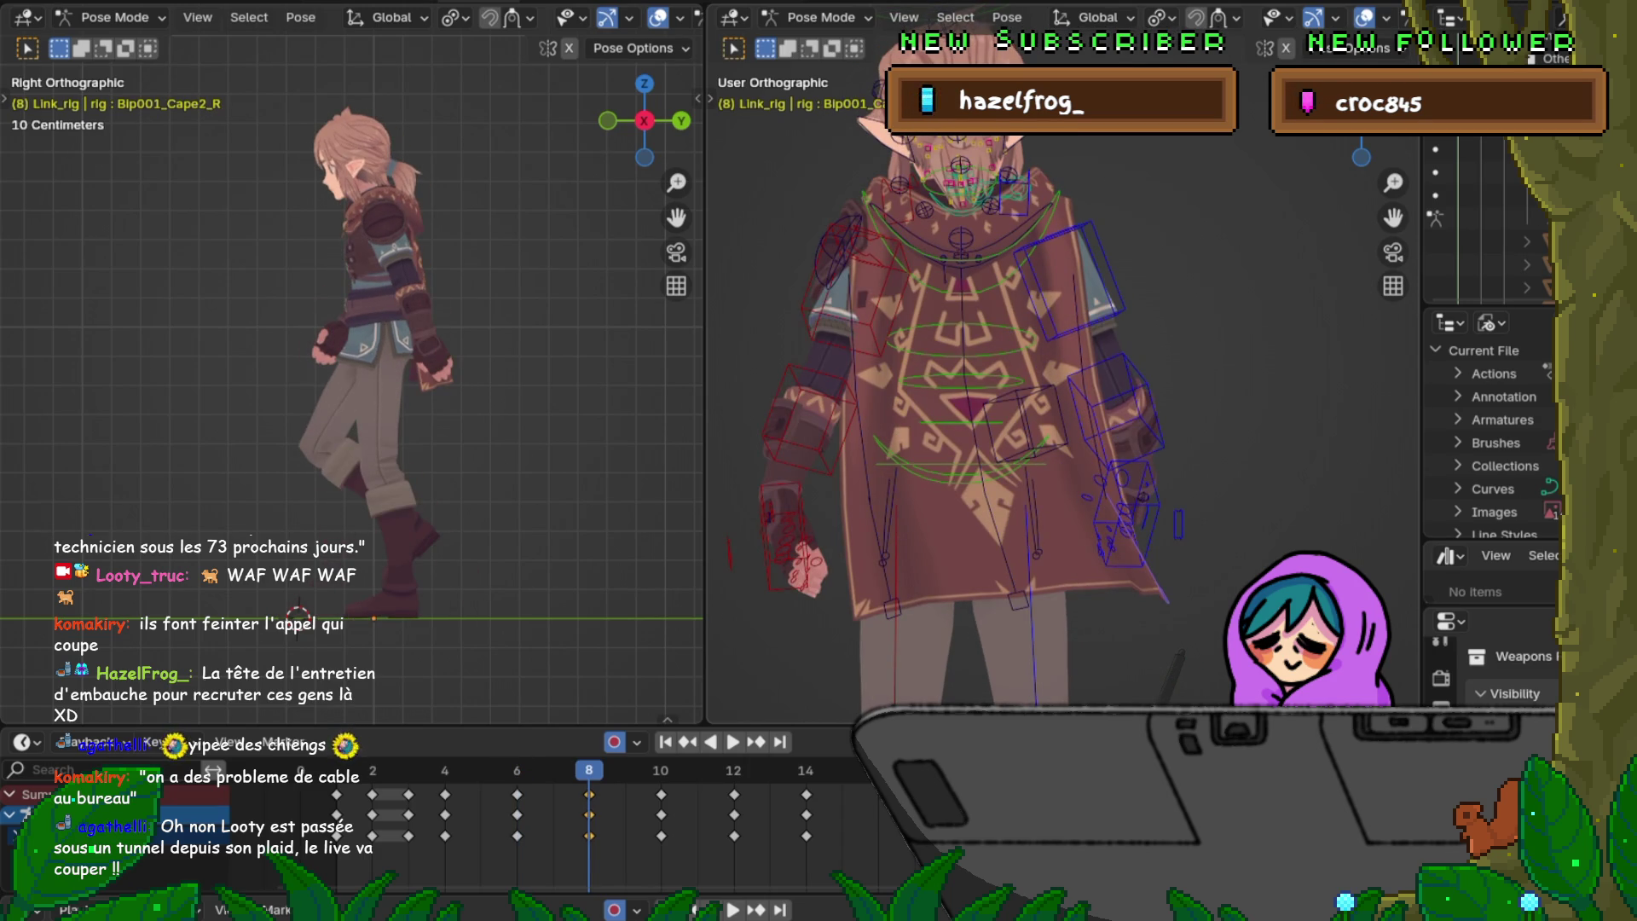
# Step: Return to Bip001_Cape_R and flip between frames 6 and 8 to verify its motion
pyautogui.press('[')
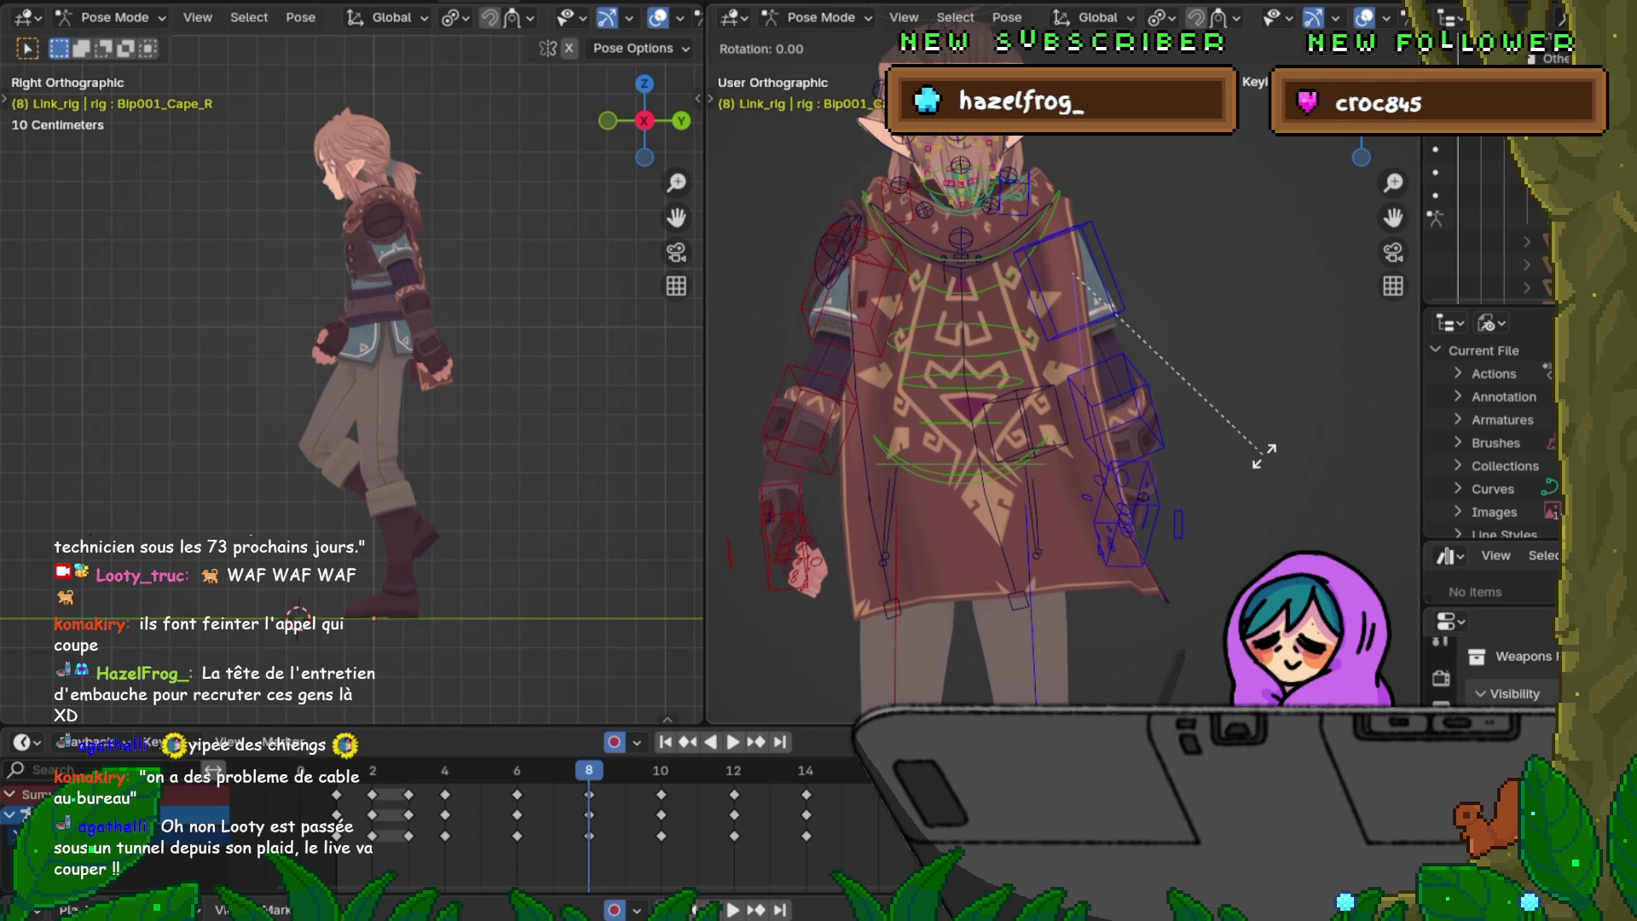
pyautogui.press('Down')
pyautogui.press('Up')
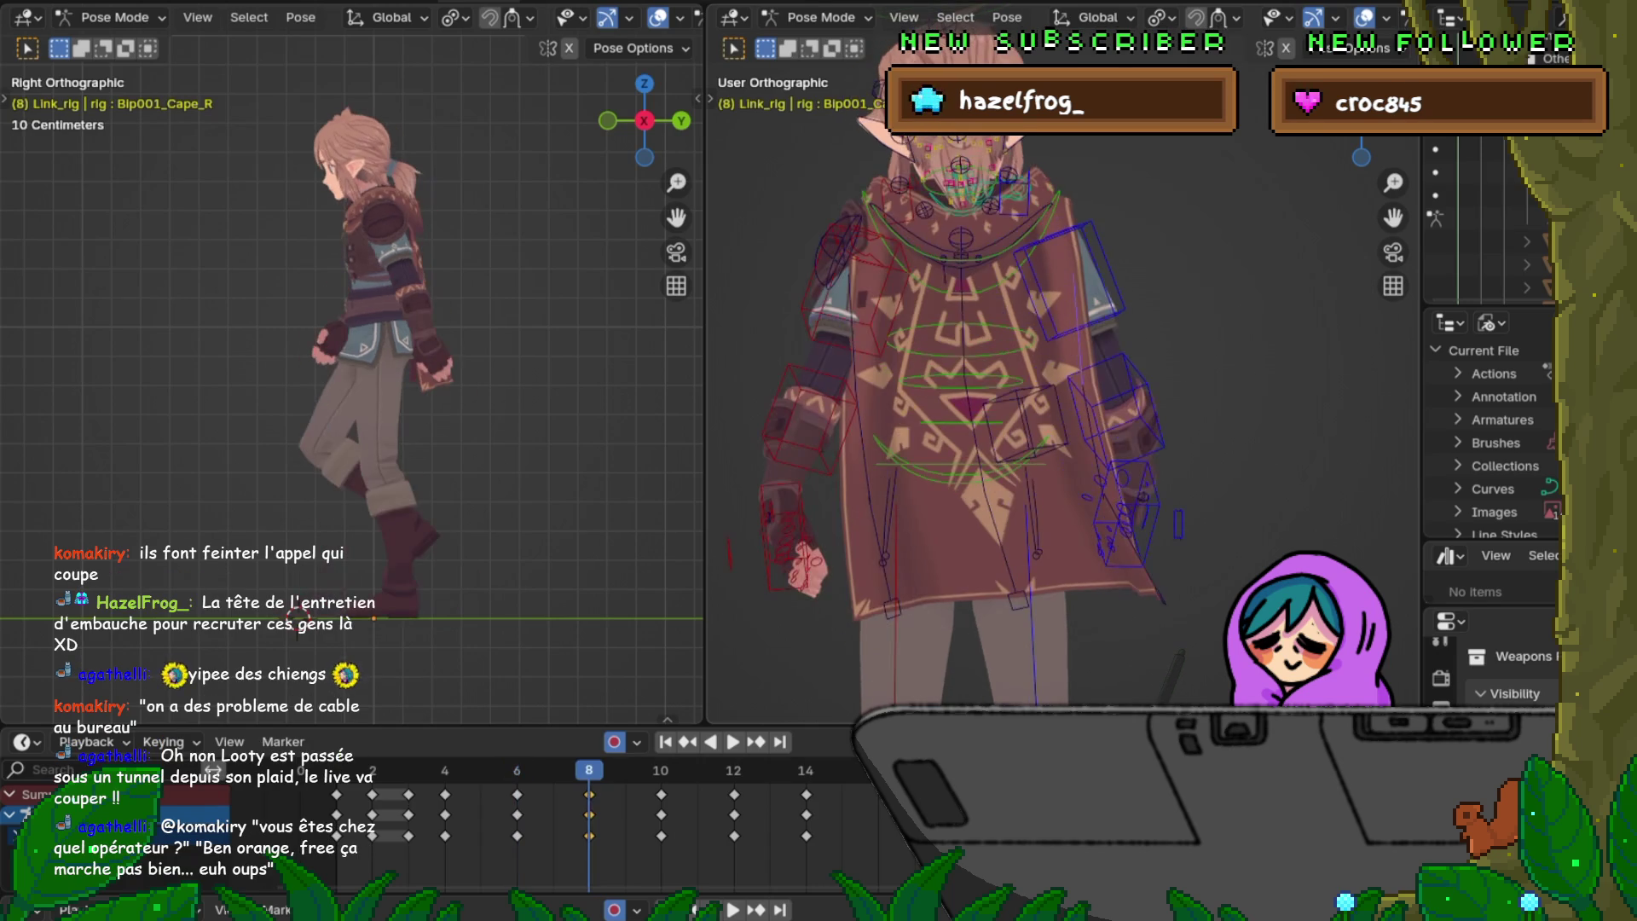
pyautogui.press('Down')
pyautogui.press('Up')
# Step: Step back to frame 6 to view the earlier cape pose
pyautogui.press('Down')
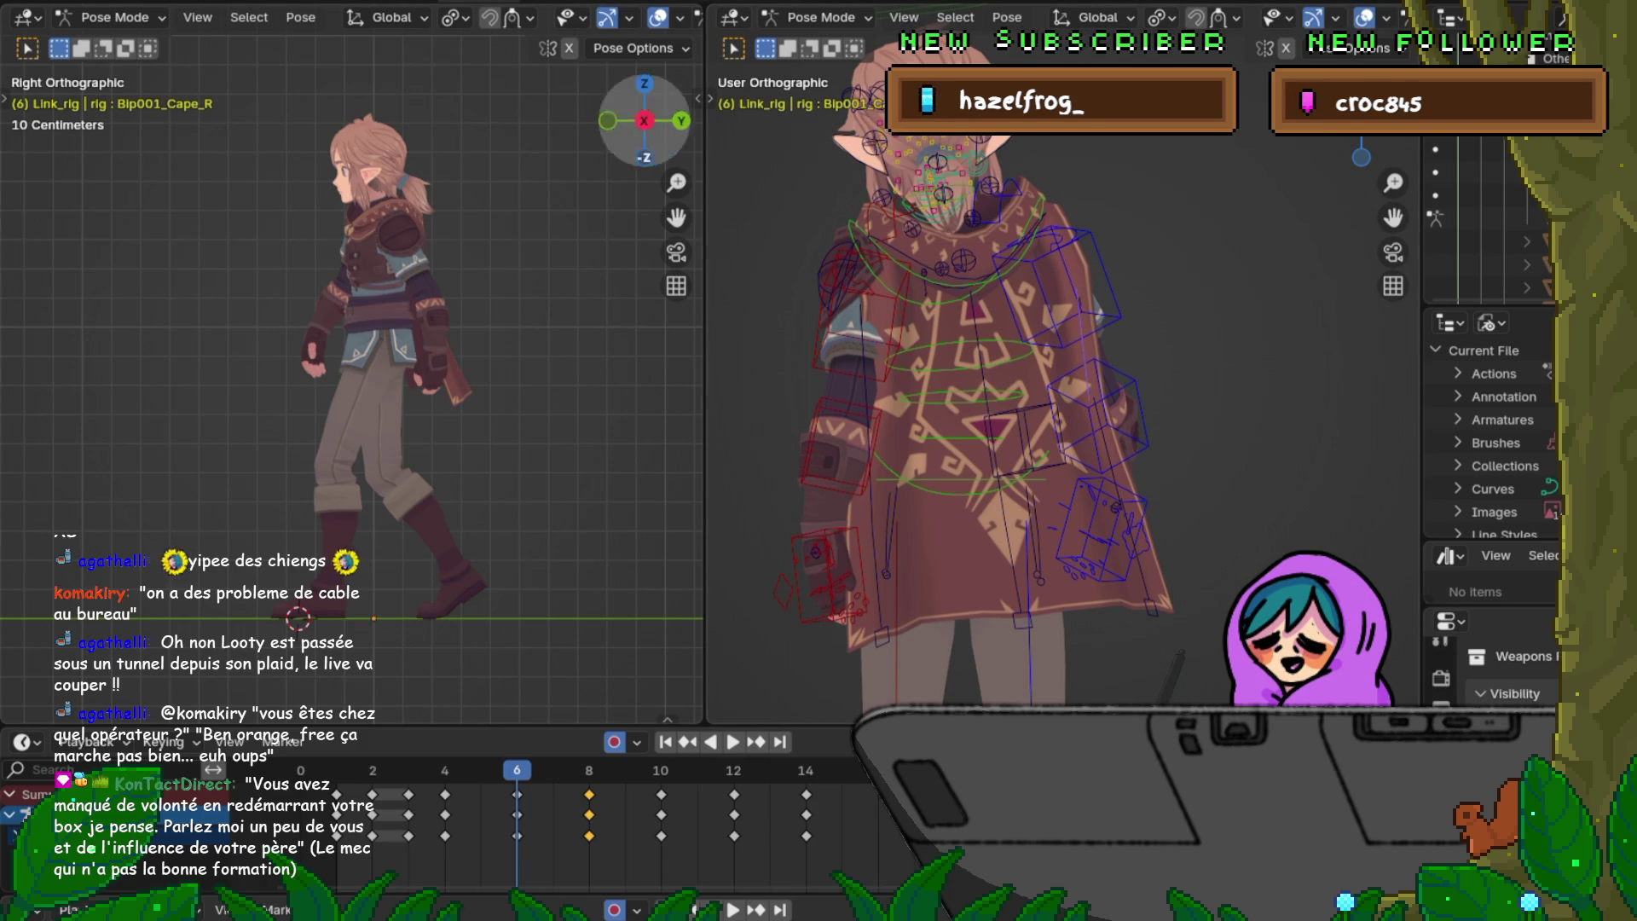
# Step: Save the walk-cycle file and advance to frame 8
pyautogui.click(64, 2)
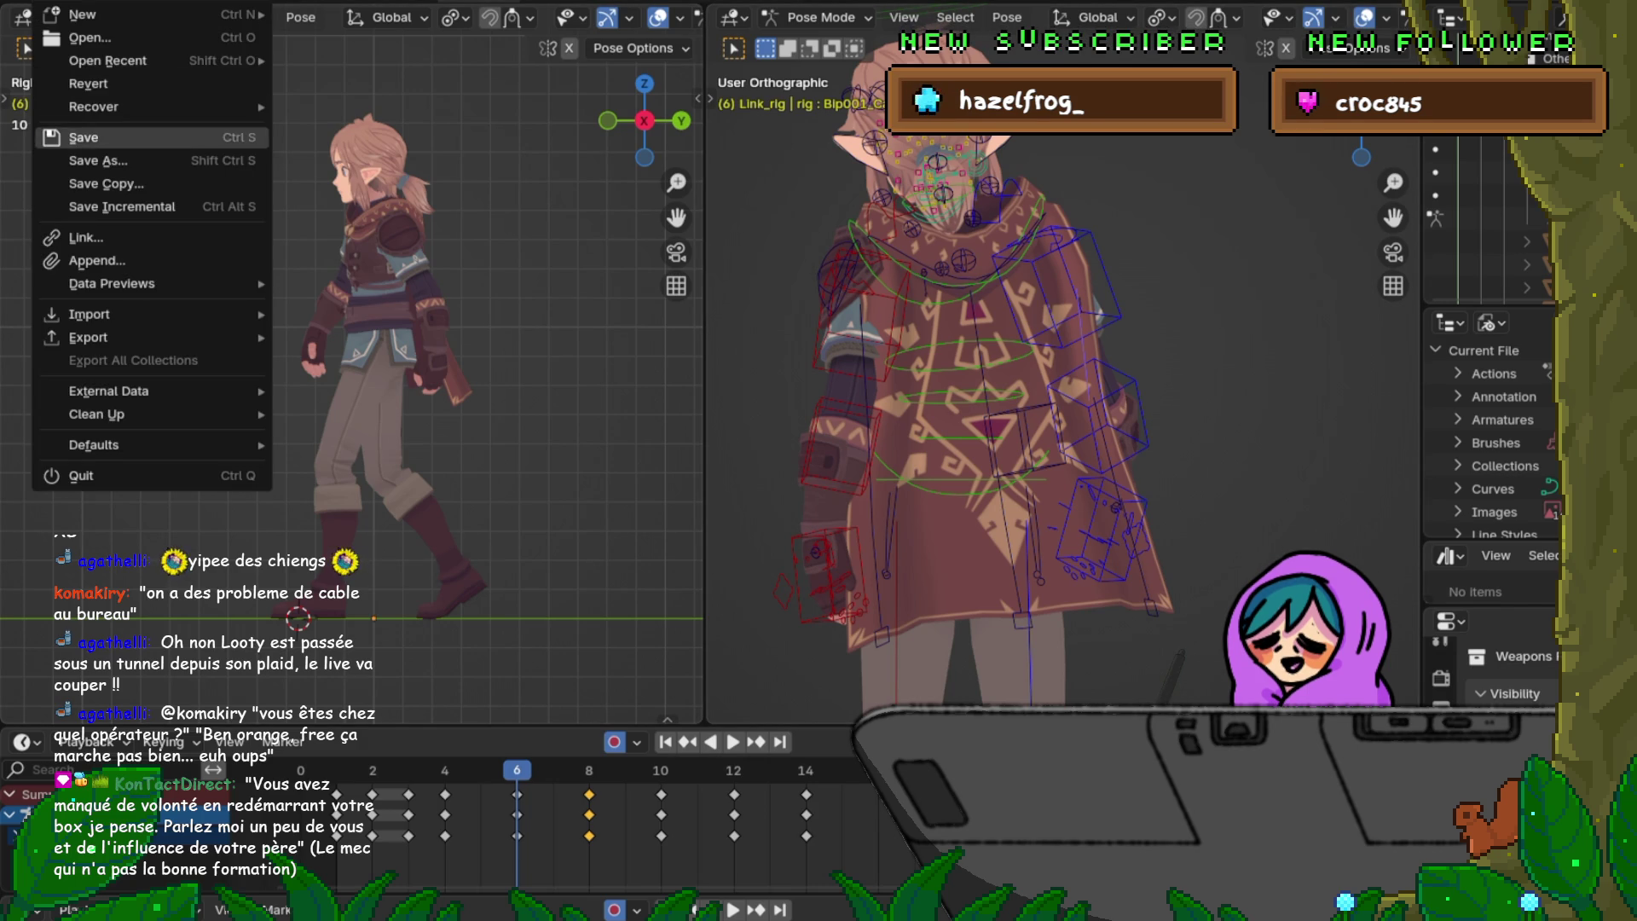
pyautogui.click(128, 136)
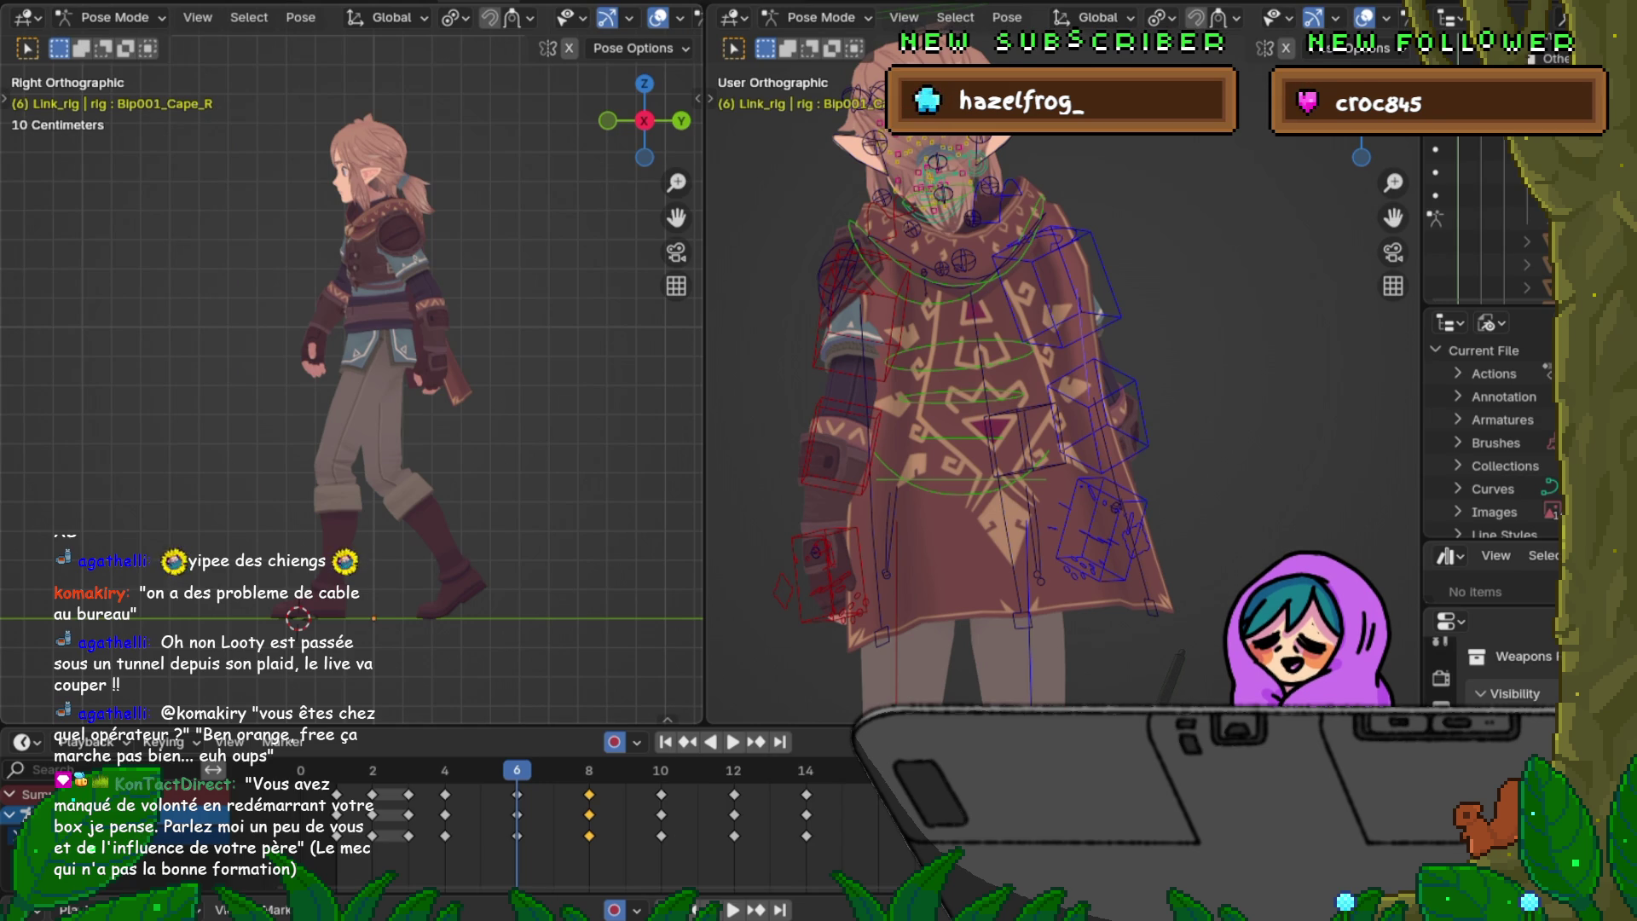
pyautogui.press('Right')
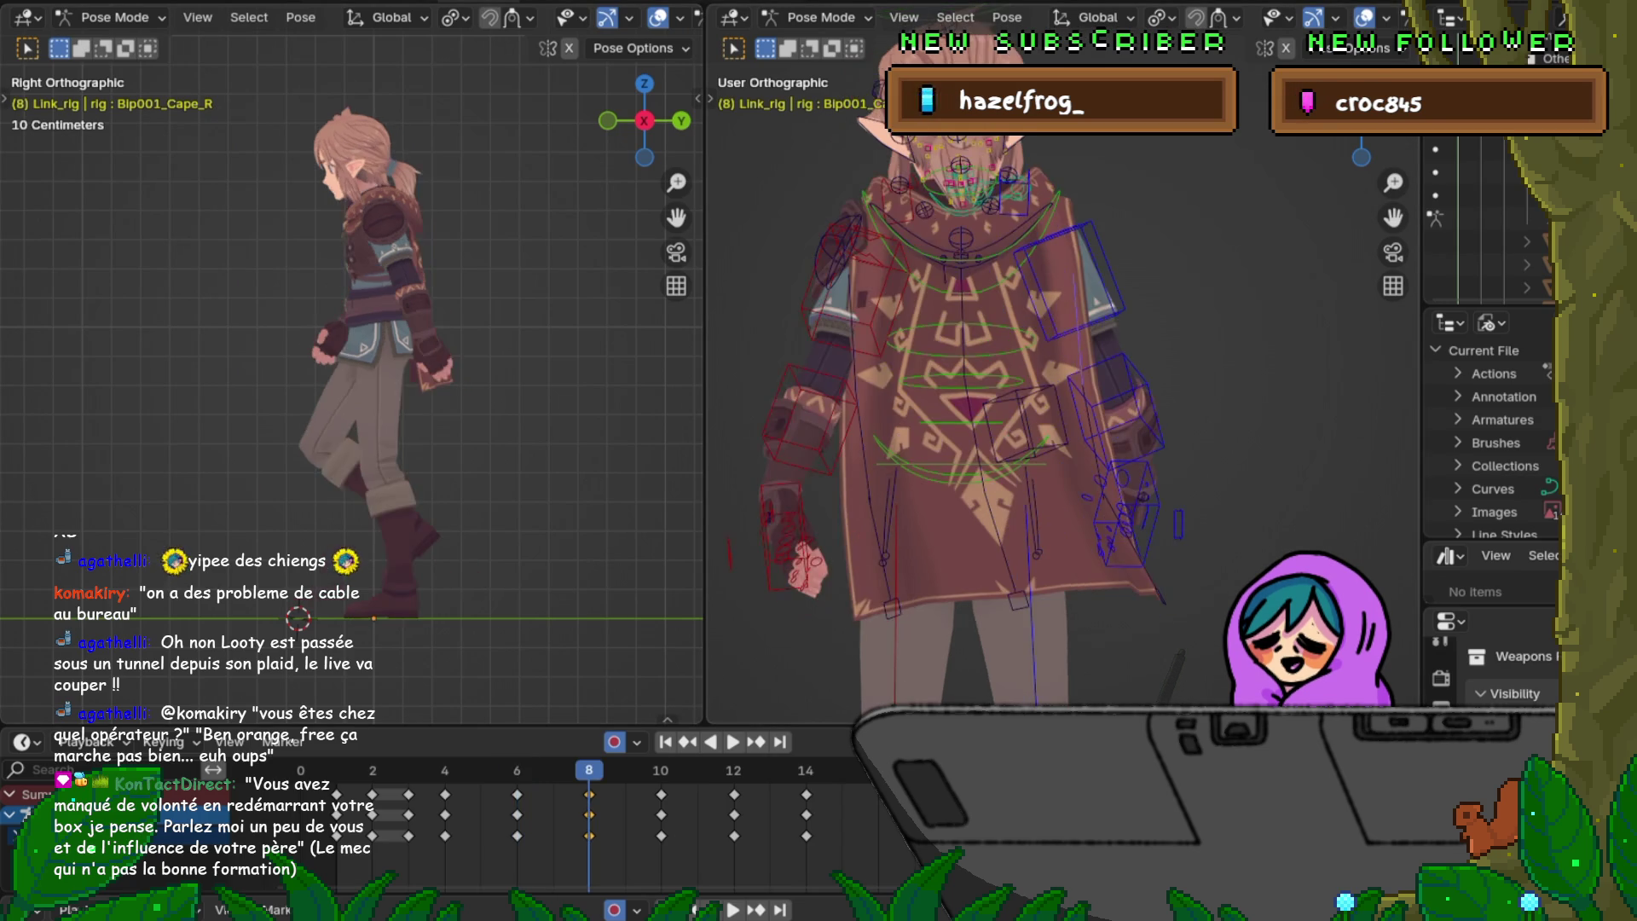
pyautogui.press('Right')
# Step: Scrub back and forth around frame 8 to check the cape motion
pyautogui.press('Left')
pyautogui.press('Right')
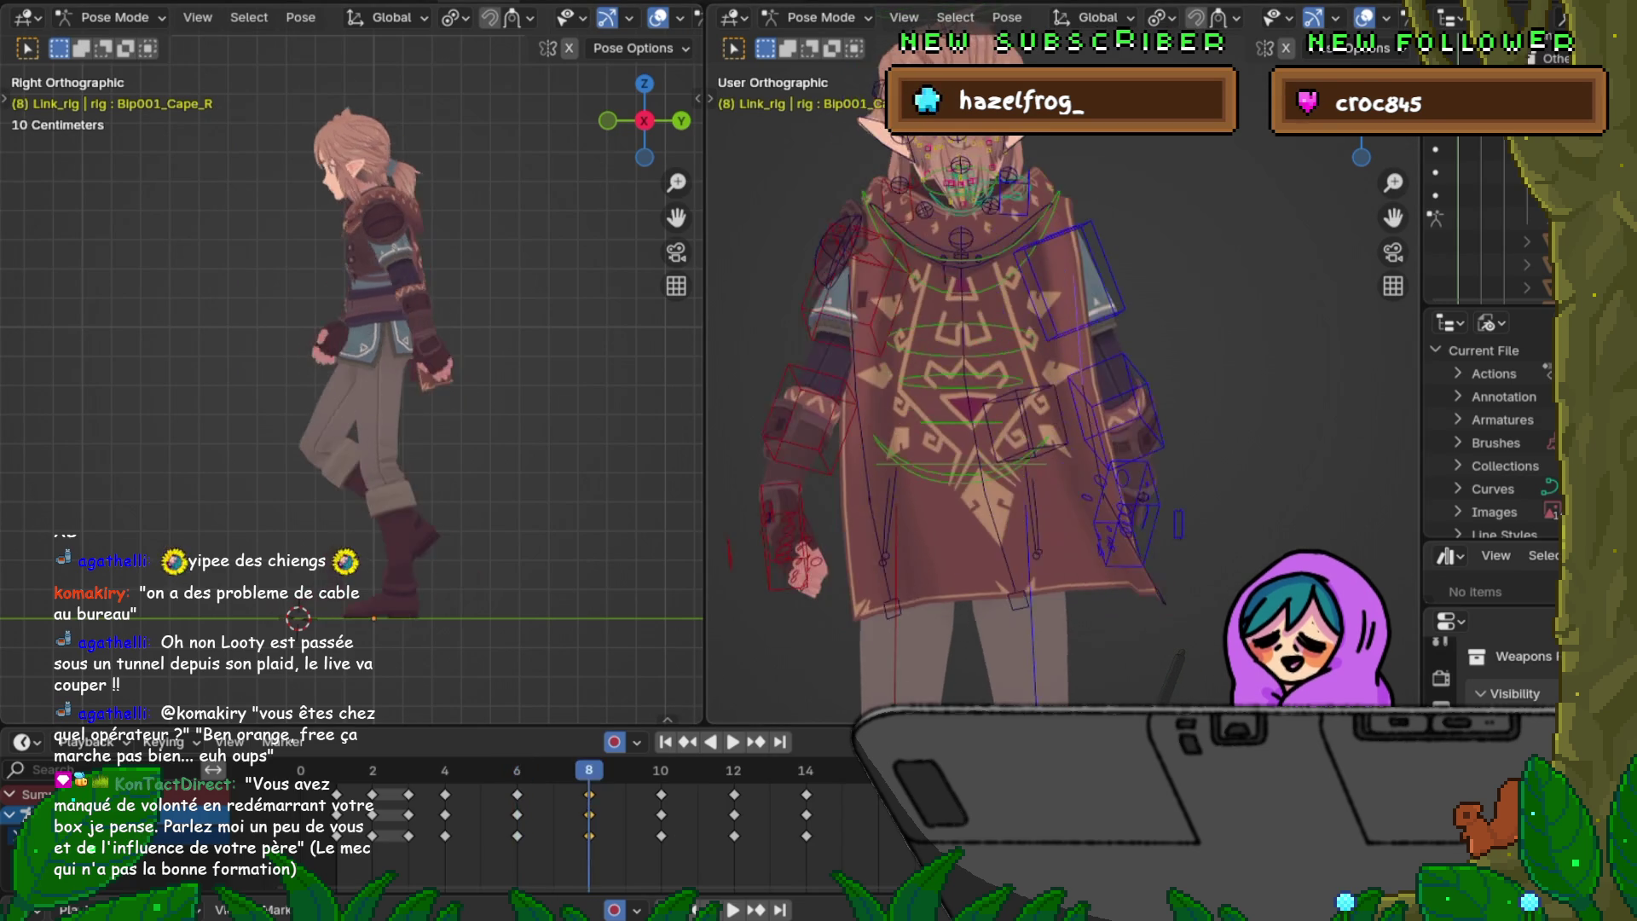
pyautogui.press('Left')
pyautogui.press('Right')
pyautogui.press('Left')
pyautogui.press('Right')
pyautogui.press('Left')
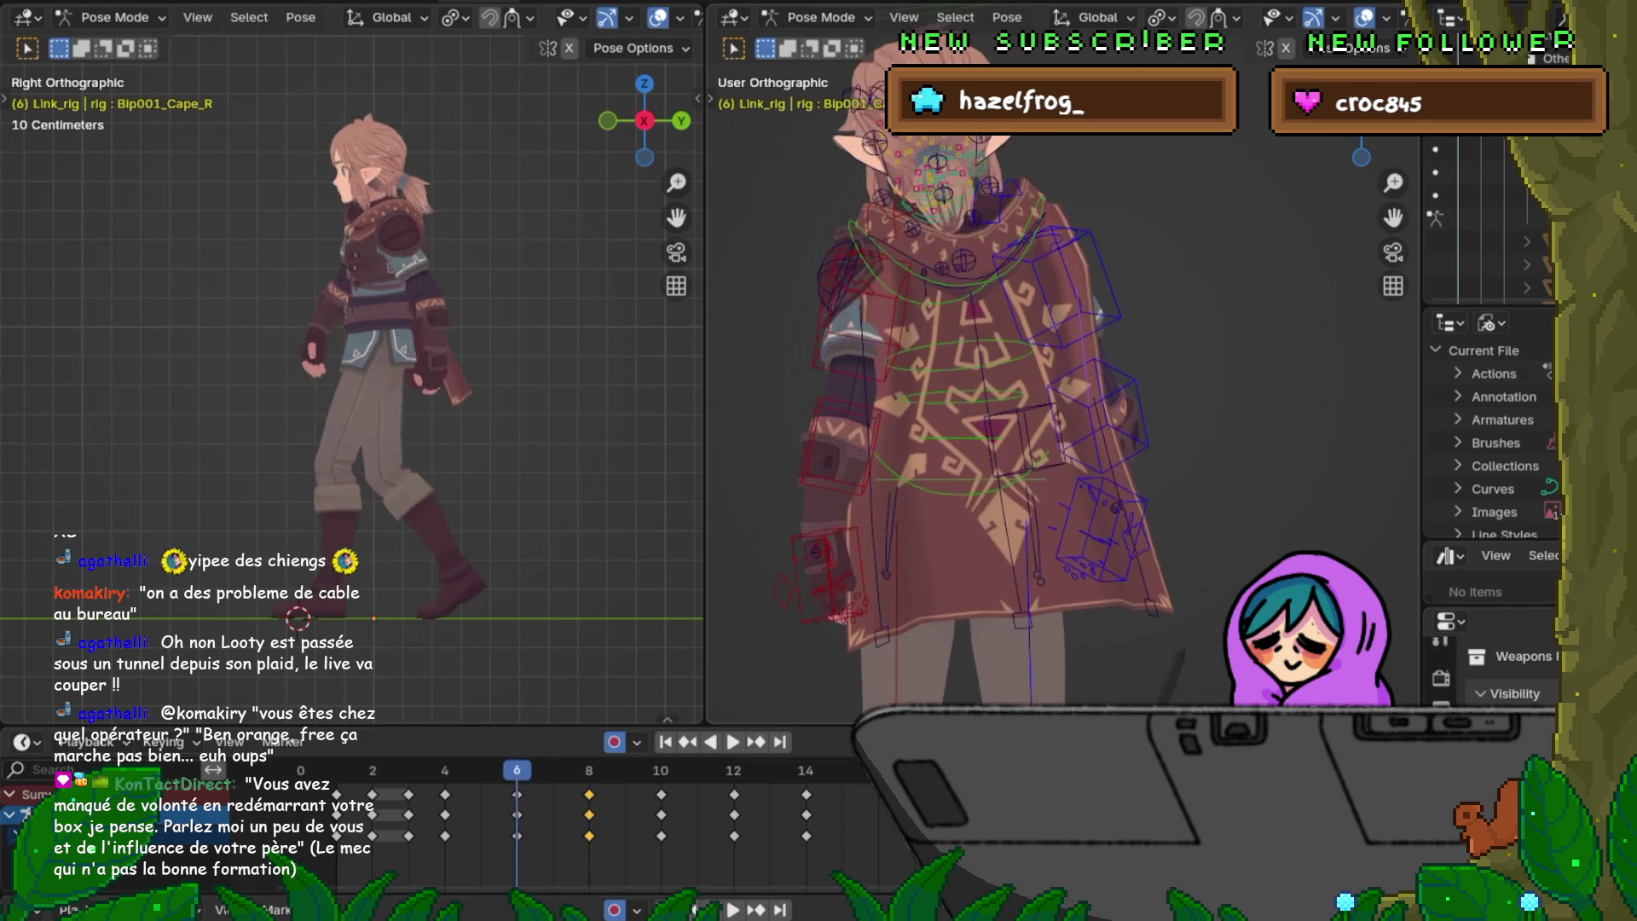
pyautogui.press('Right')
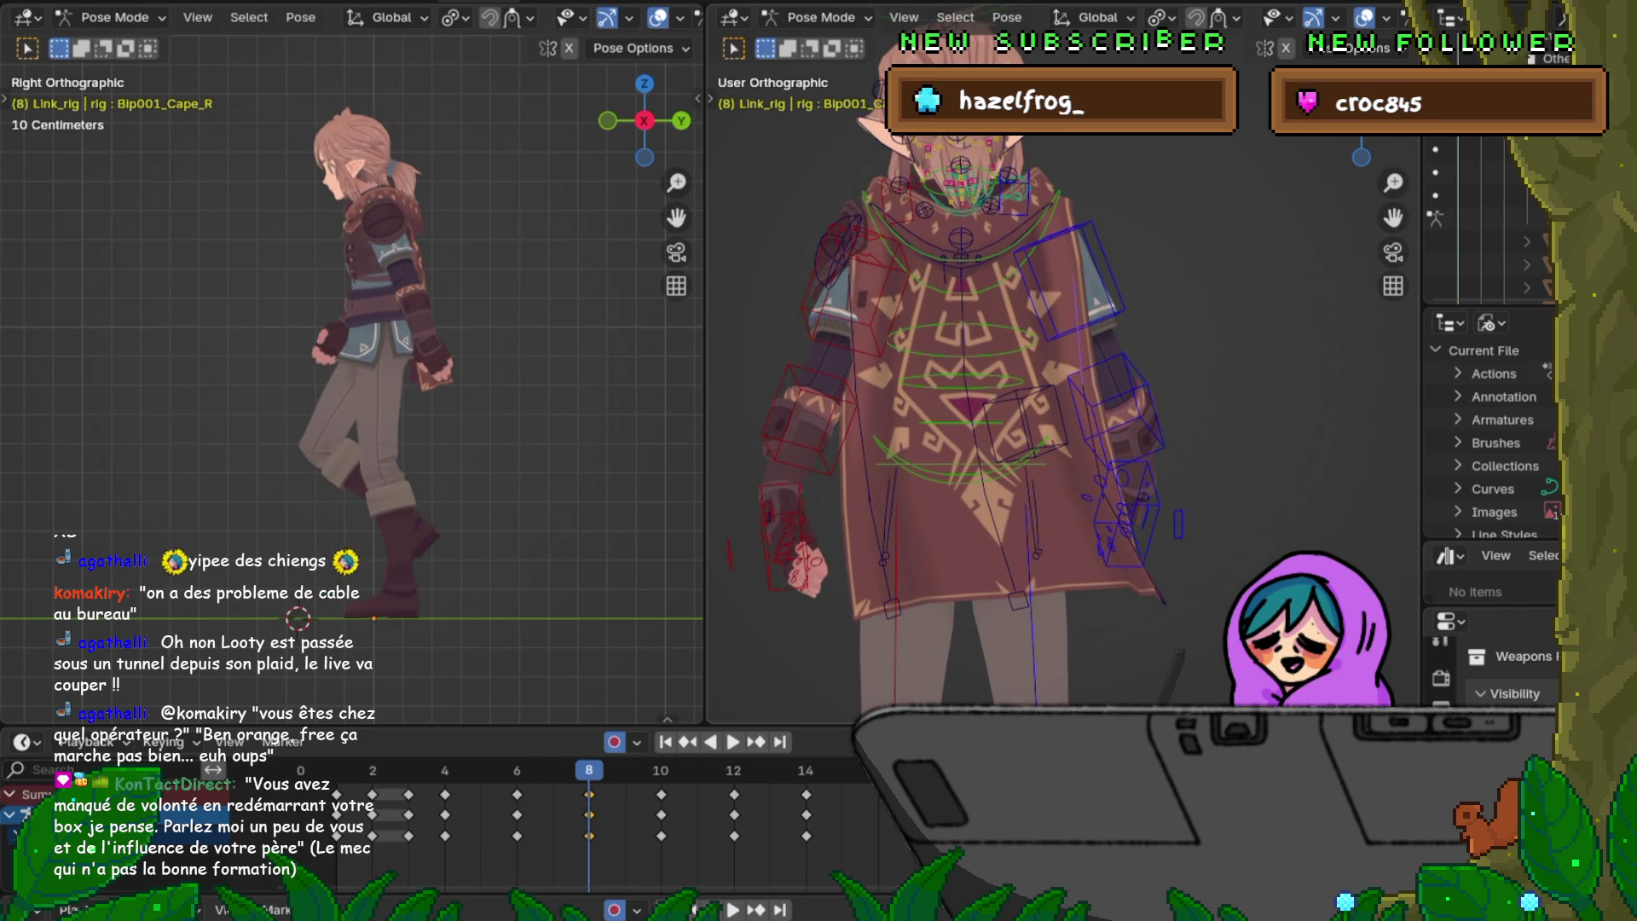
pyautogui.press('Left')
pyautogui.press('Right')
pyautogui.press('Right')
pyautogui.press('Right')
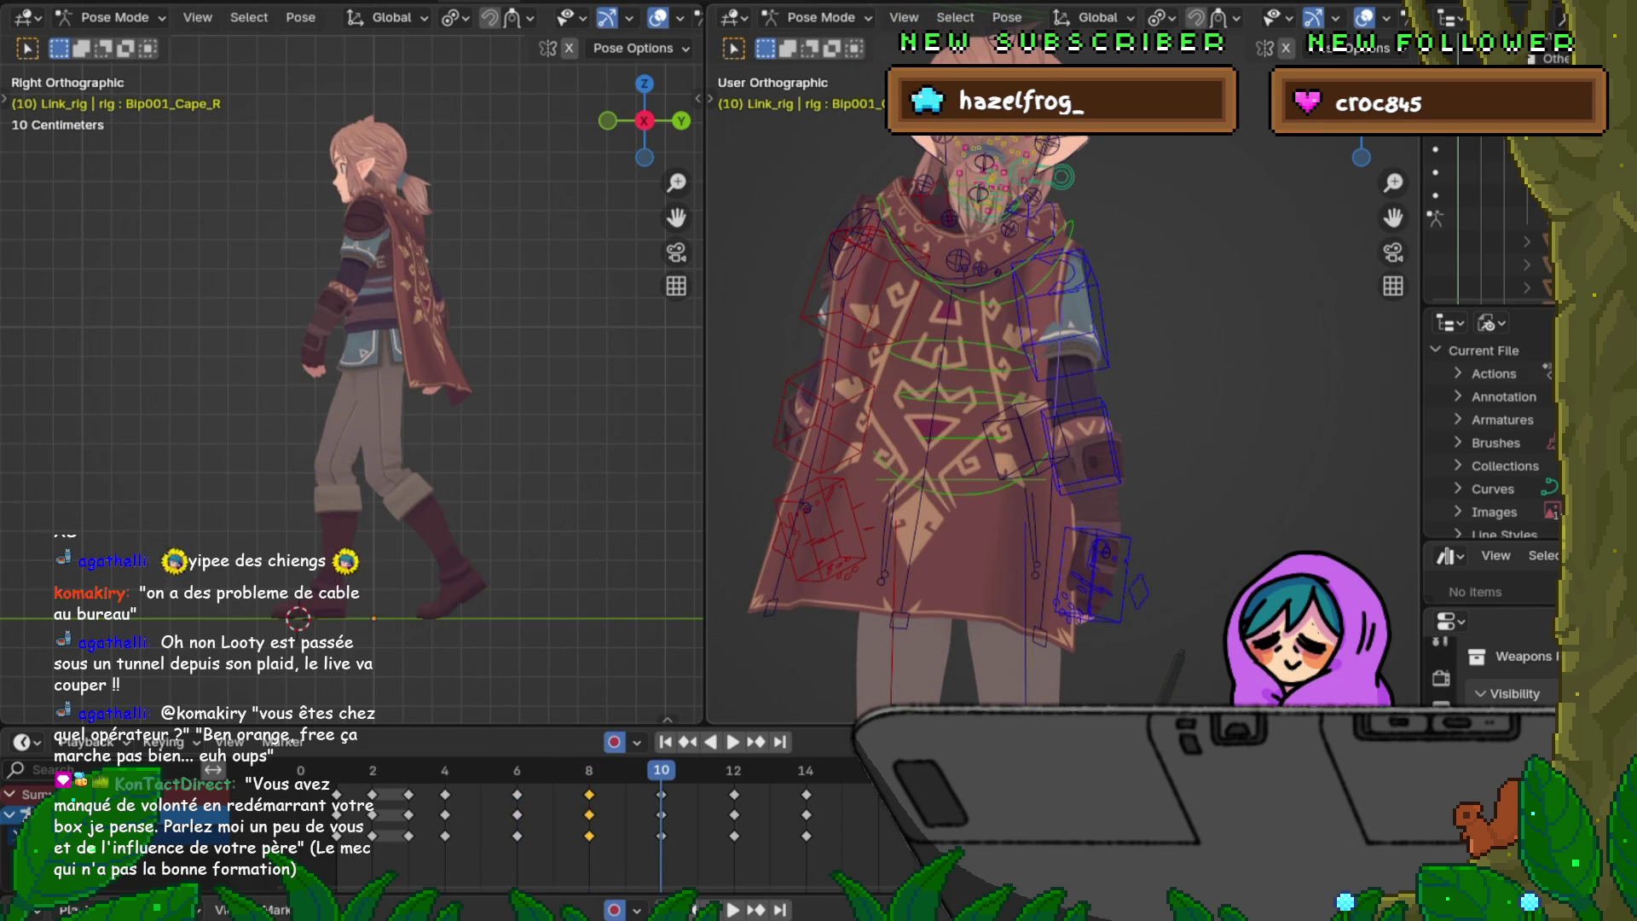
# Step: Step through frames 8, 10 and 12, settling on frame 10
pyautogui.press('Left')
pyautogui.press('Left')
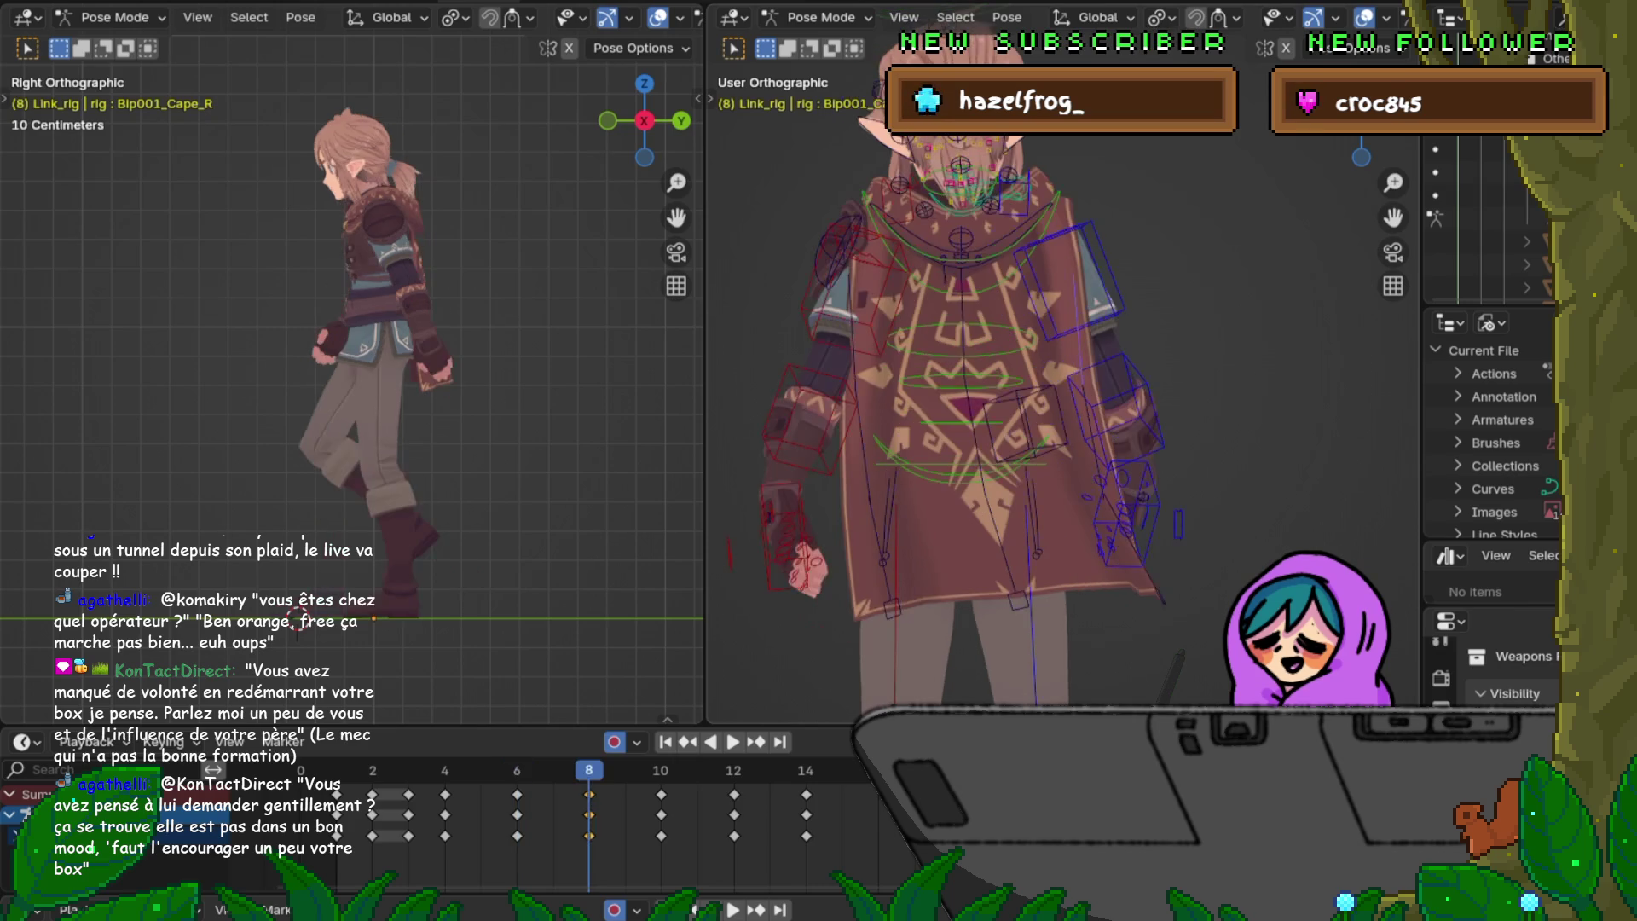
pyautogui.press('Right')
pyautogui.press('Right')
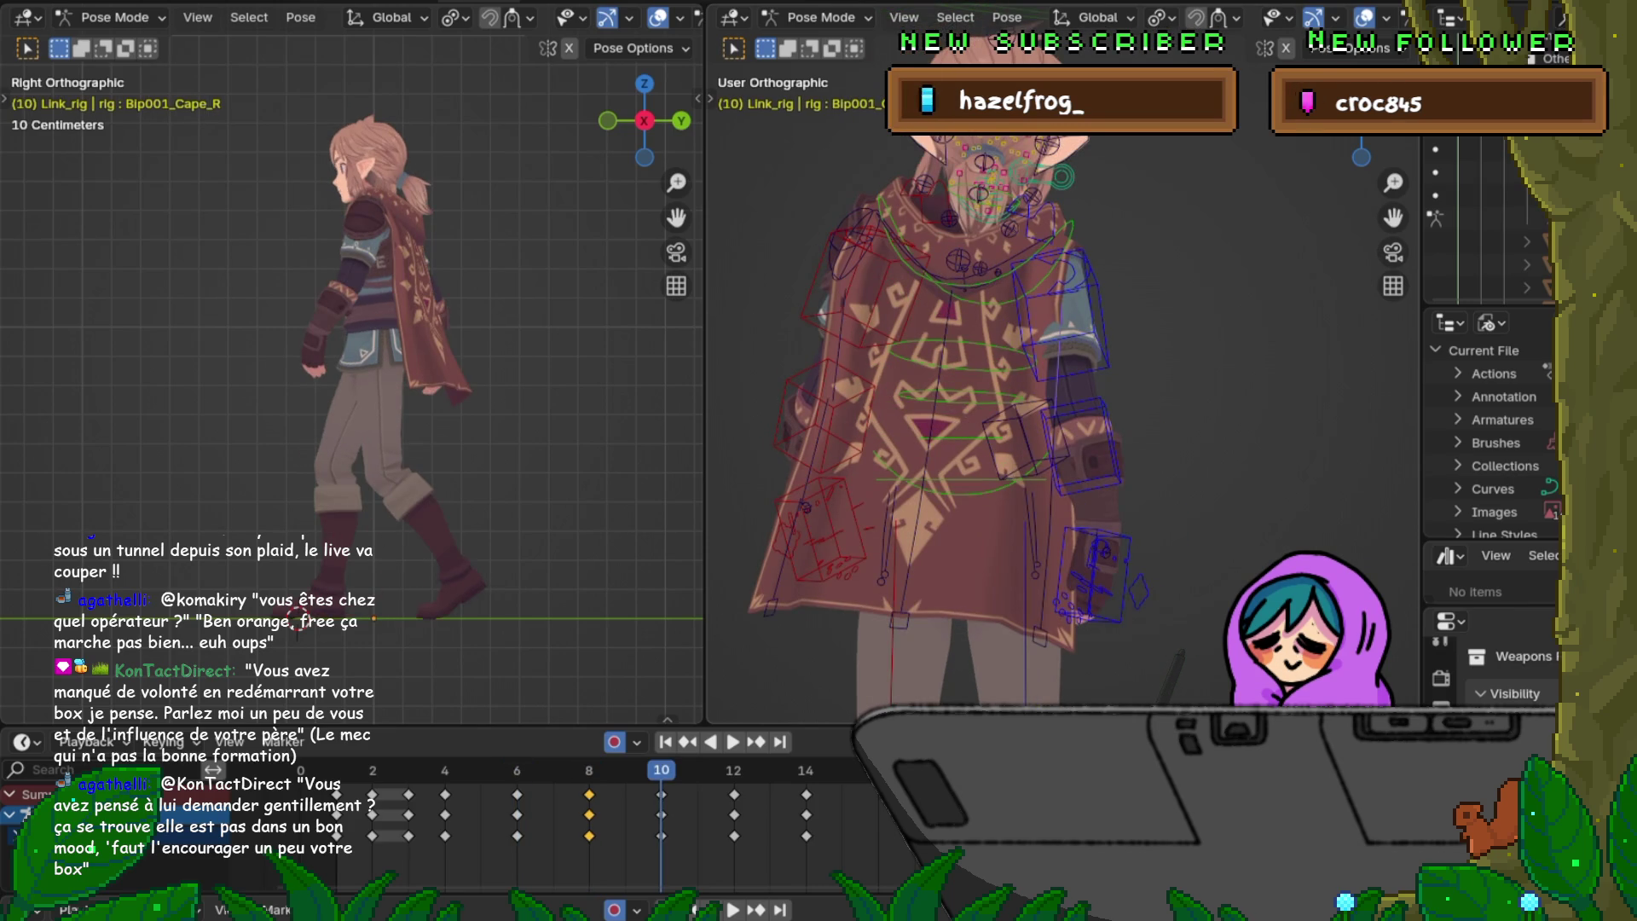
pyautogui.press('Right')
pyautogui.press('Right')
pyautogui.press('Left')
pyautogui.press('Left')
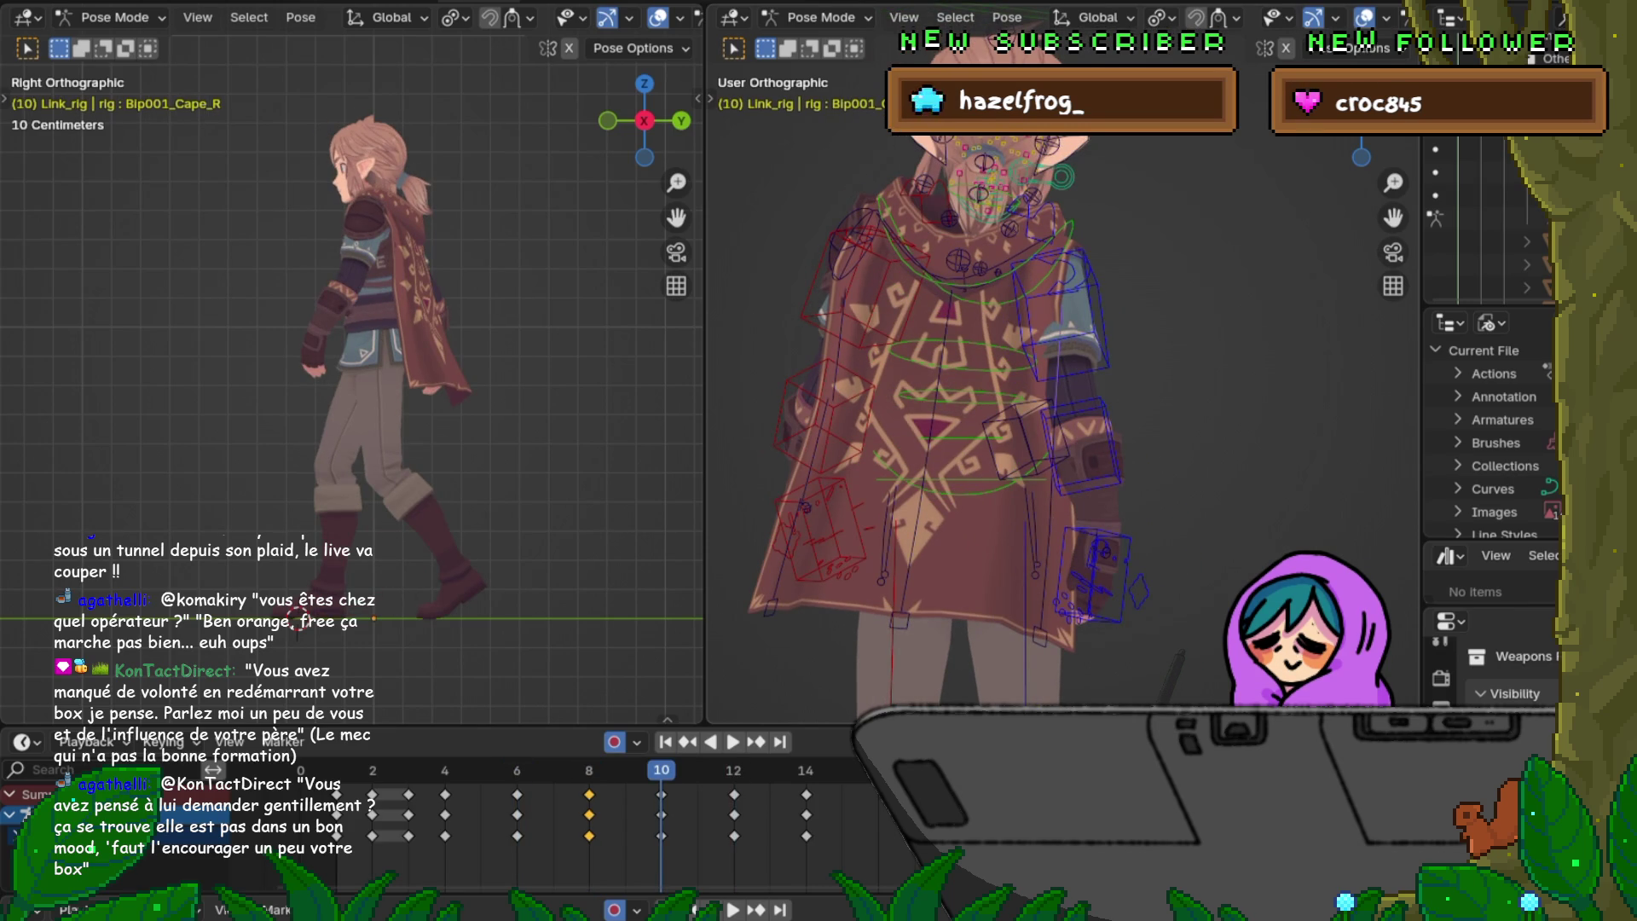
# Step: Select the centre cape chain and rotate Bip001_Cape2_C, keying it at frame 10
pyautogui.click(962, 287)
pyautogui.click(938, 422)
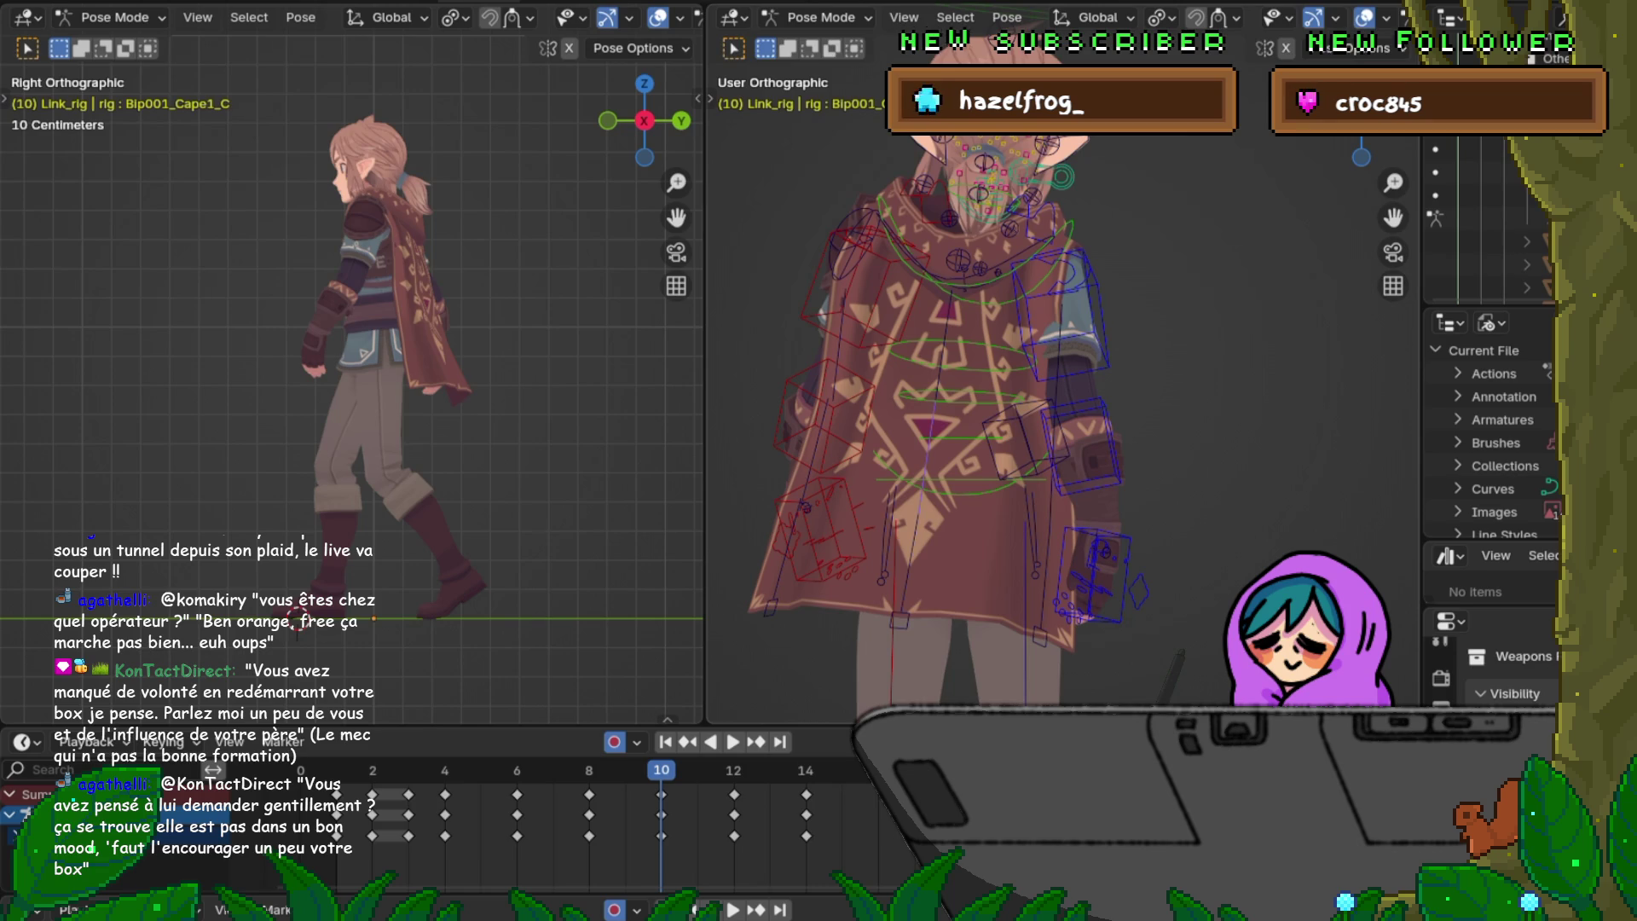
pyautogui.click(921, 576)
pyautogui.press('r')
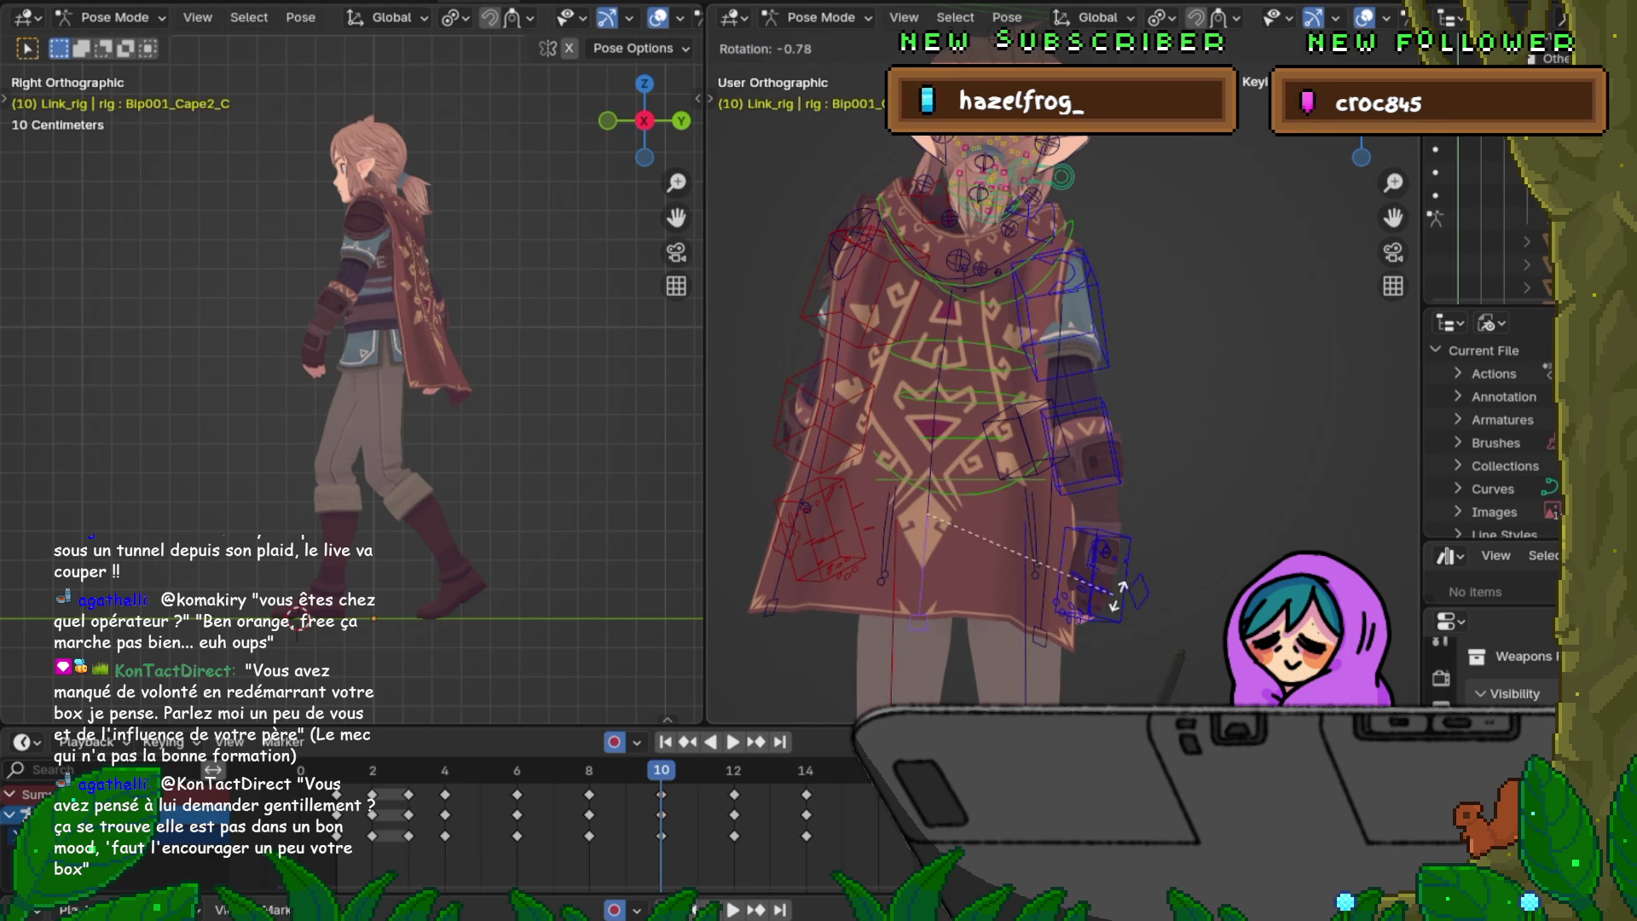
pyautogui.click(1128, 578)
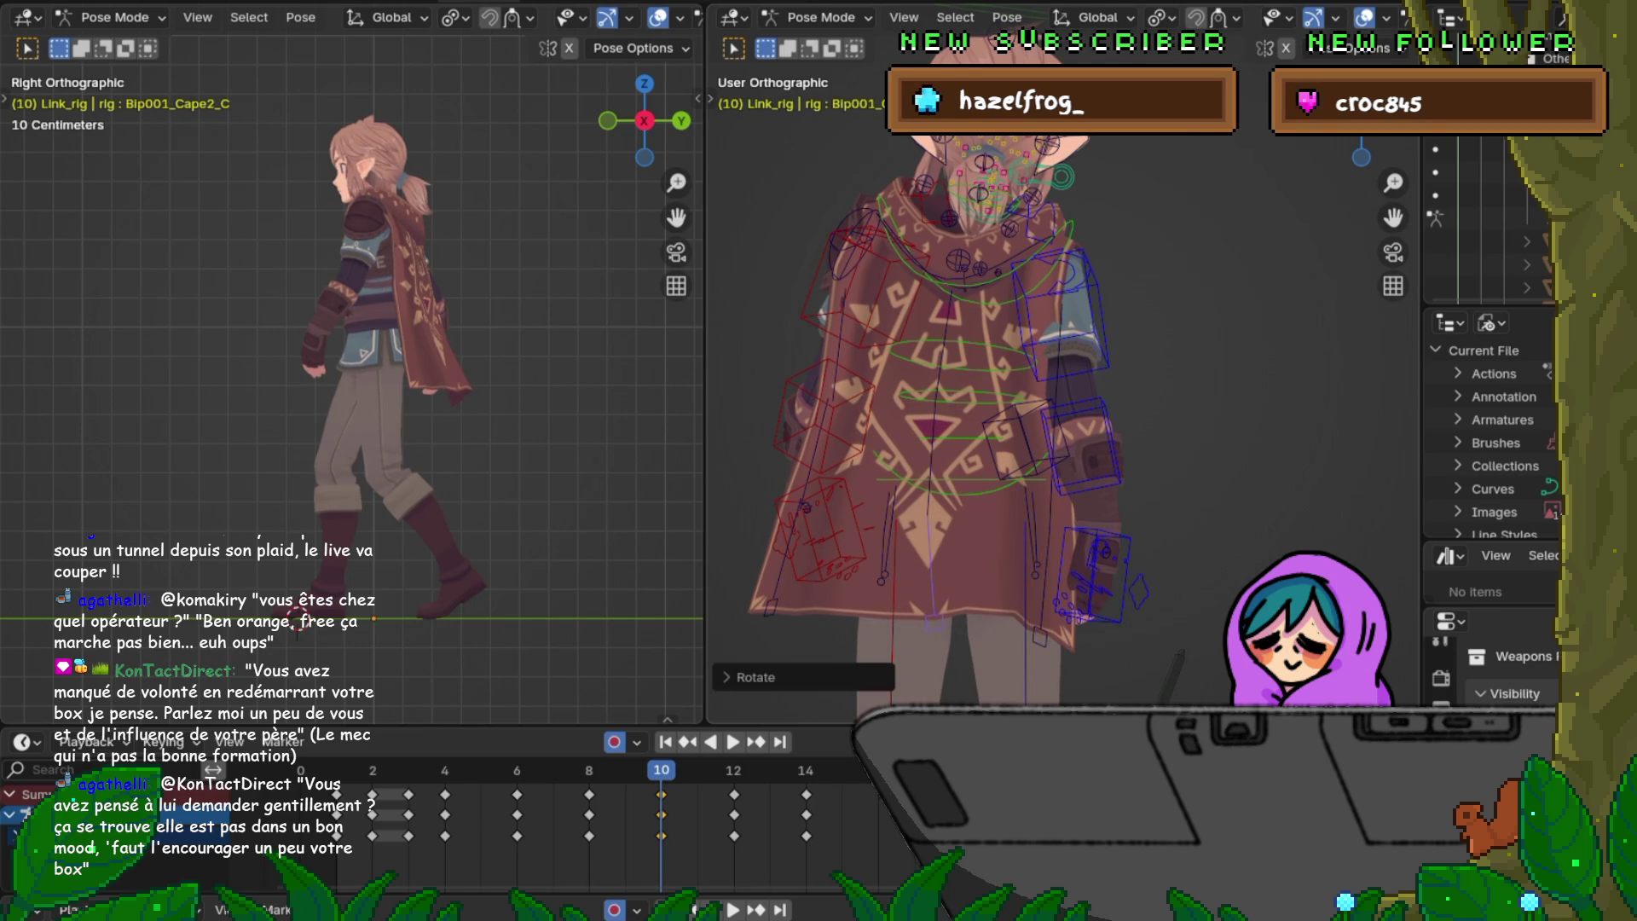
# Step: Rotate the left cape bones Cape_L, Cape1_L and Cape2_L slightly and key them at frame 10
pyautogui.click(807, 512)
pyautogui.press('r')
pyautogui.click(1171, 511)
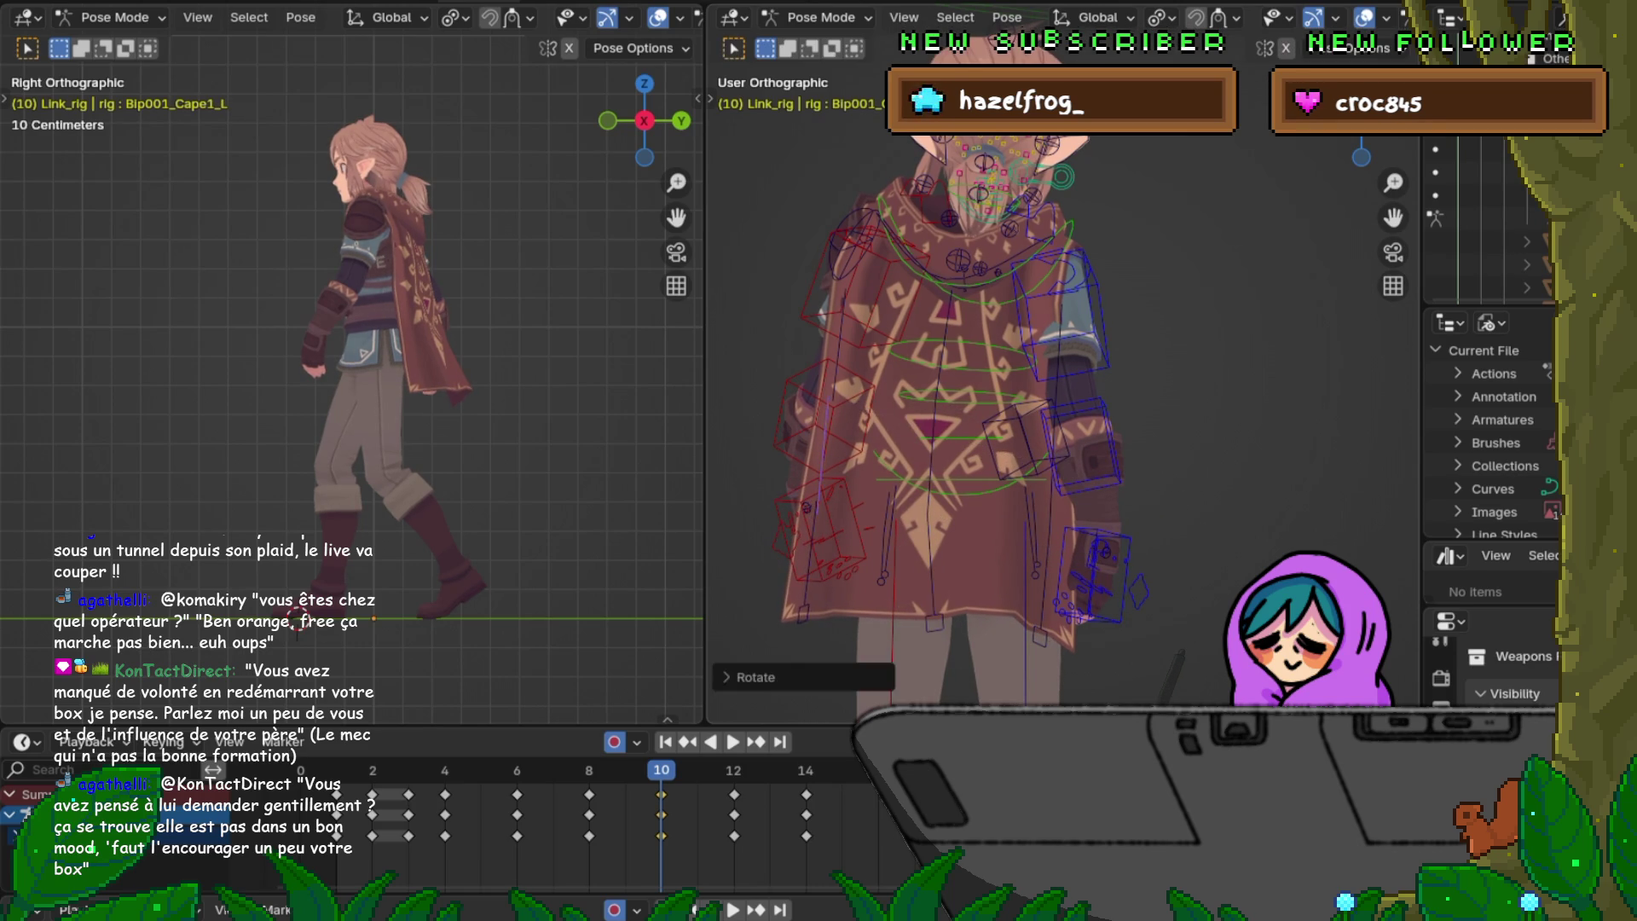
pyautogui.click(817, 550)
pyautogui.press('r')
pyautogui.click(1139, 576)
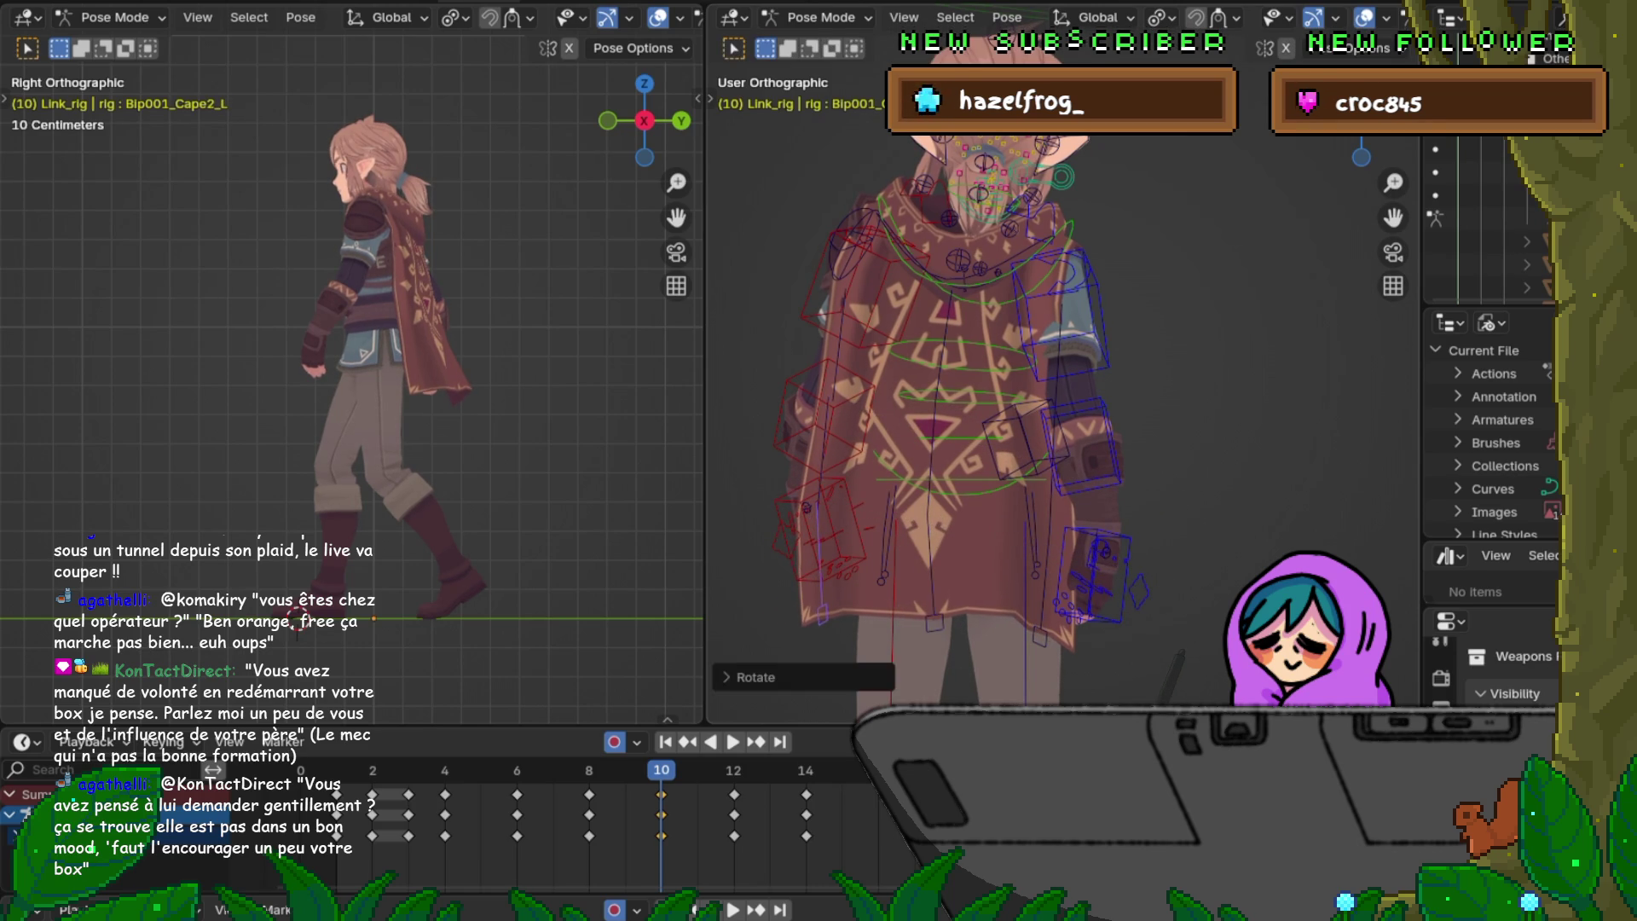
pyautogui.click(825, 333)
pyautogui.press('r')
pyautogui.click(1126, 512)
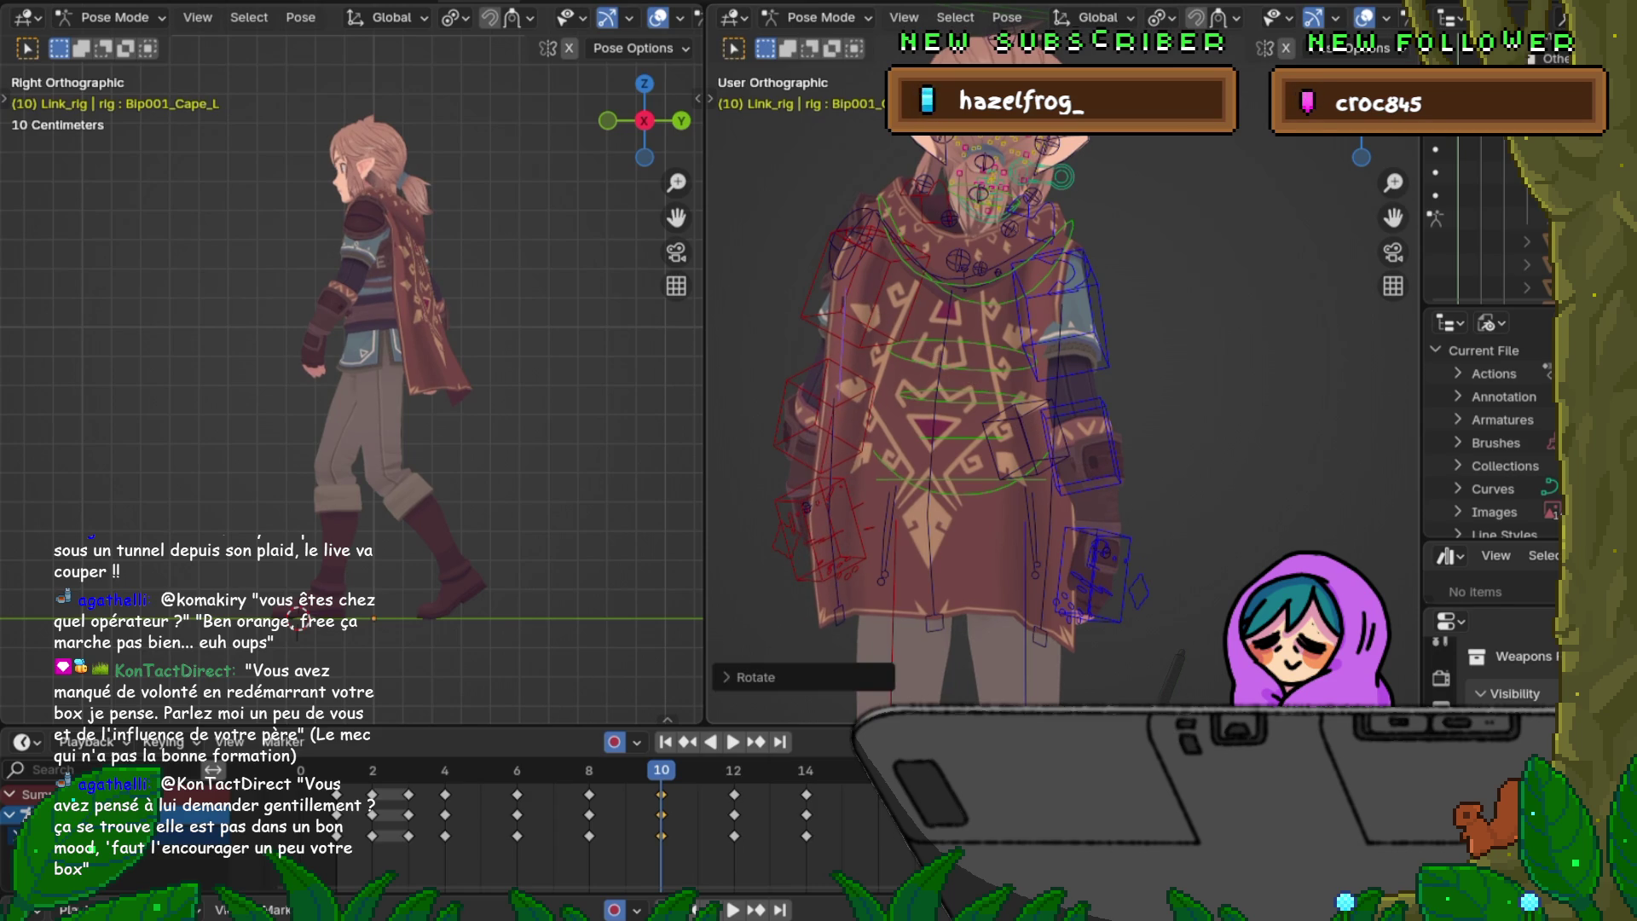
pyautogui.click(837, 435)
pyautogui.press('r')
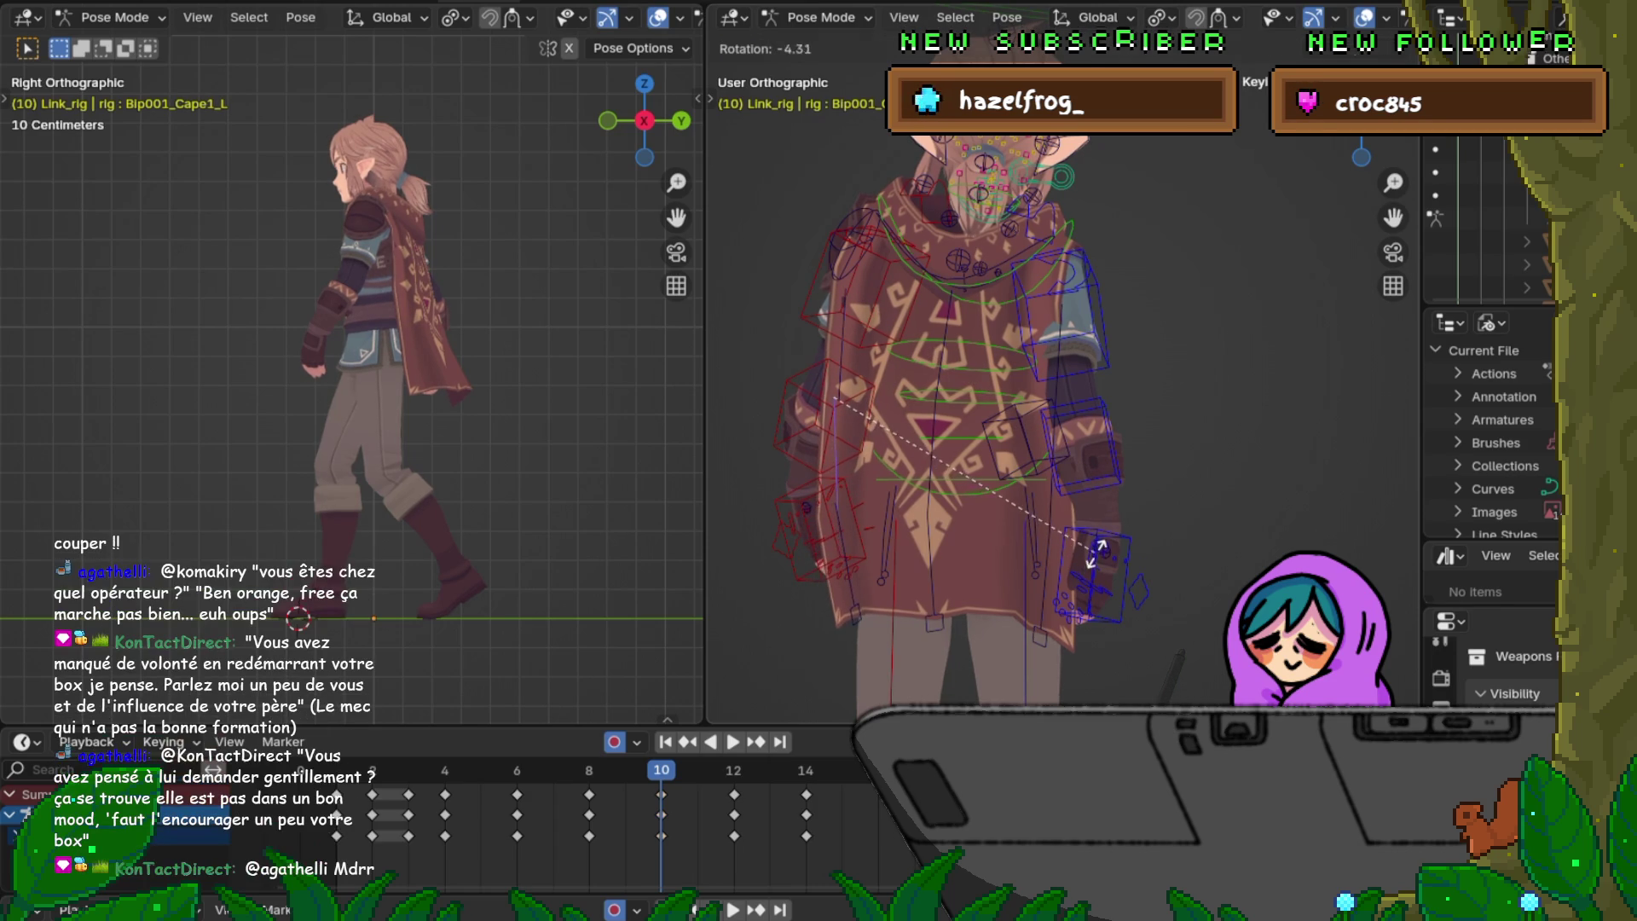
pyautogui.click(1098, 554)
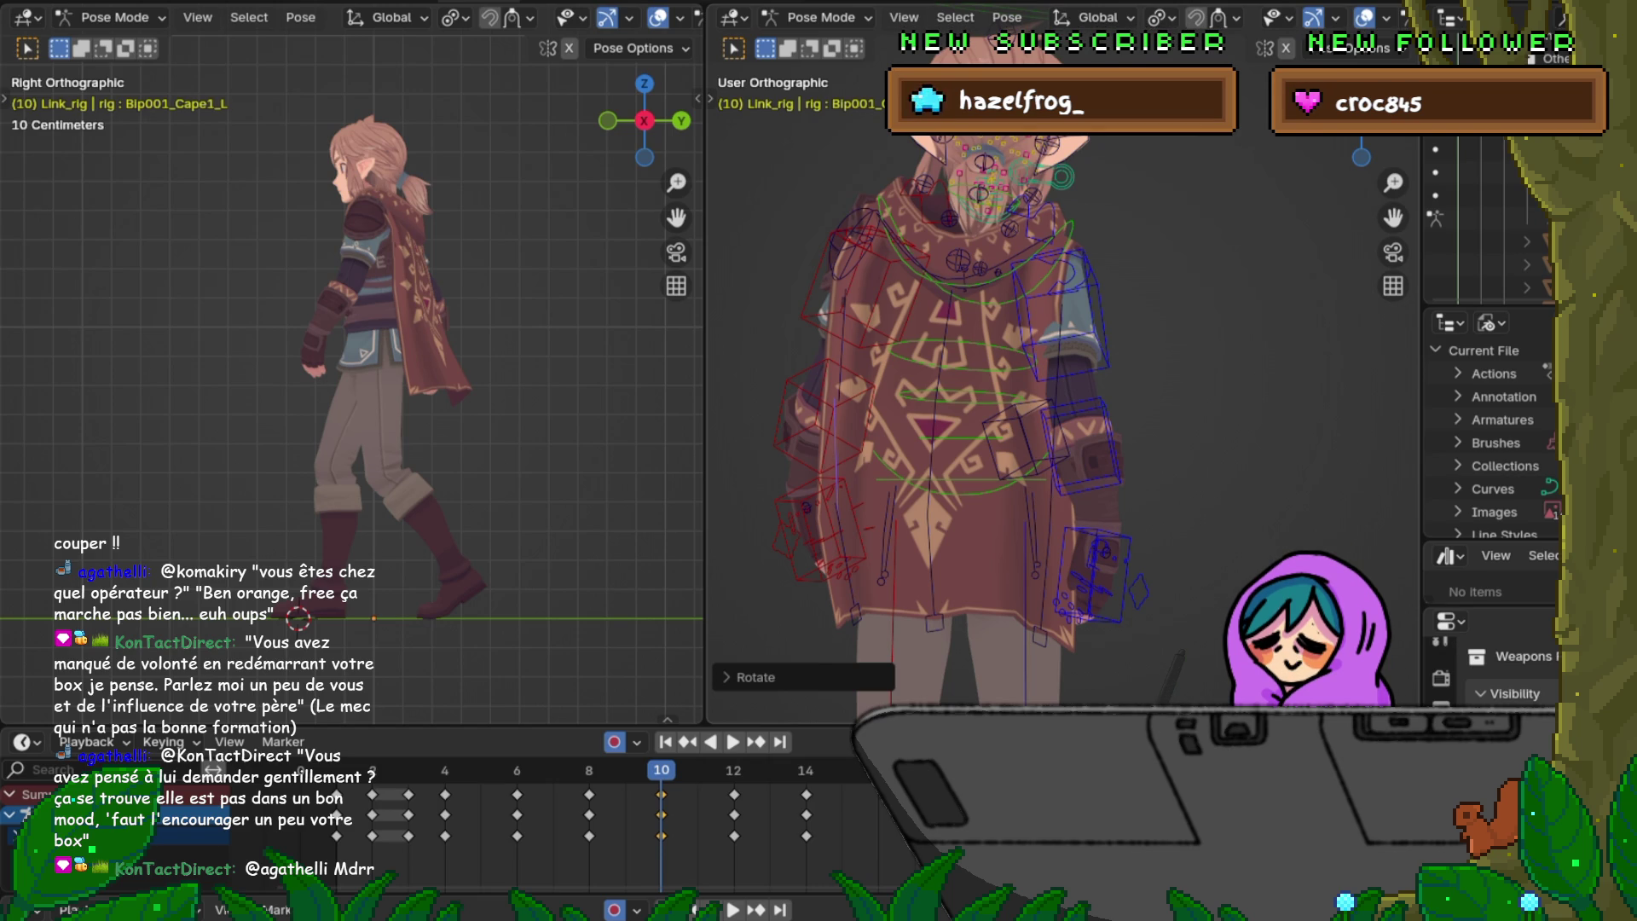
# Step: Rotate the right cape bones Cape_R, Cape1_R and Cape2_R slightly and key them at frame 10
pyautogui.click(1088, 448)
pyautogui.press('r')
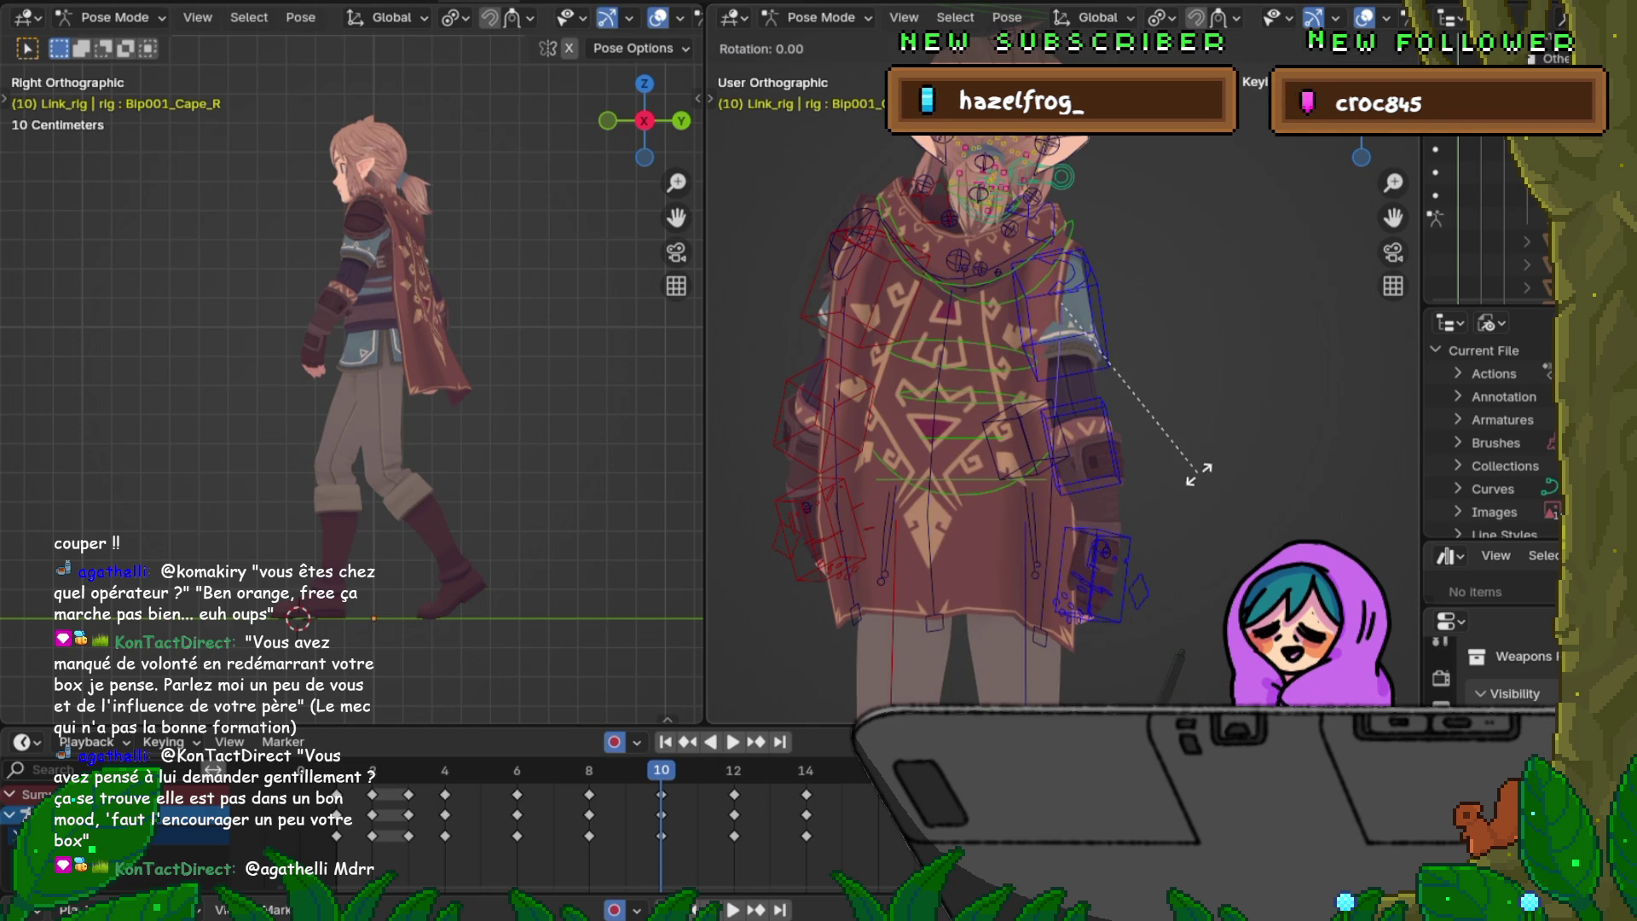
pyautogui.click(1195, 468)
pyautogui.click(1081, 423)
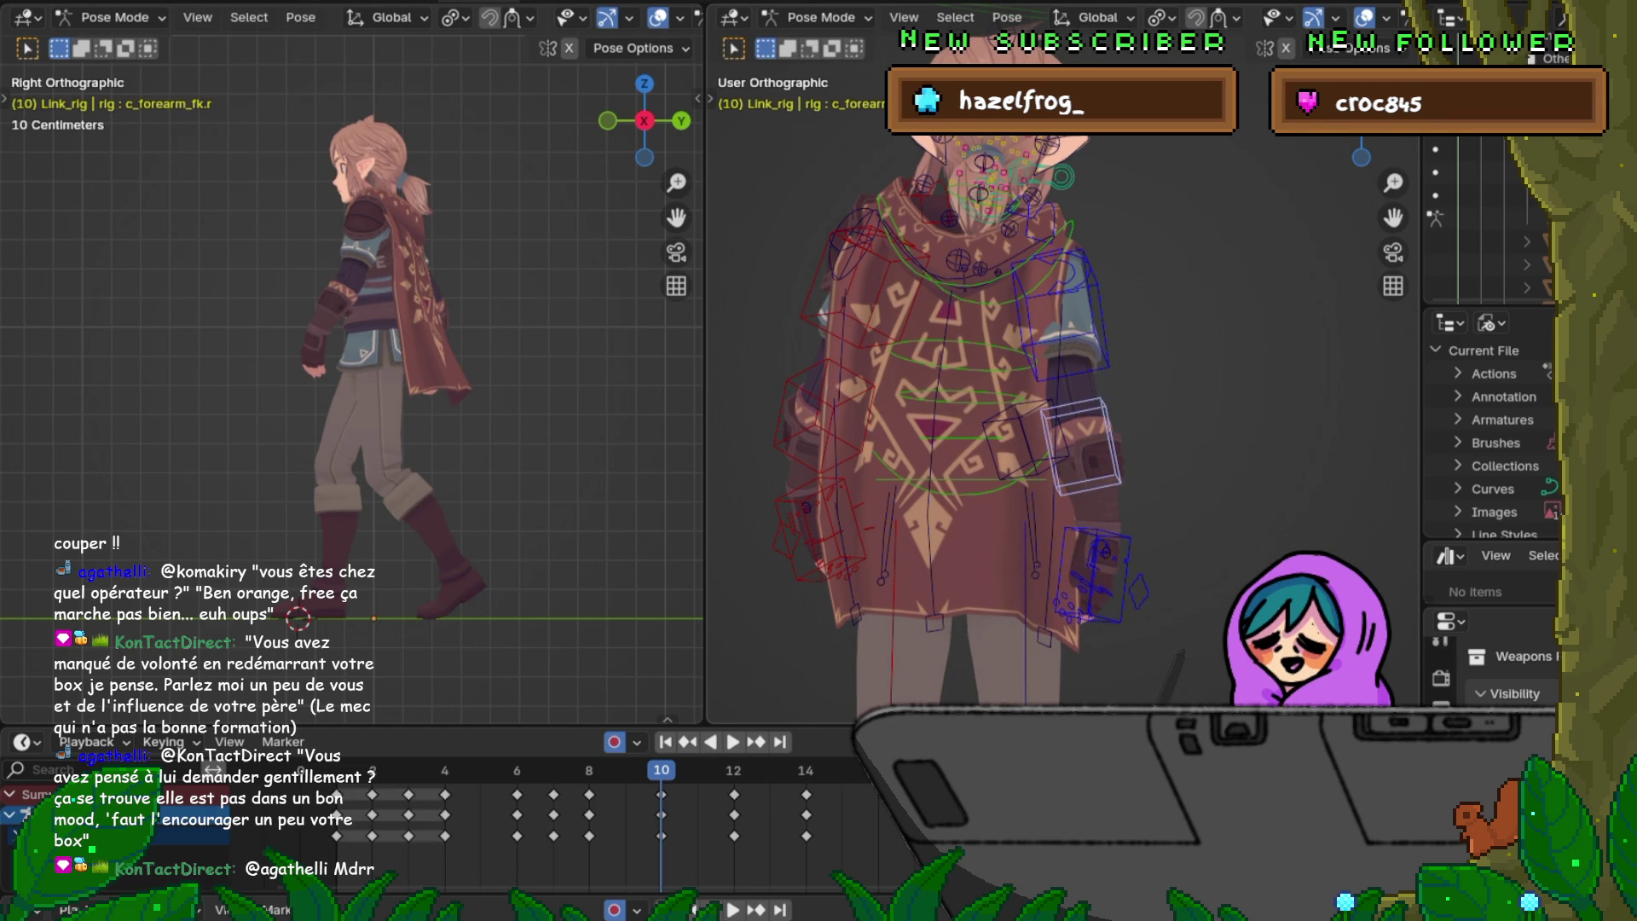
pyautogui.press('r')
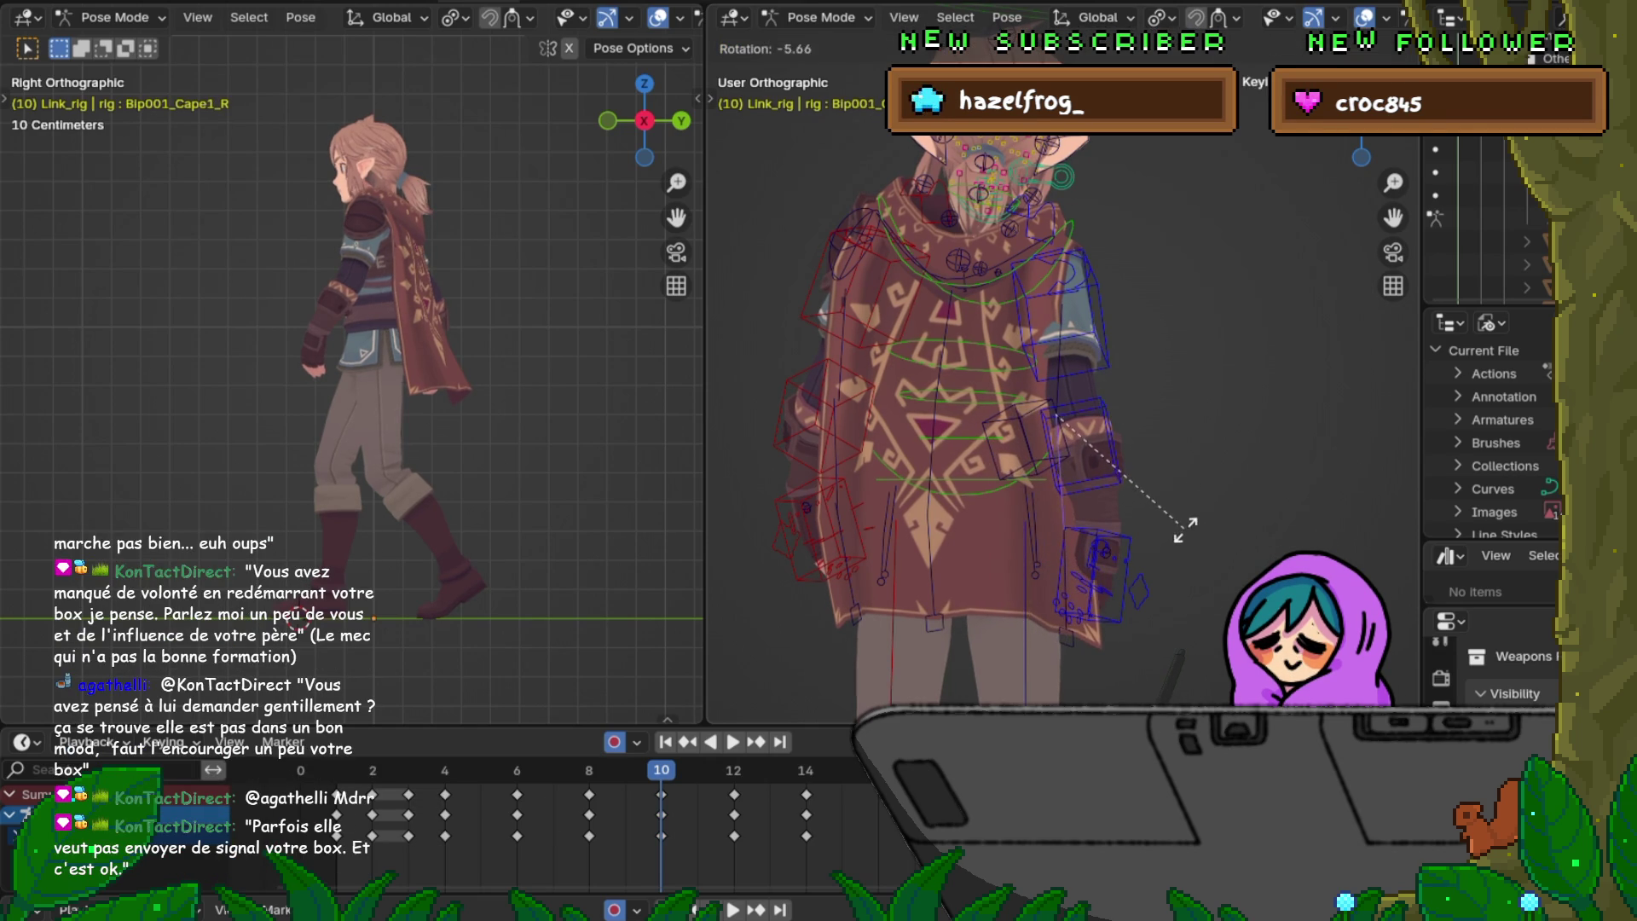
pyautogui.click(1181, 530)
pyautogui.click(1080, 563)
pyautogui.press('r')
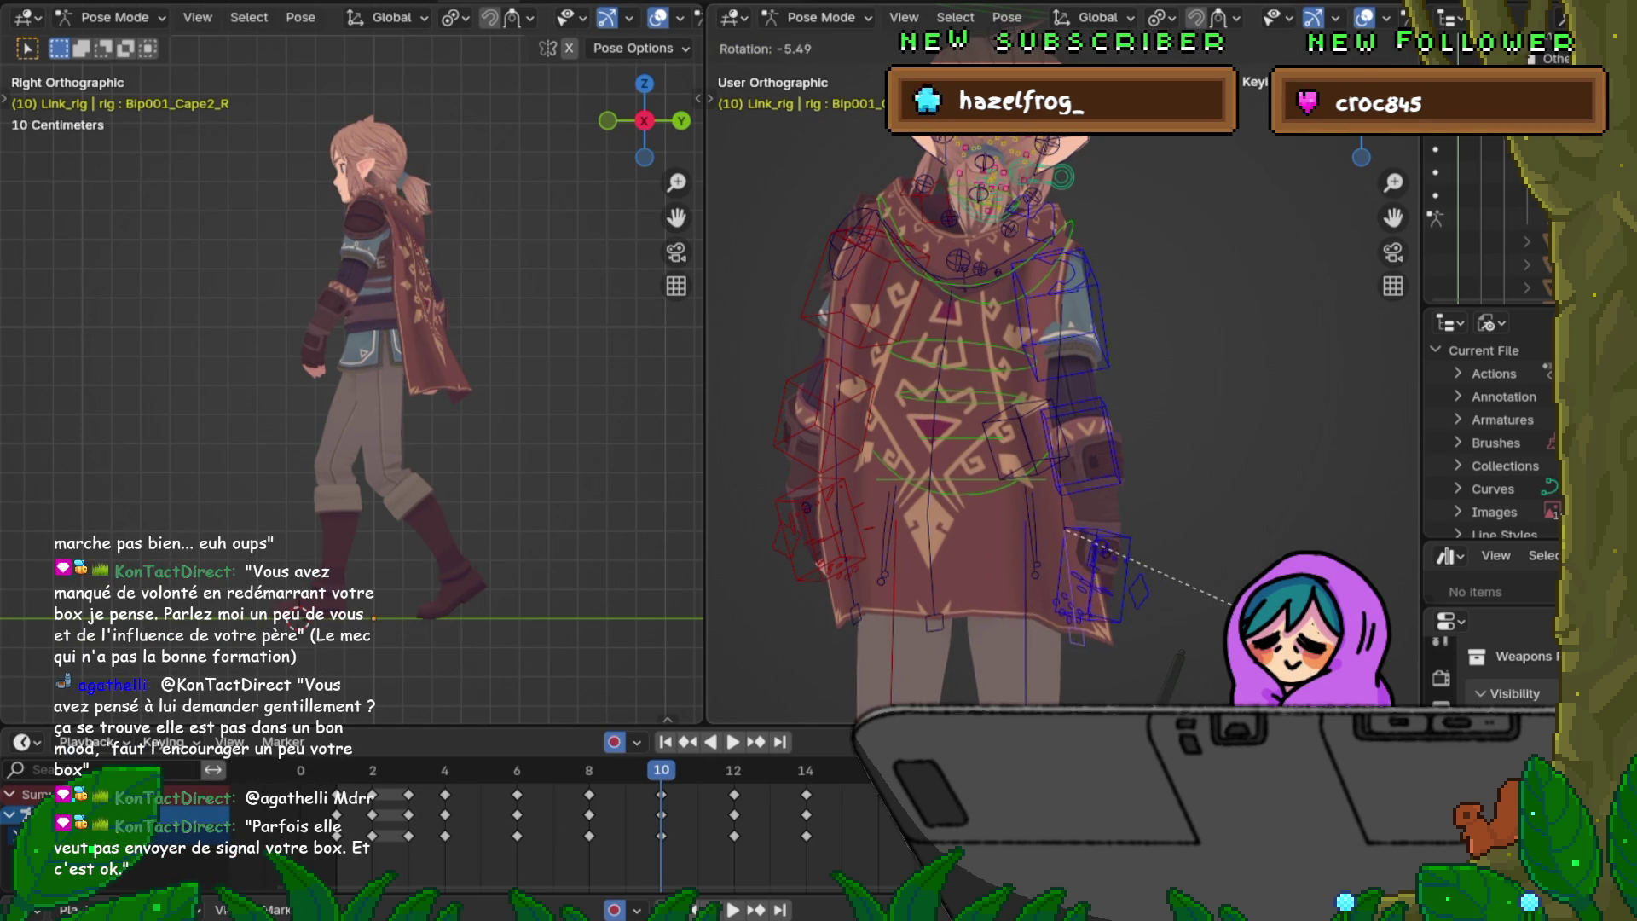
pyautogui.click(1174, 672)
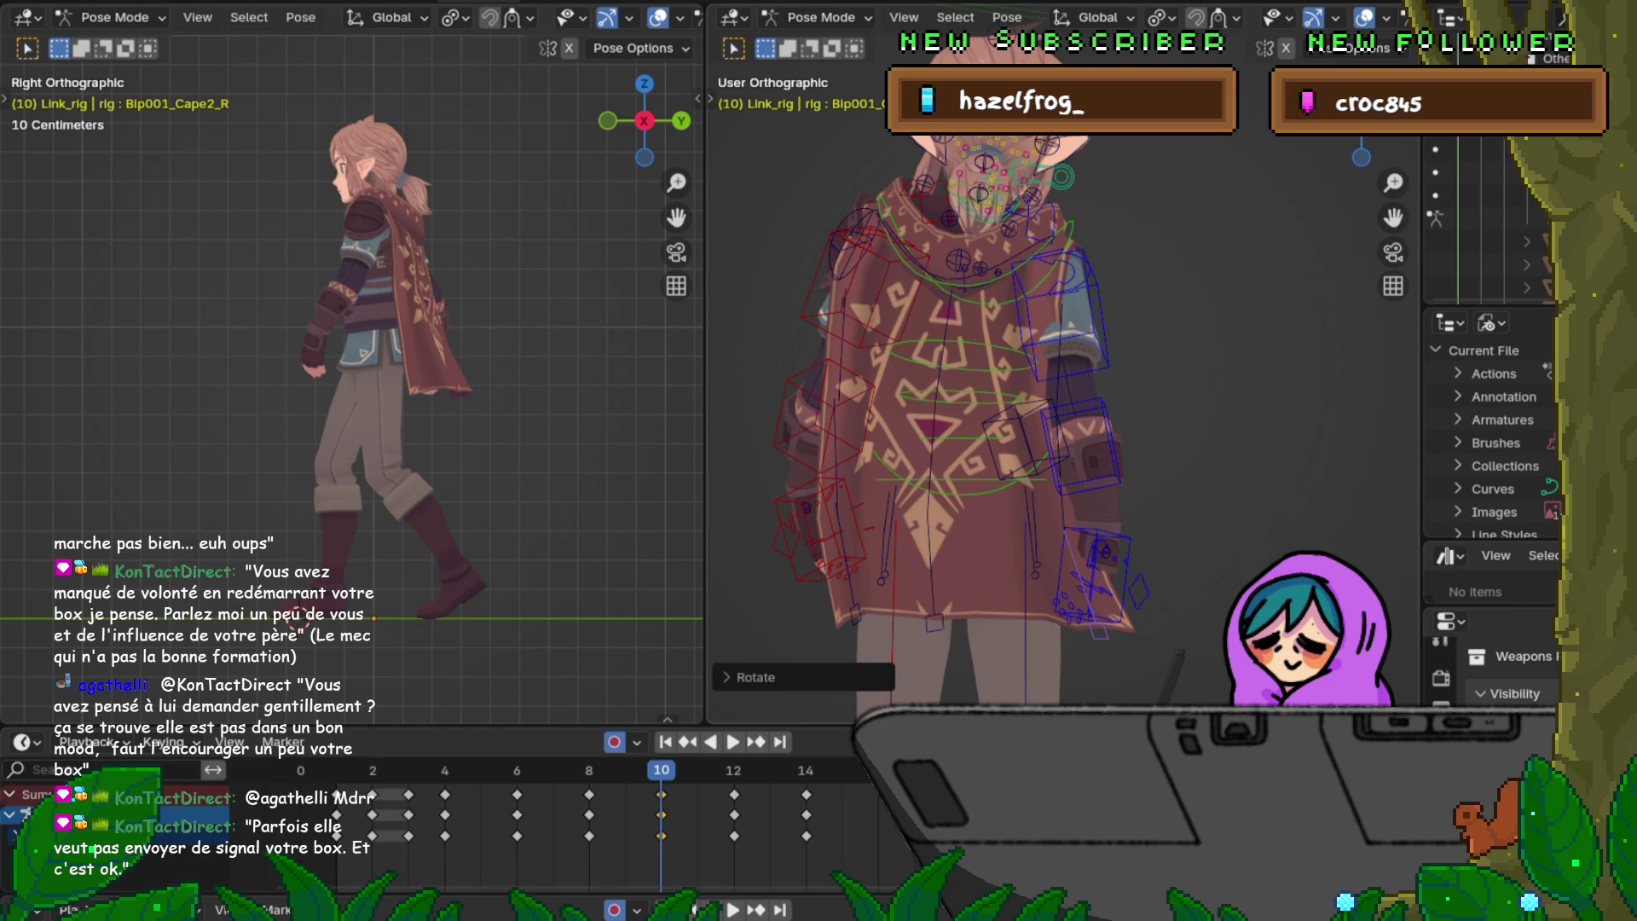
# Step: Refine Bip001_Cape1_C and Bip001_Cape1_L rotations at frame 10, ending on Bip001_Cape2_C
pyautogui.click(944, 511)
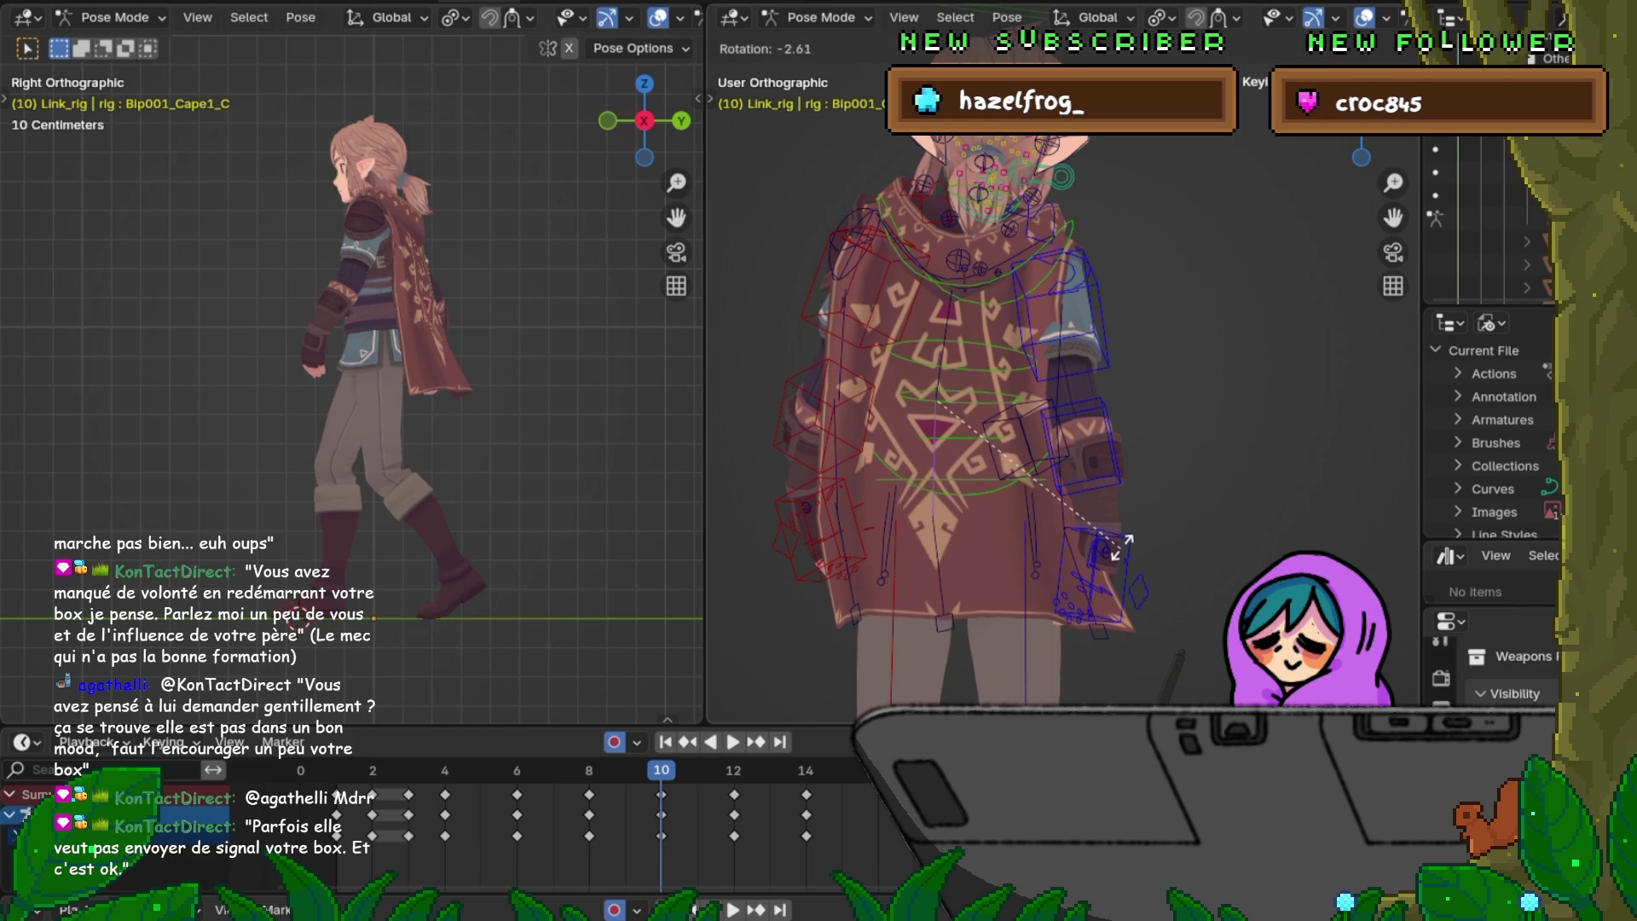
pyautogui.click(954, 623)
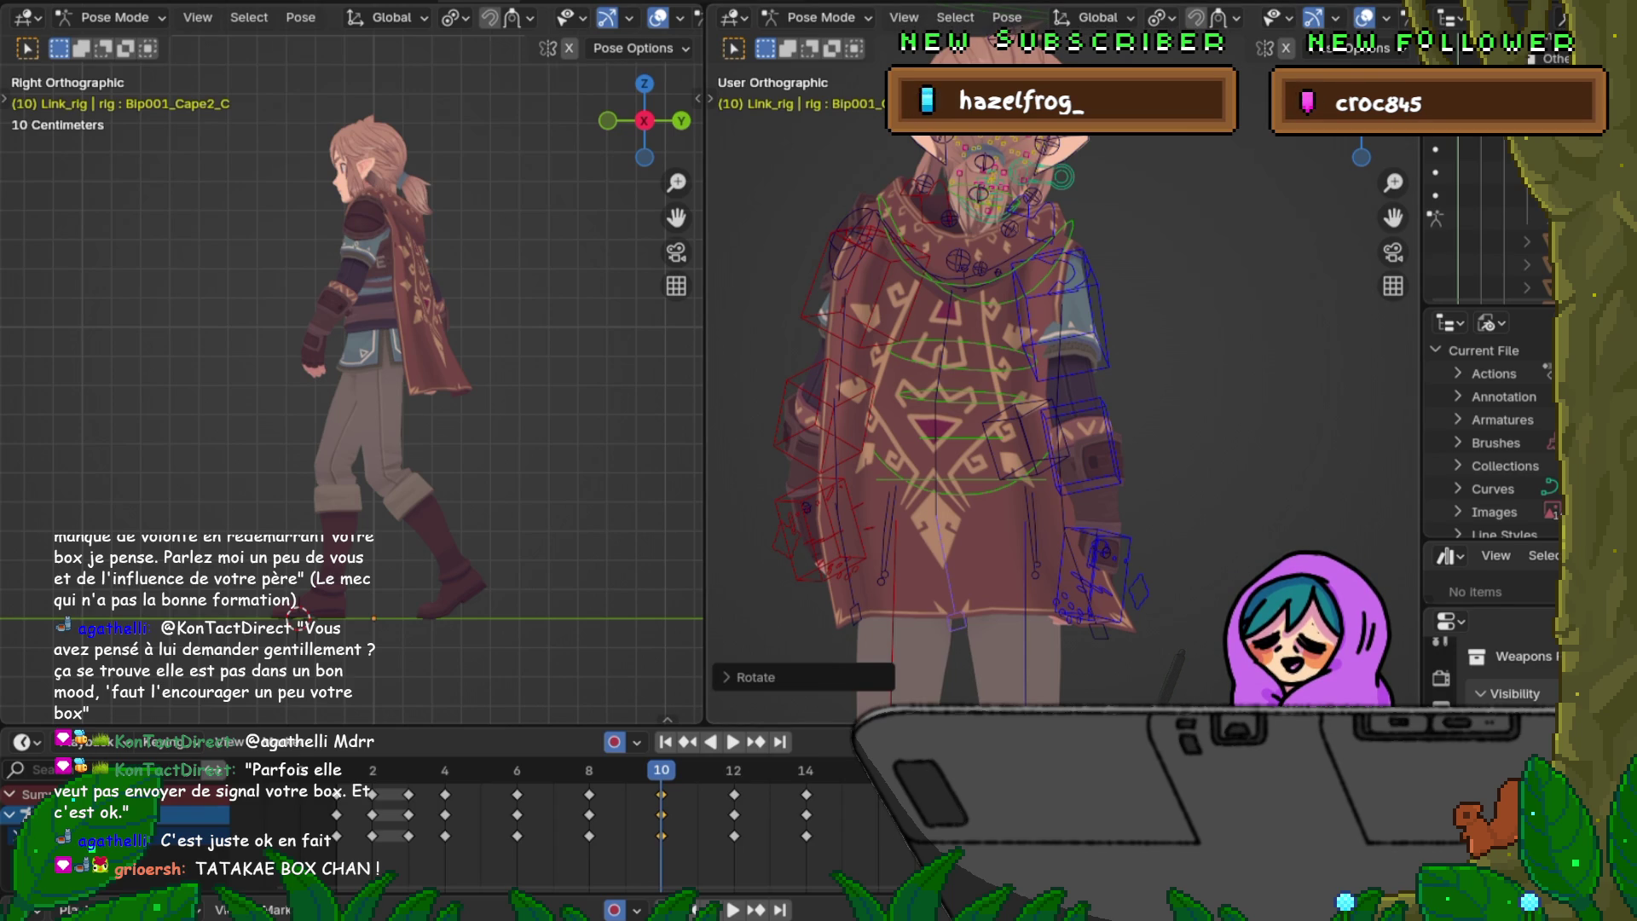
pyautogui.click(947, 564)
pyautogui.press('r')
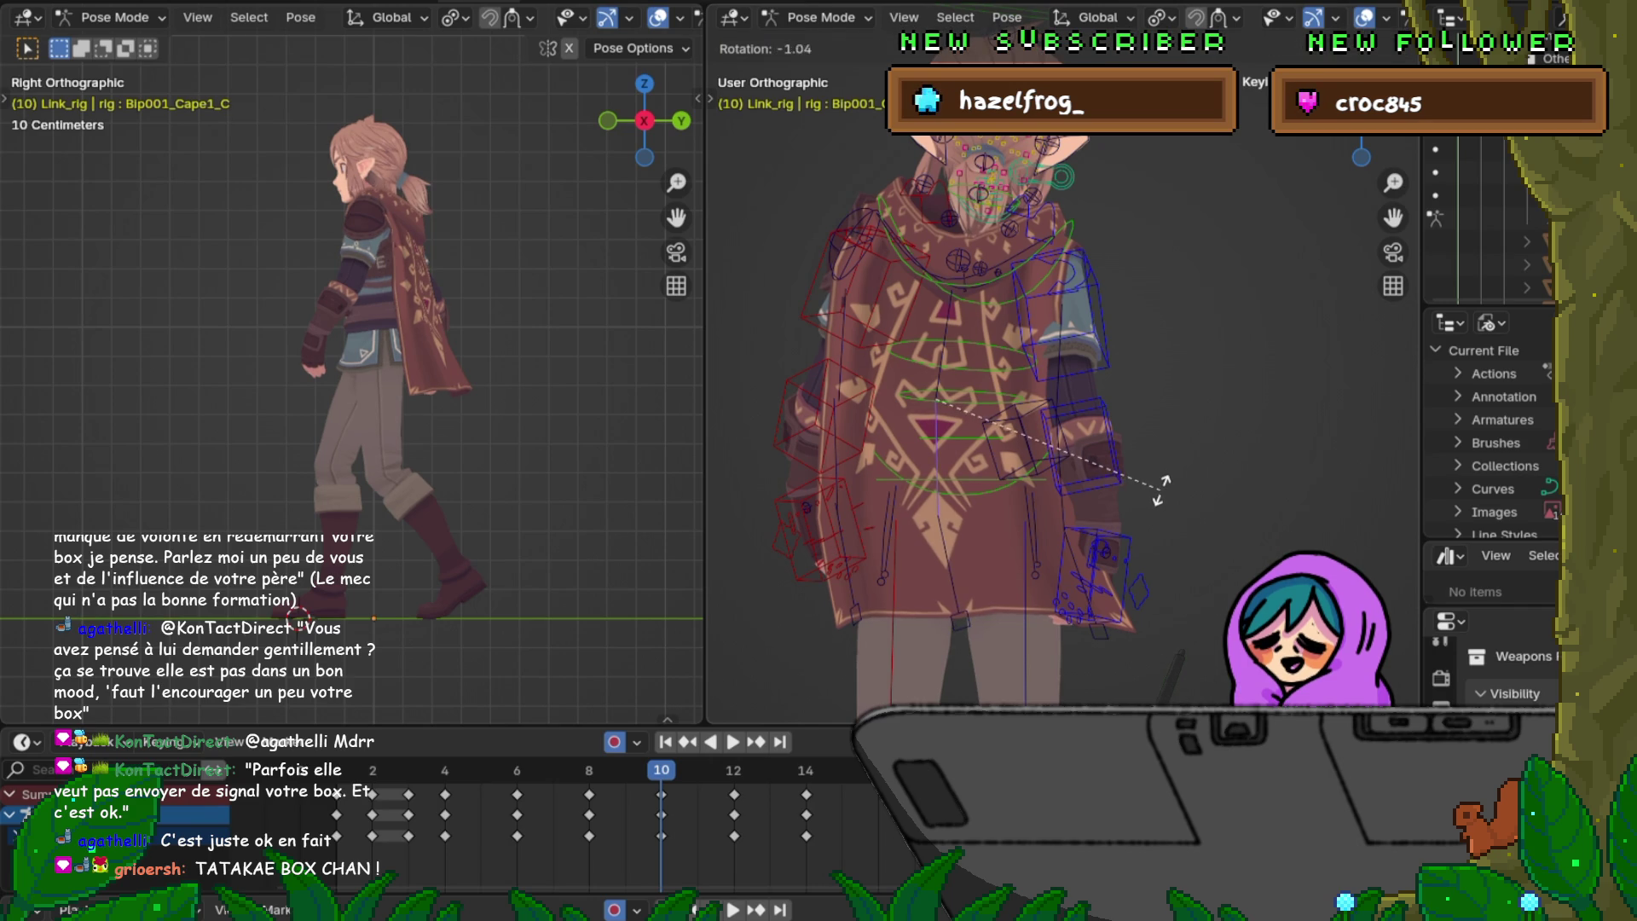
pyautogui.click(1162, 487)
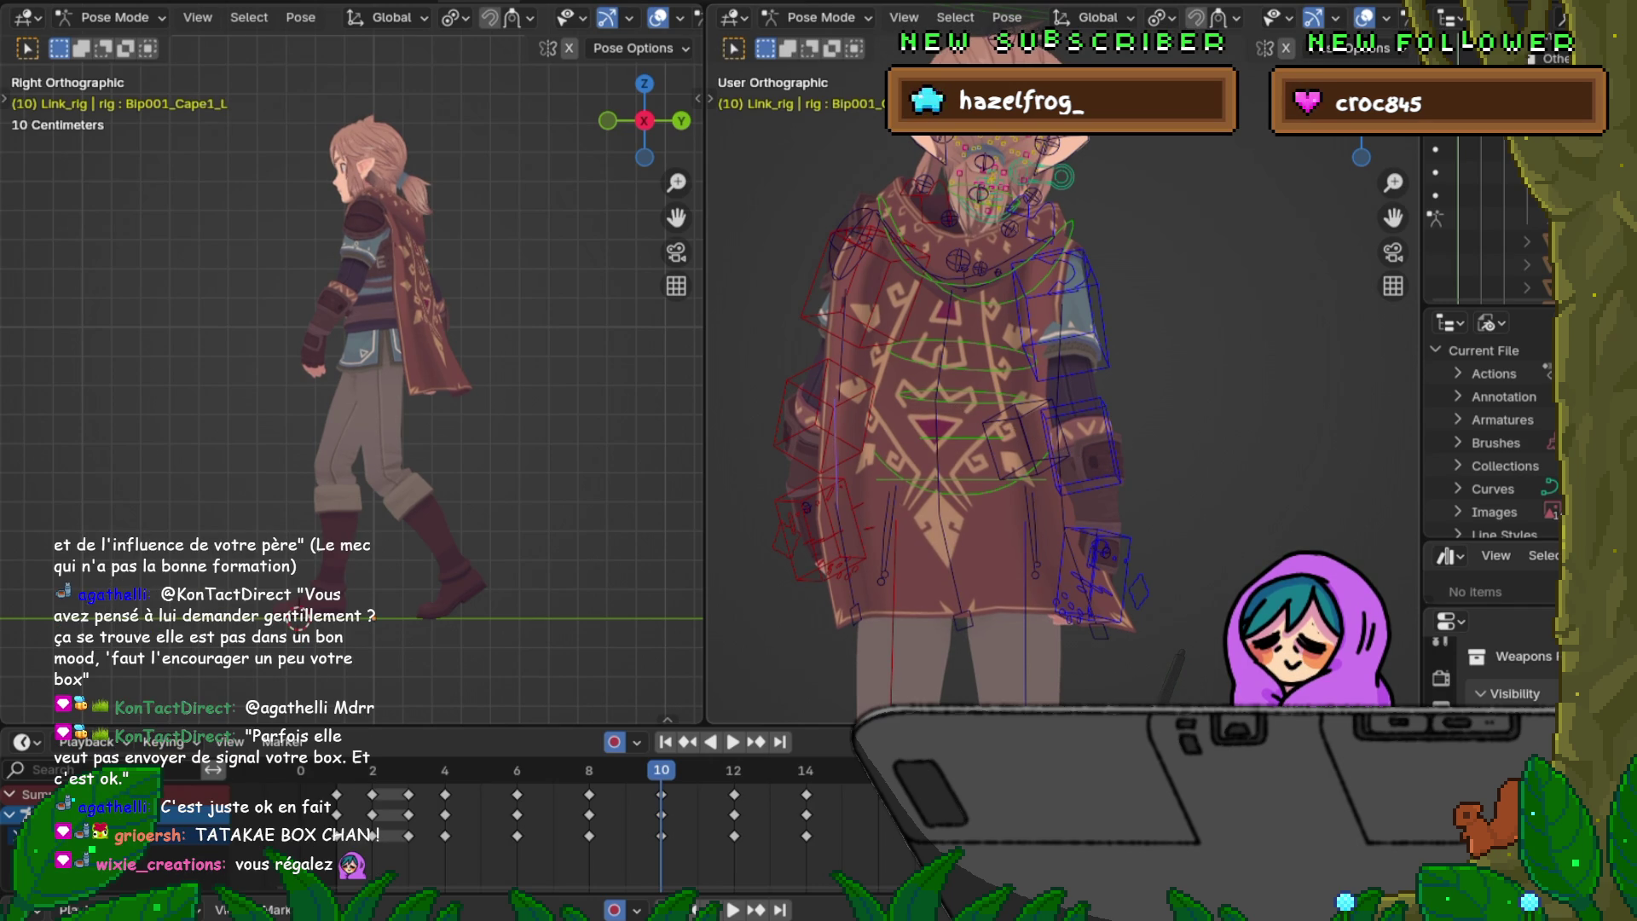
pyautogui.press('r')
pyautogui.press('Return')
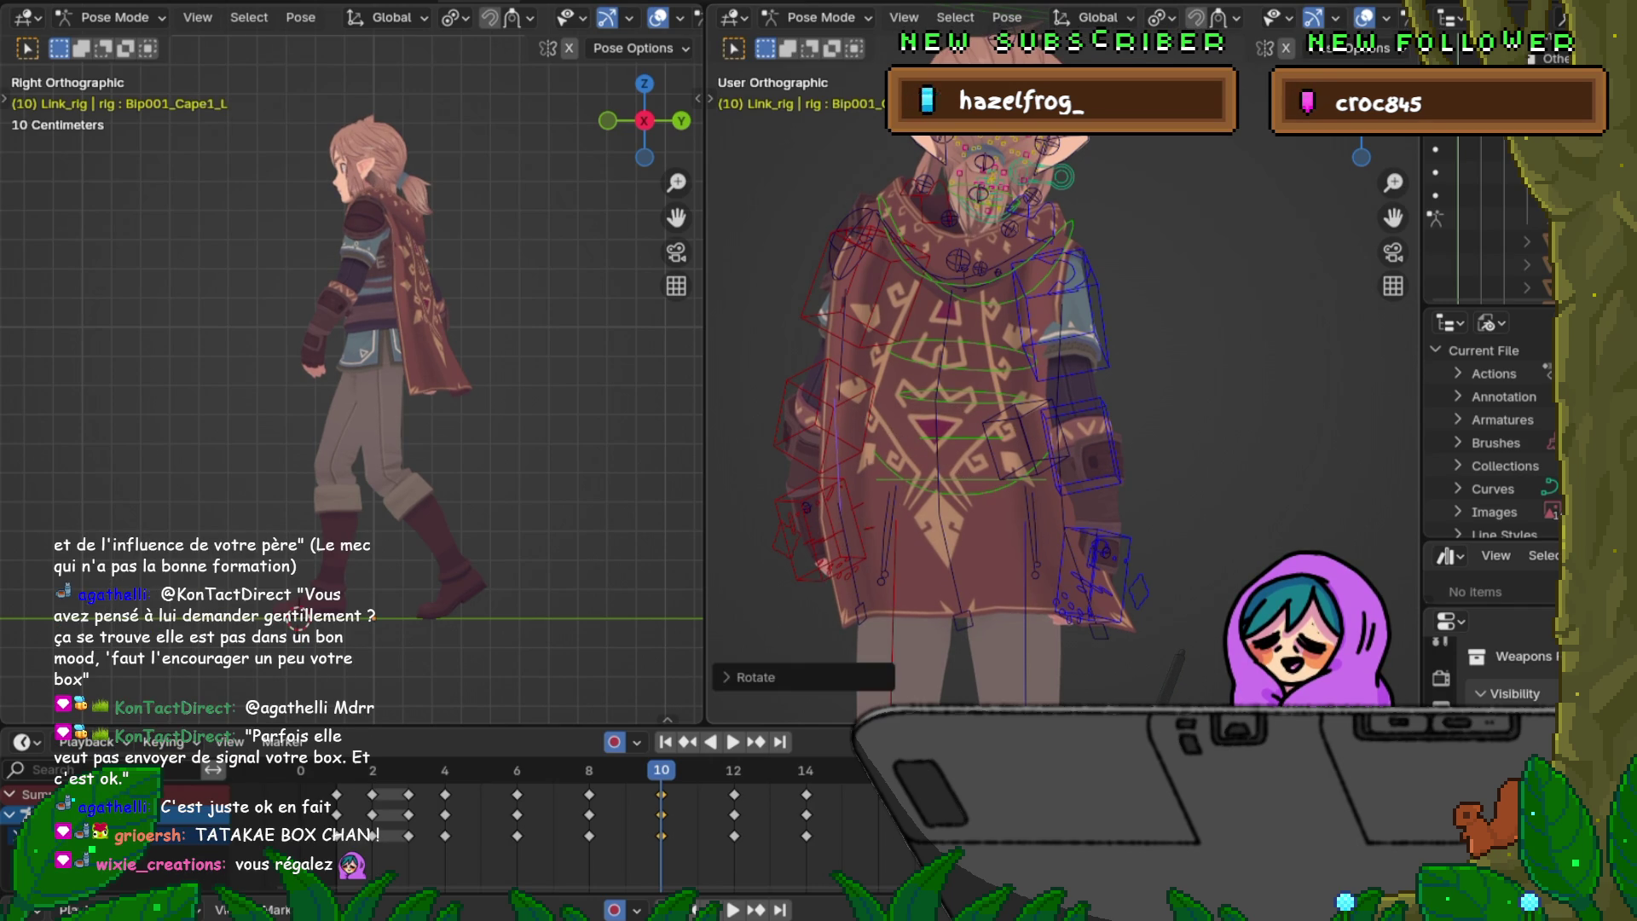
pyautogui.click(957, 599)
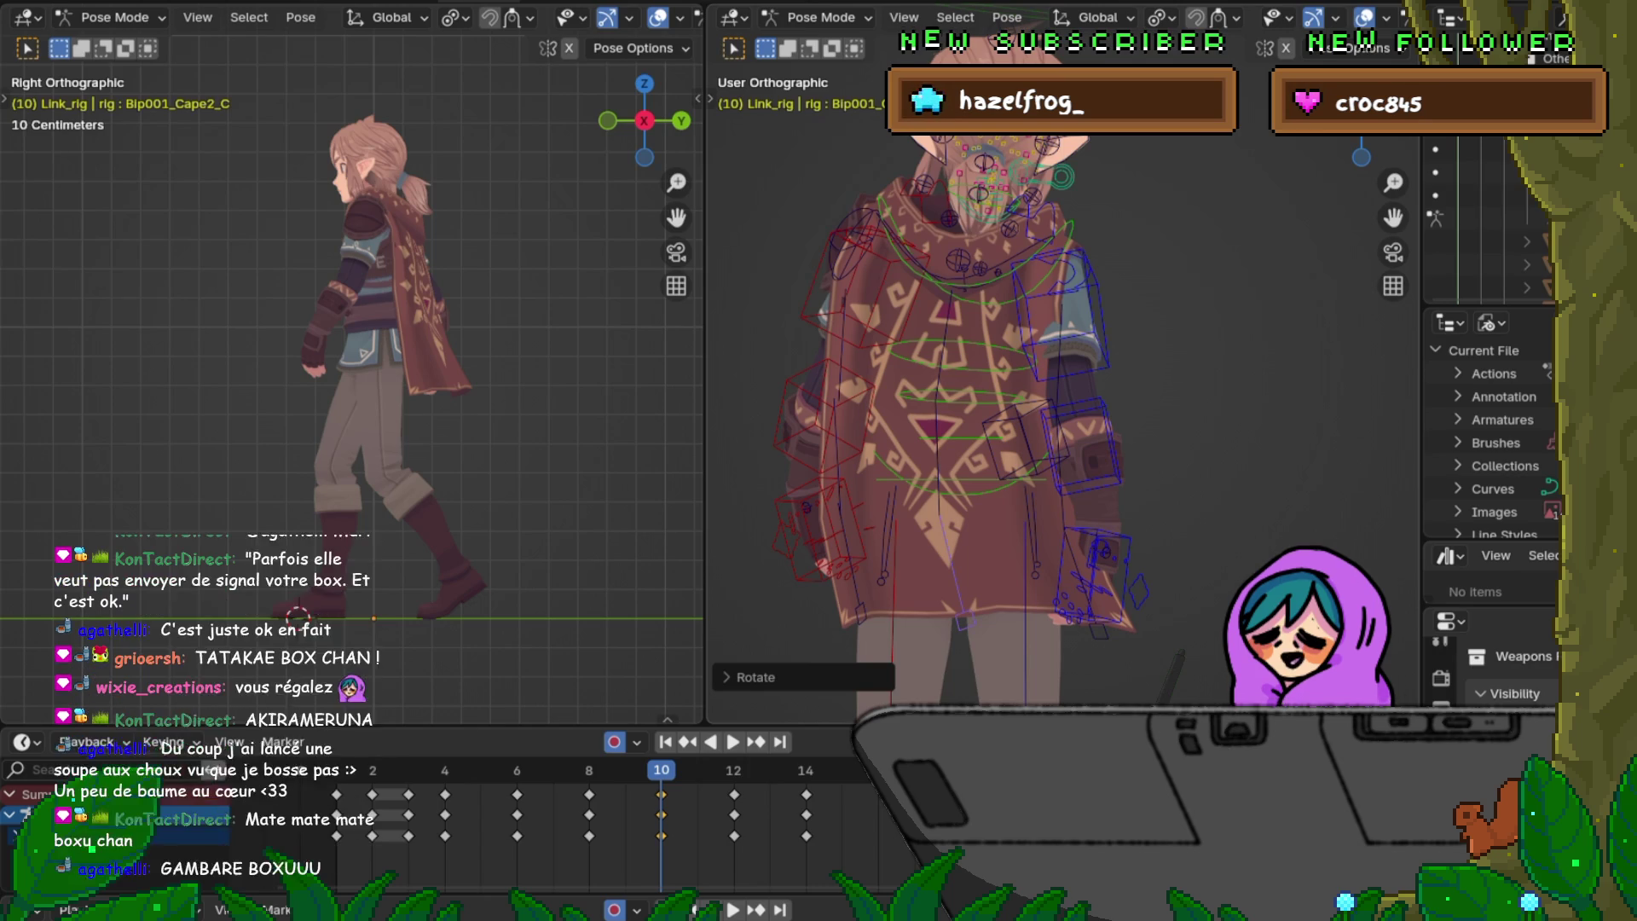
# Step: Orbit to the character's back and select Cape_L, Cape2_C and the remaining cape bones
pyautogui.moveTo(1151, 384); pyautogui.dragTo(896, 385, button='middle')
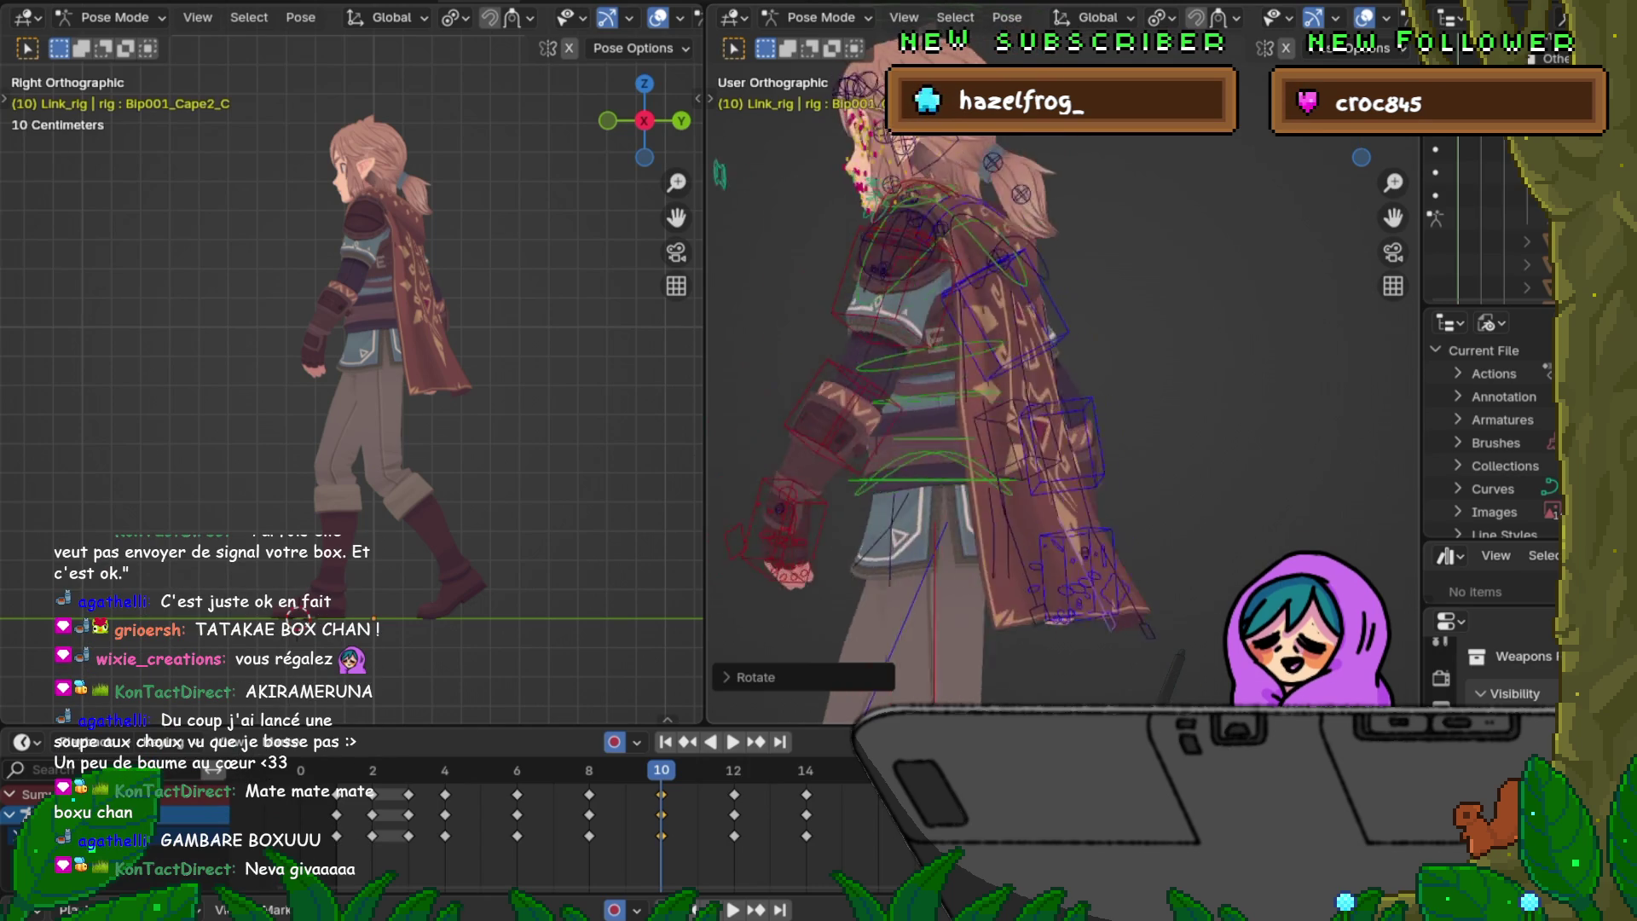
pyautogui.moveTo(1024, 385); pyautogui.dragTo(844, 383, button='middle')
pyautogui.click(959, 409)
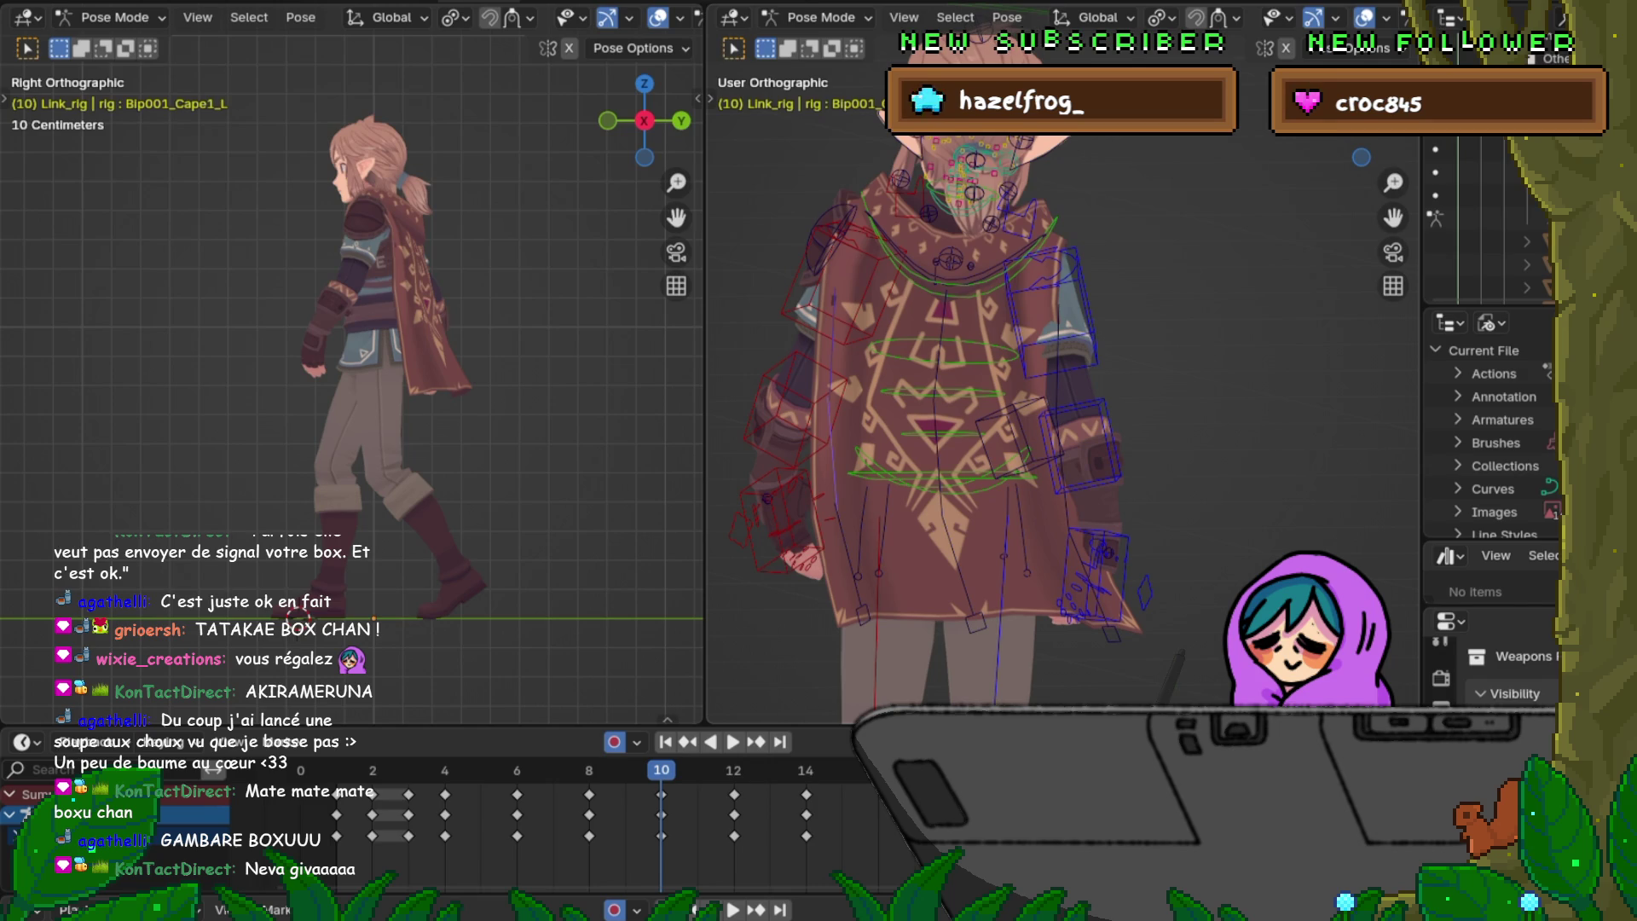
pyautogui.click(996, 588)
pyautogui.press('[')
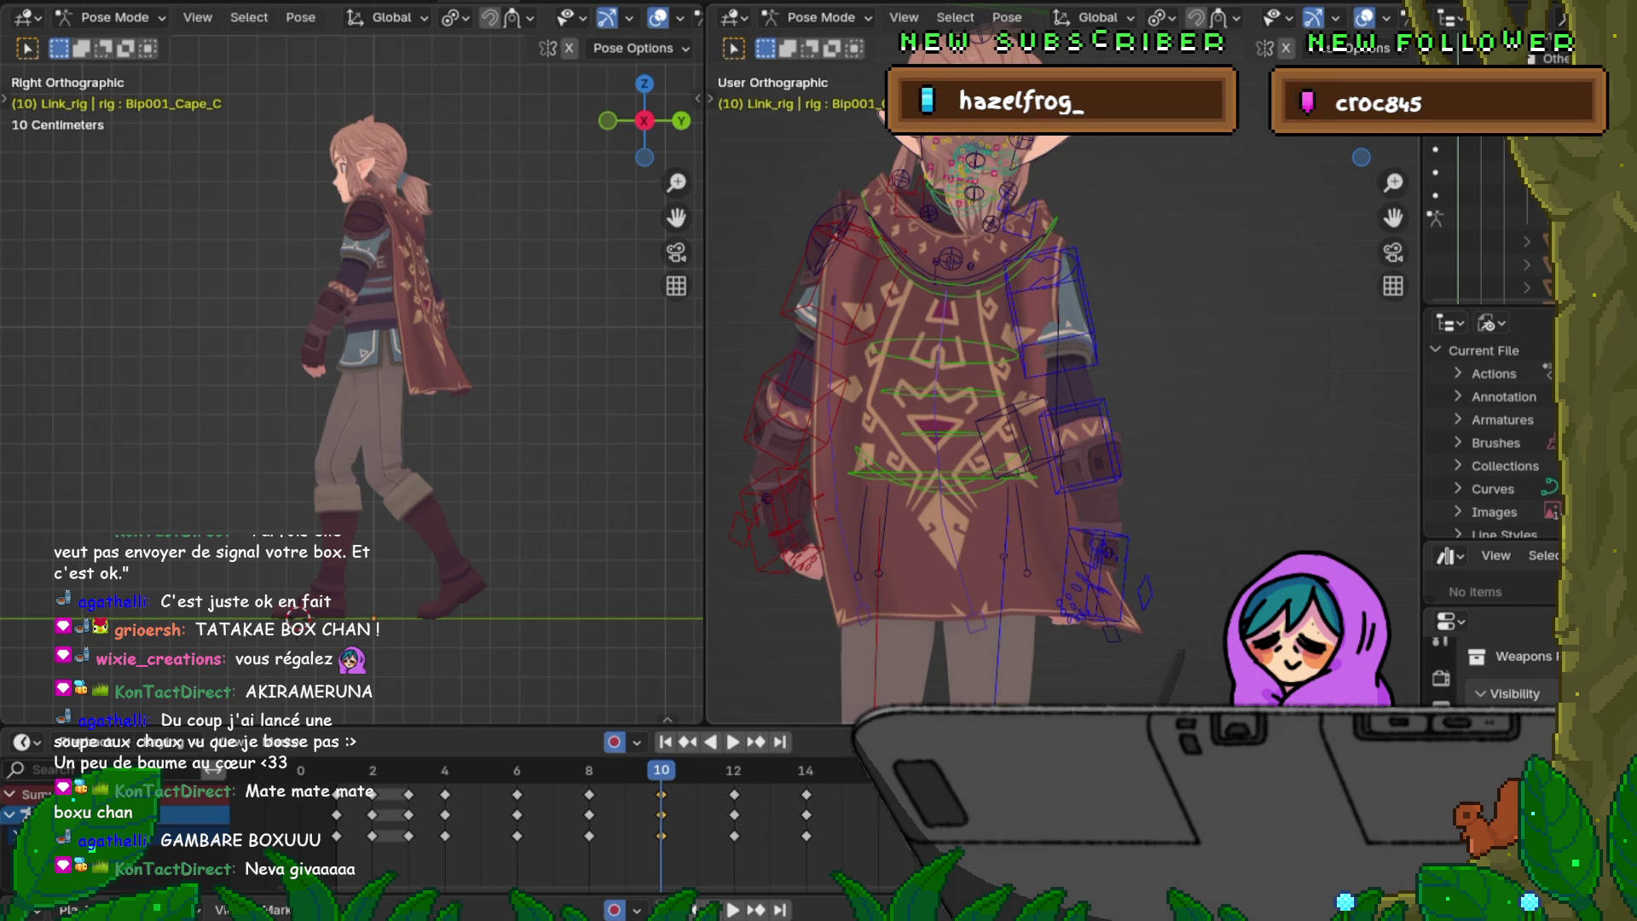
pyautogui.press('[')
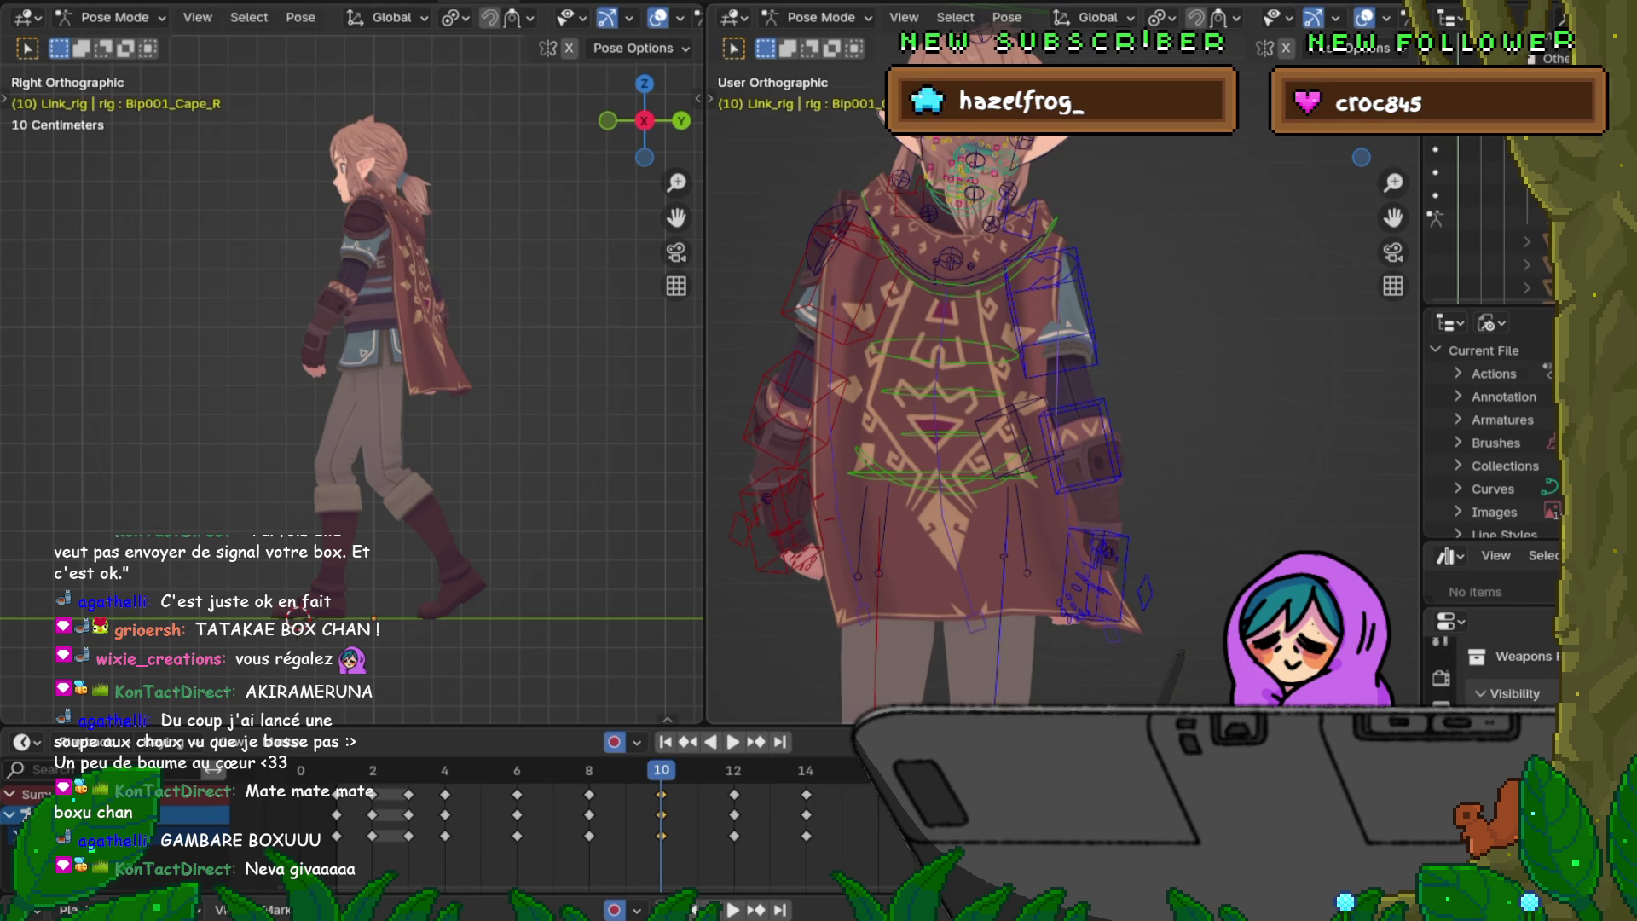
# Step: Copy the frame-10 cape keys in the Dope Sheet and paste them mirrored at frame 6
pyautogui.rightClick(602, 818)
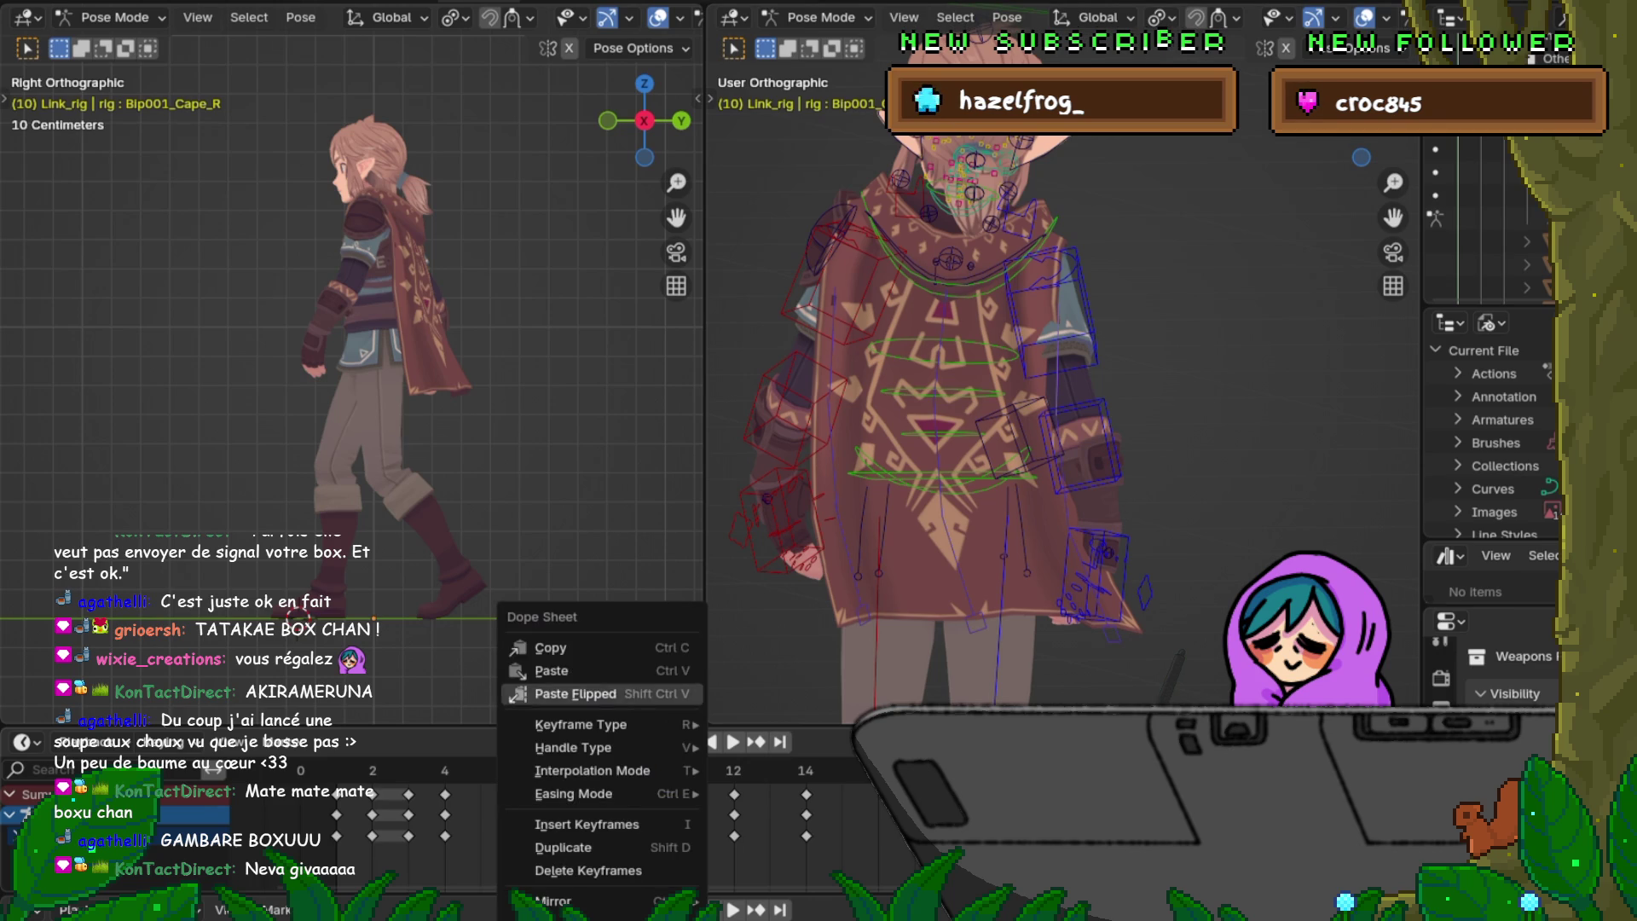
pyautogui.click(563, 671)
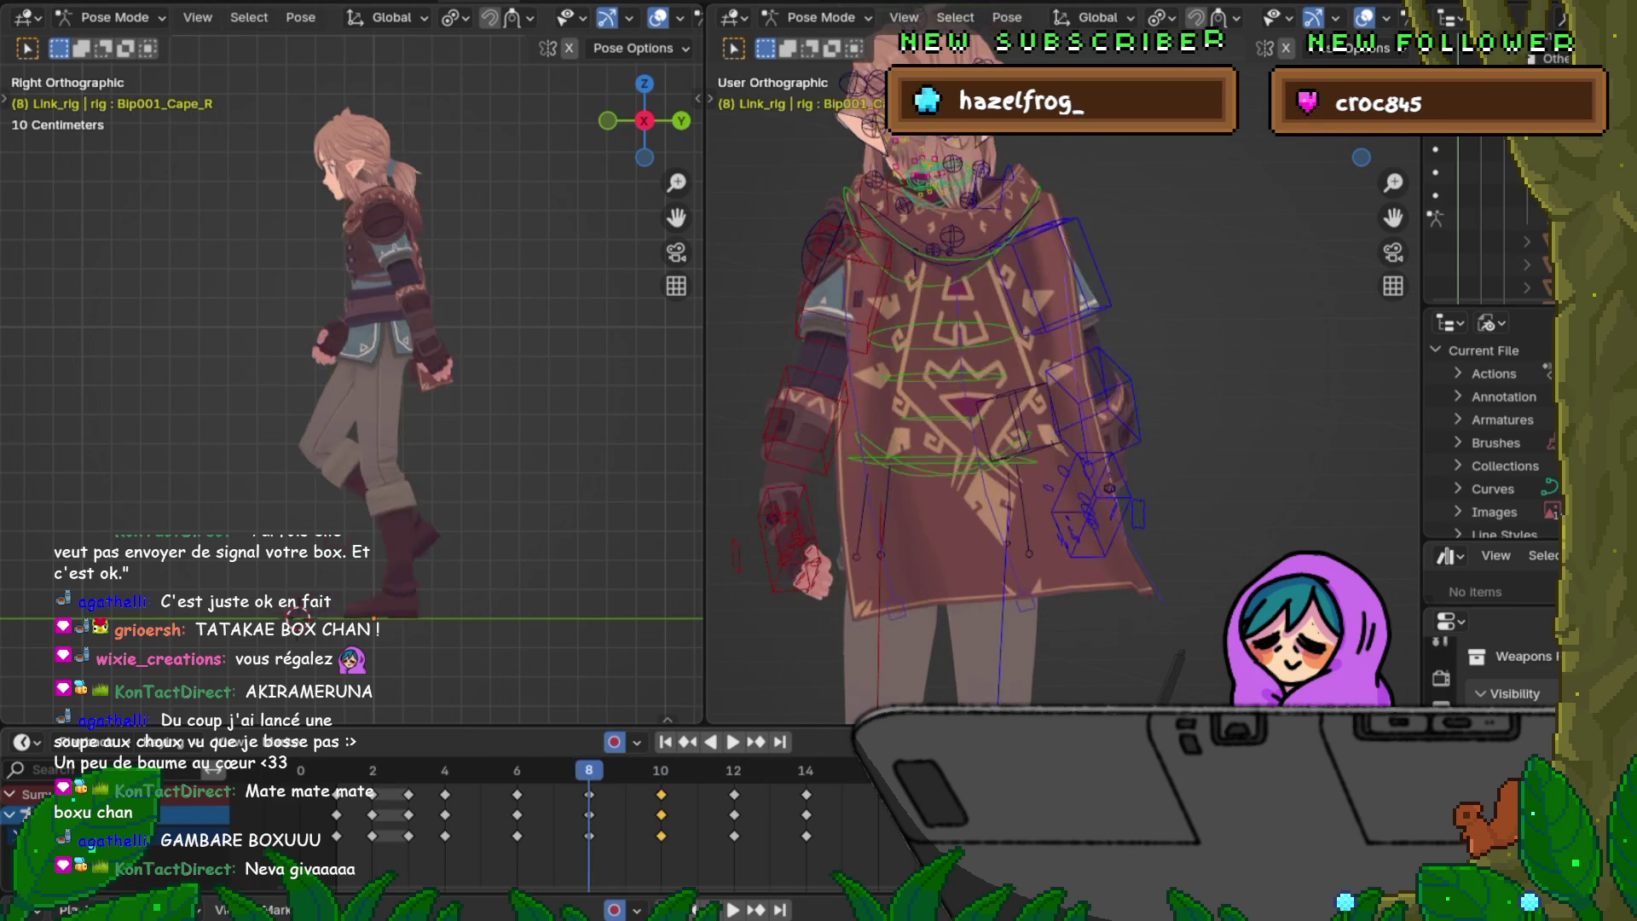
pyautogui.press('Down')
pyautogui.press('Down')
pyautogui.rightClick(454, 820)
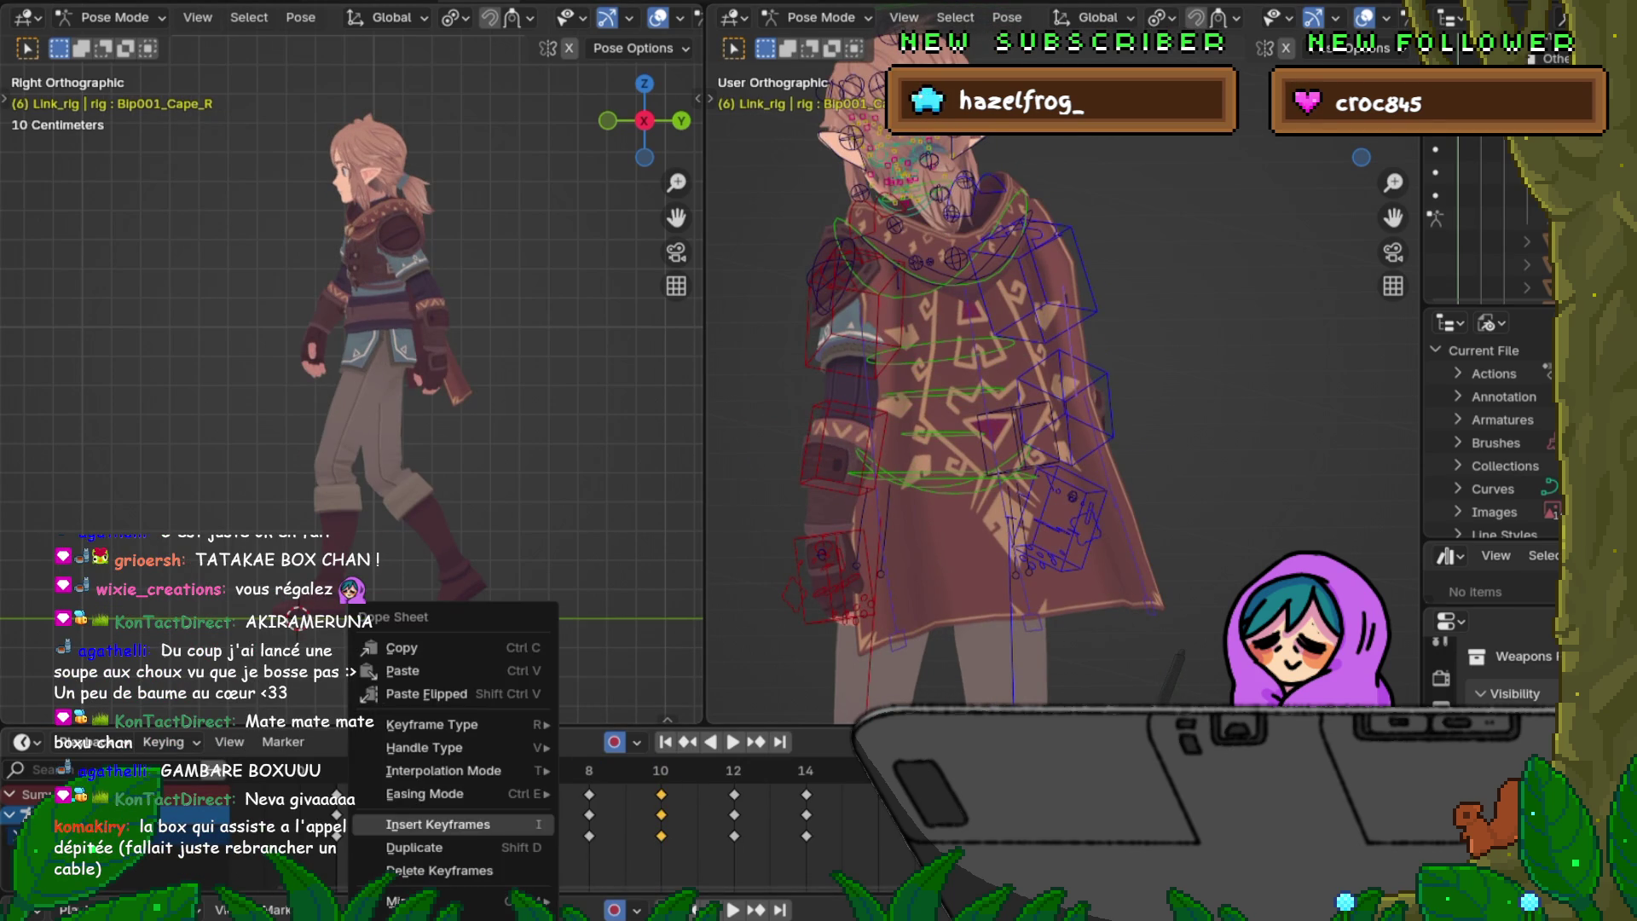
pyautogui.click(428, 693)
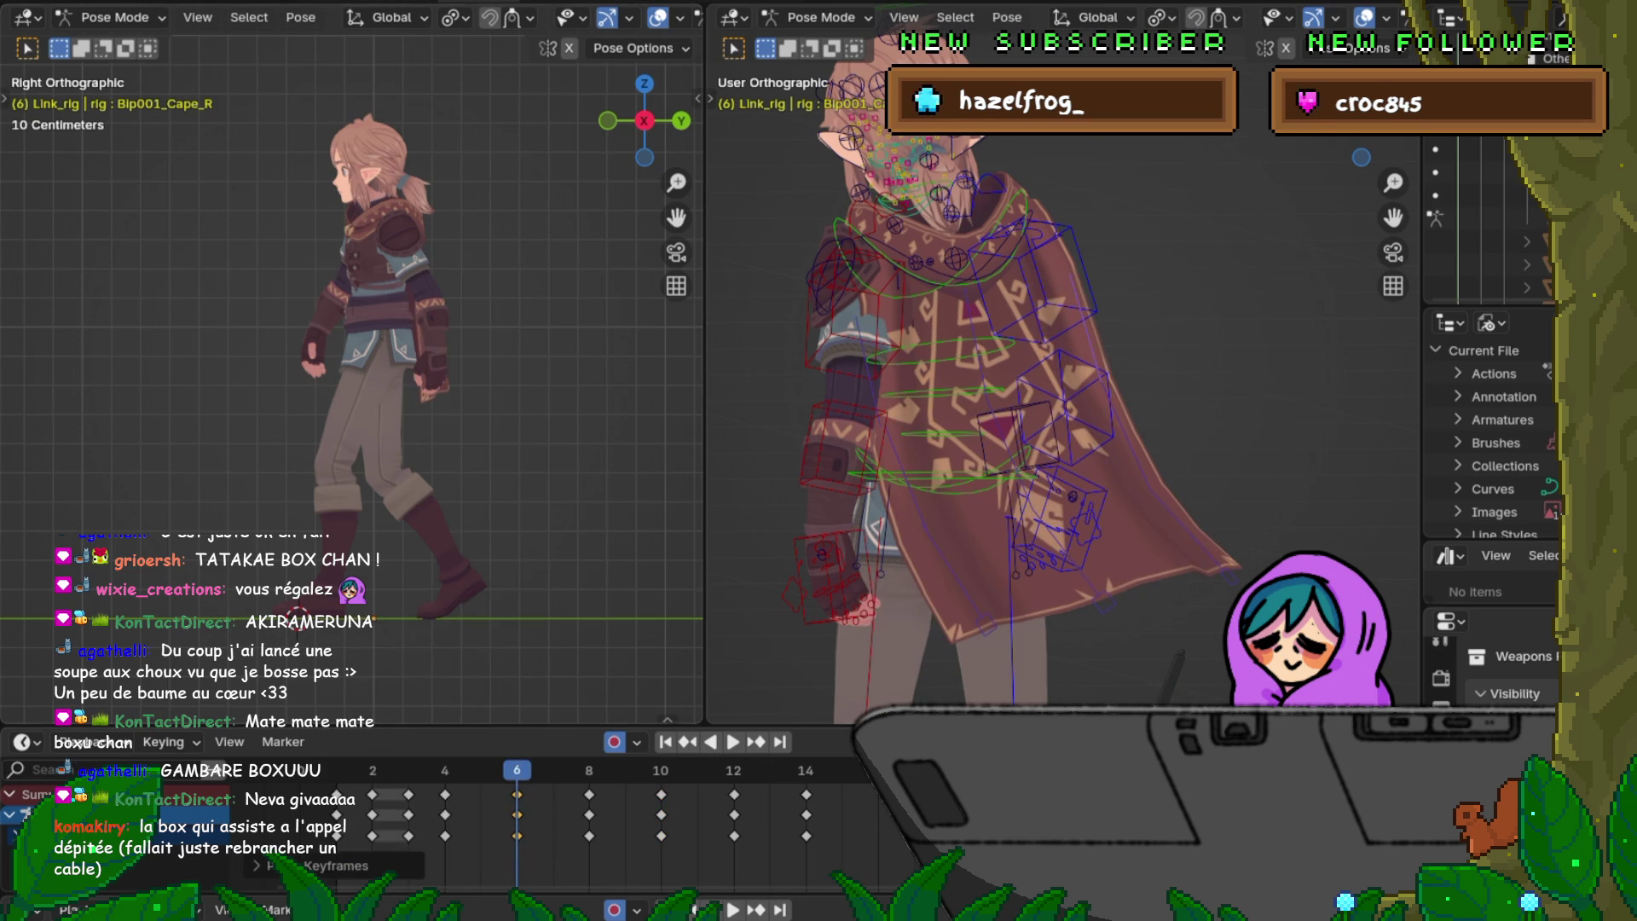
pyautogui.rightClick(448, 826)
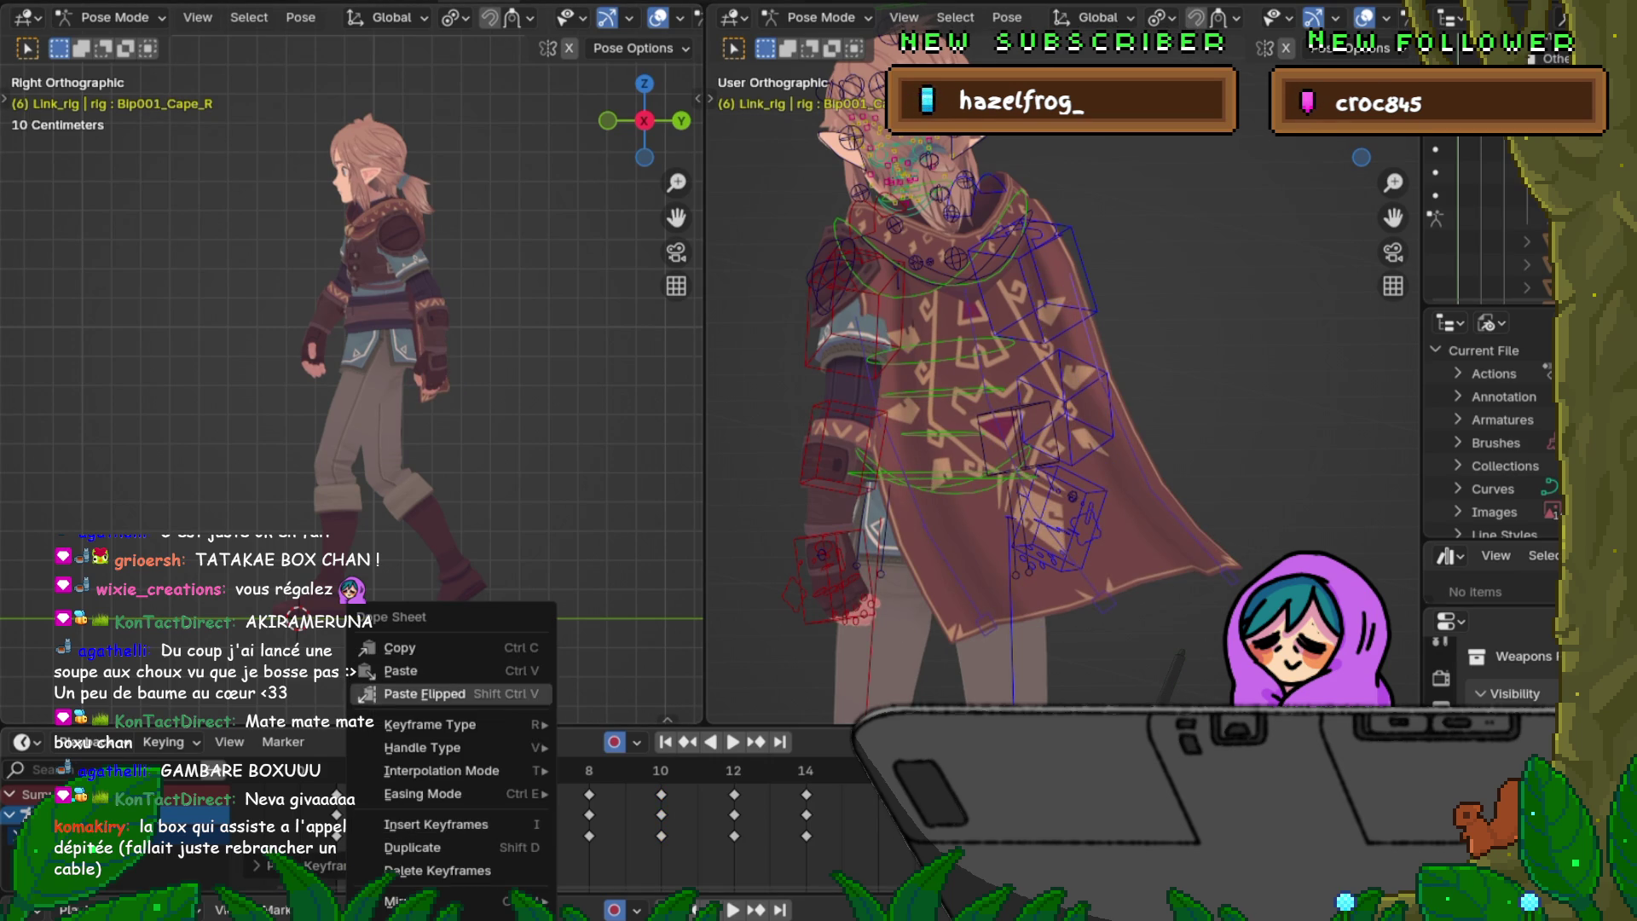
pyautogui.click(428, 695)
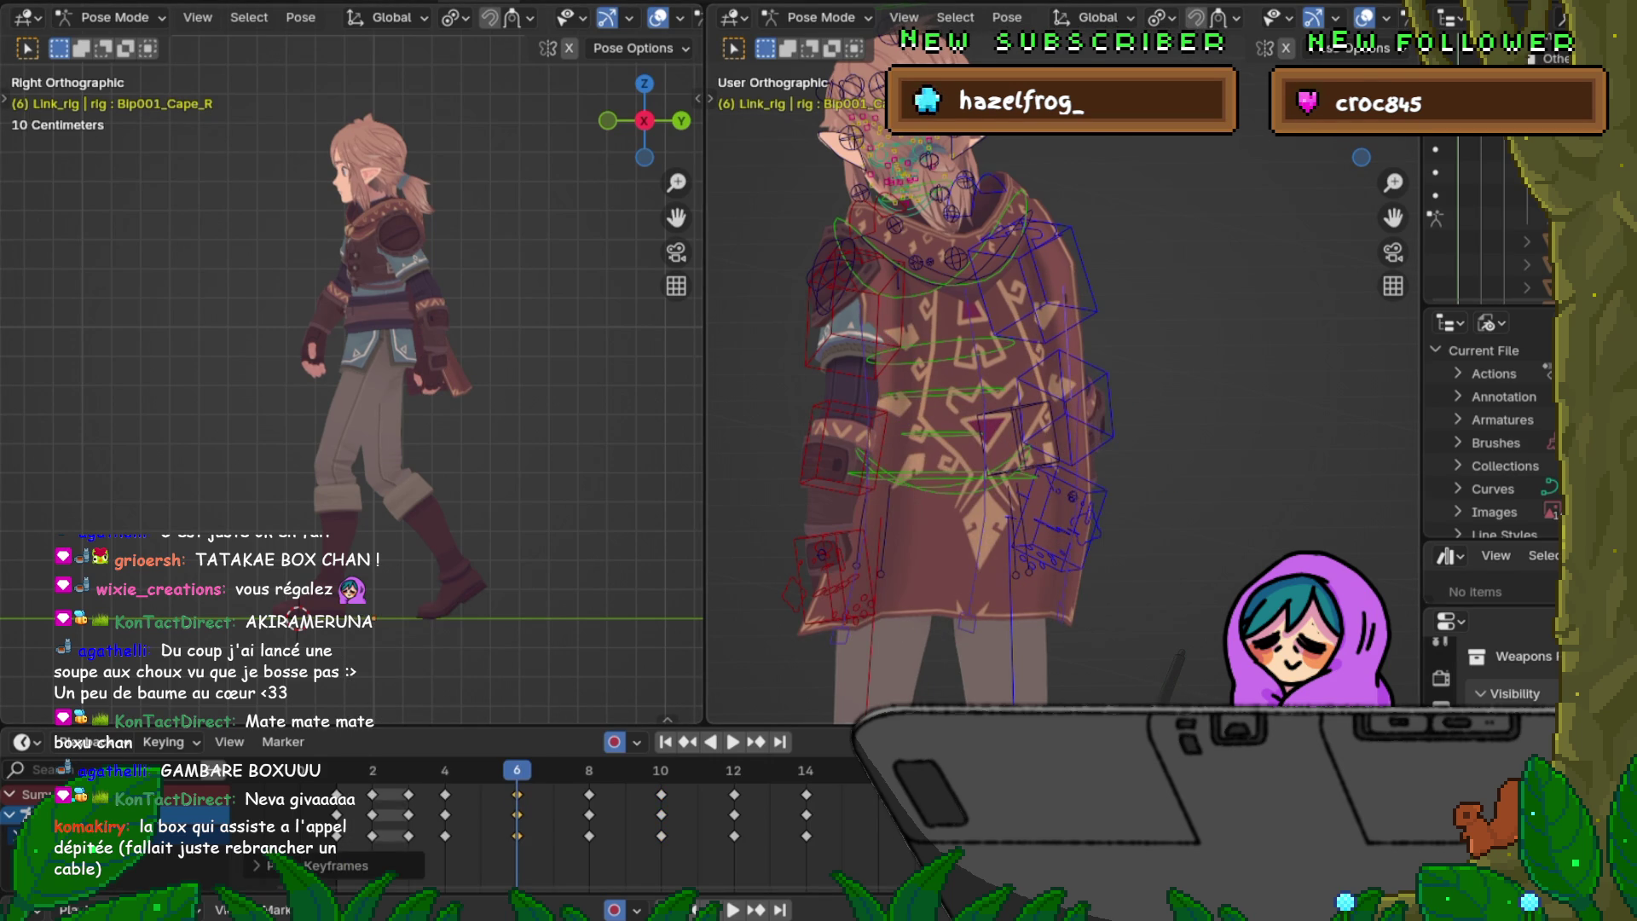
# Step: Paste the mirrored cape pose at frame 14 and step back through frames to frame 8
pyautogui.press('Up')
pyautogui.press('Up')
pyautogui.press('Up')
pyautogui.rightClick(716, 694)
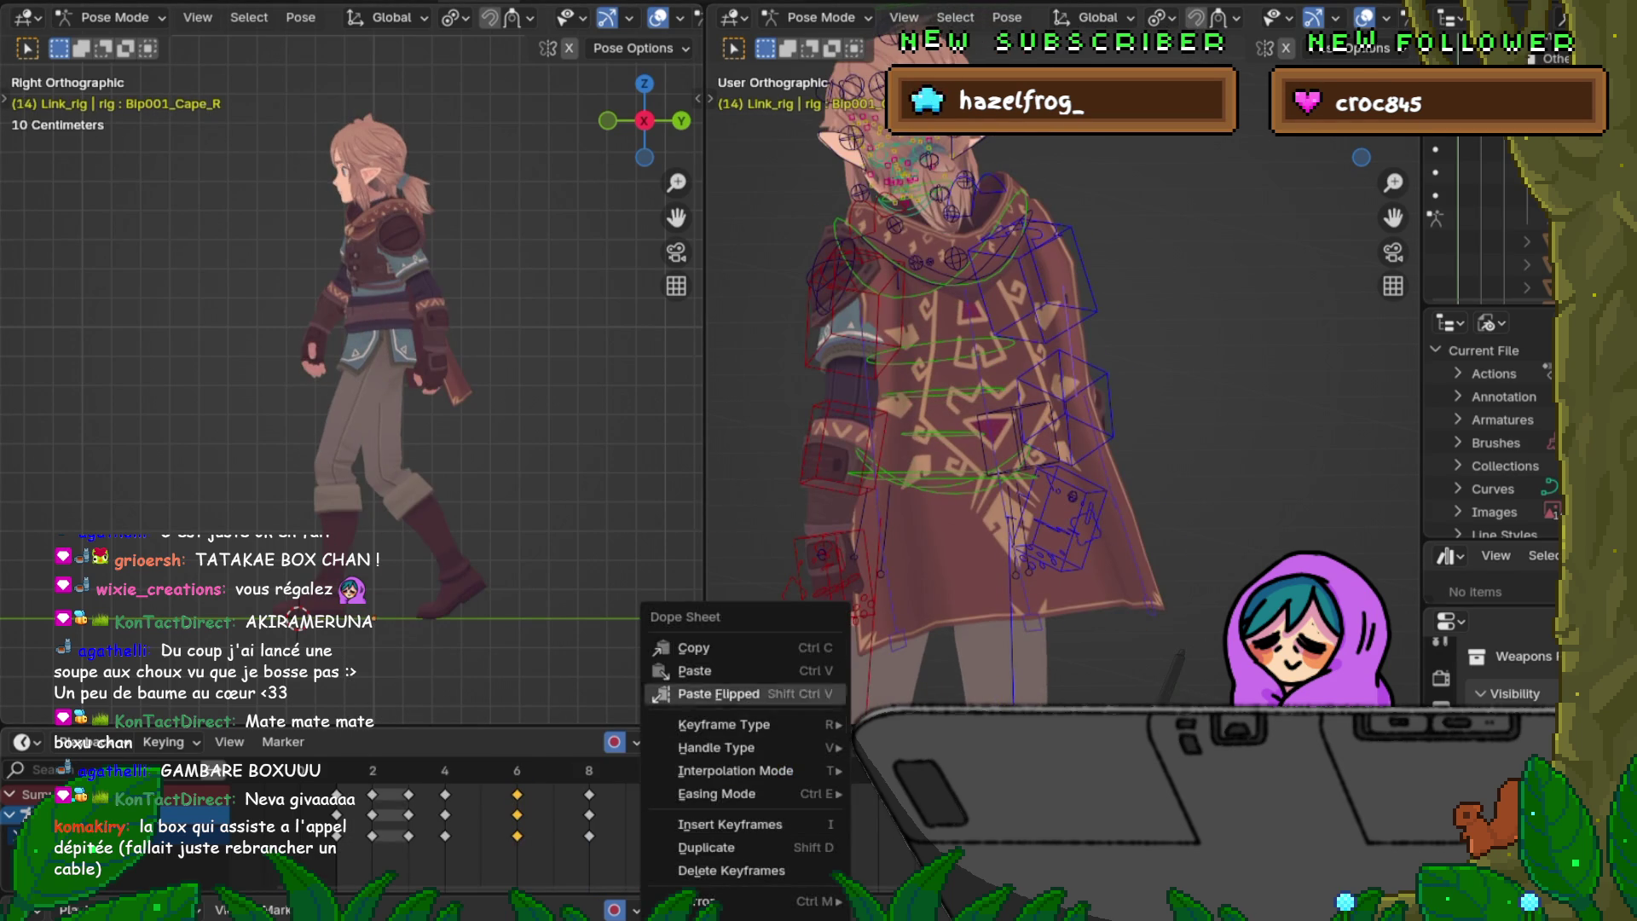
pyautogui.click(717, 694)
pyautogui.press('Down')
pyautogui.press('Down')
pyautogui.press('Down')
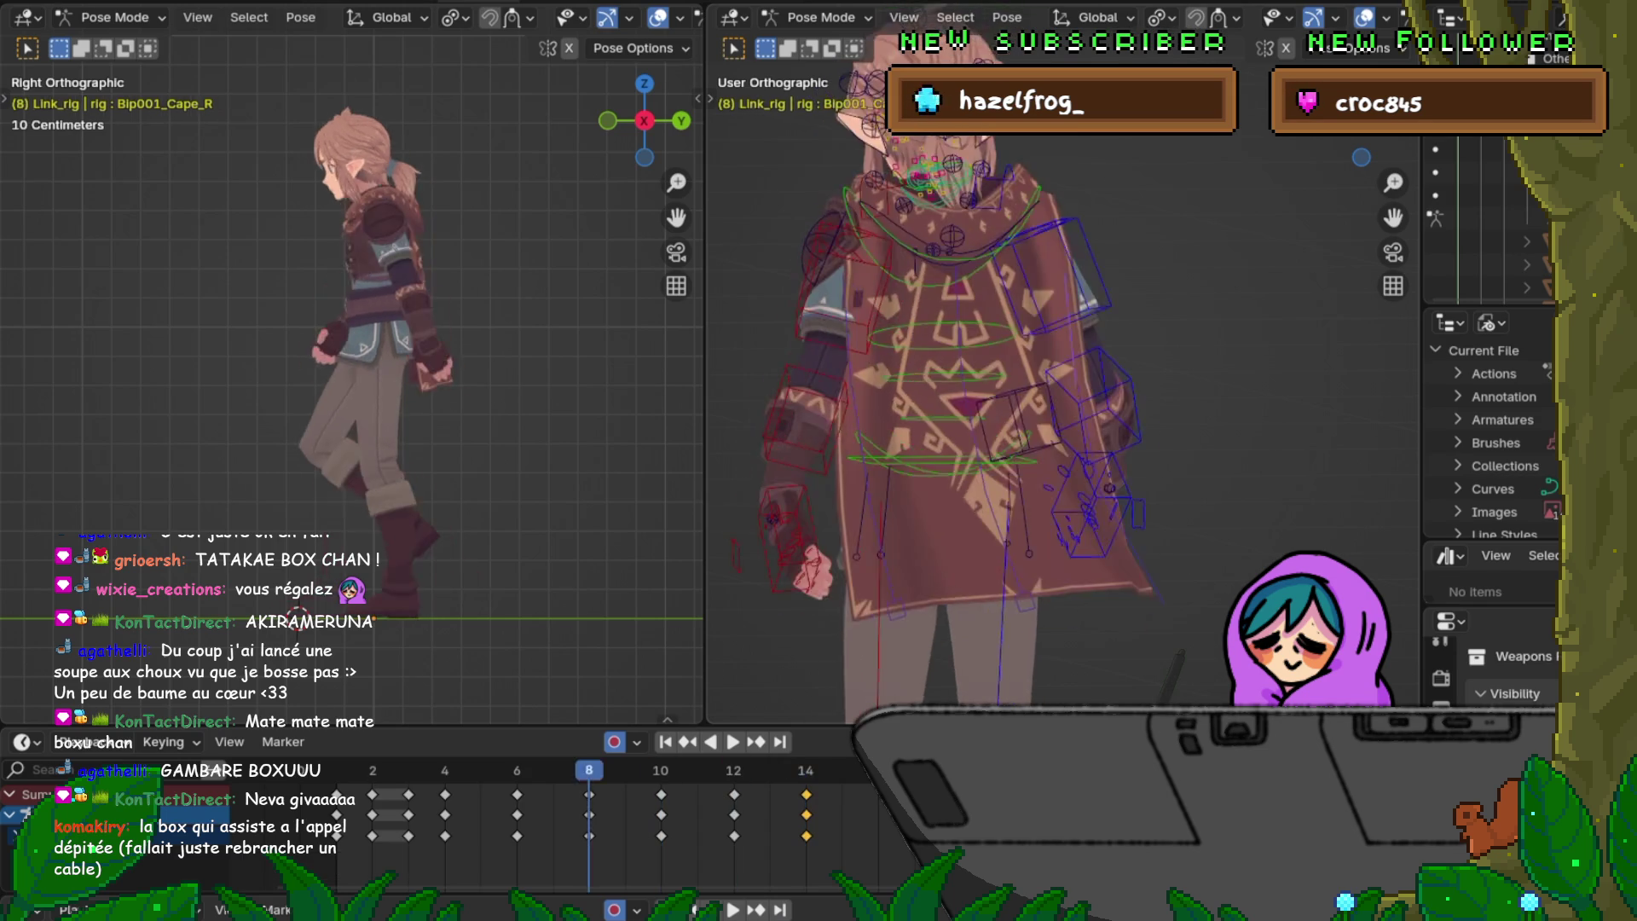
pyautogui.press('Down')
pyautogui.press('Up')
pyautogui.press('Up')
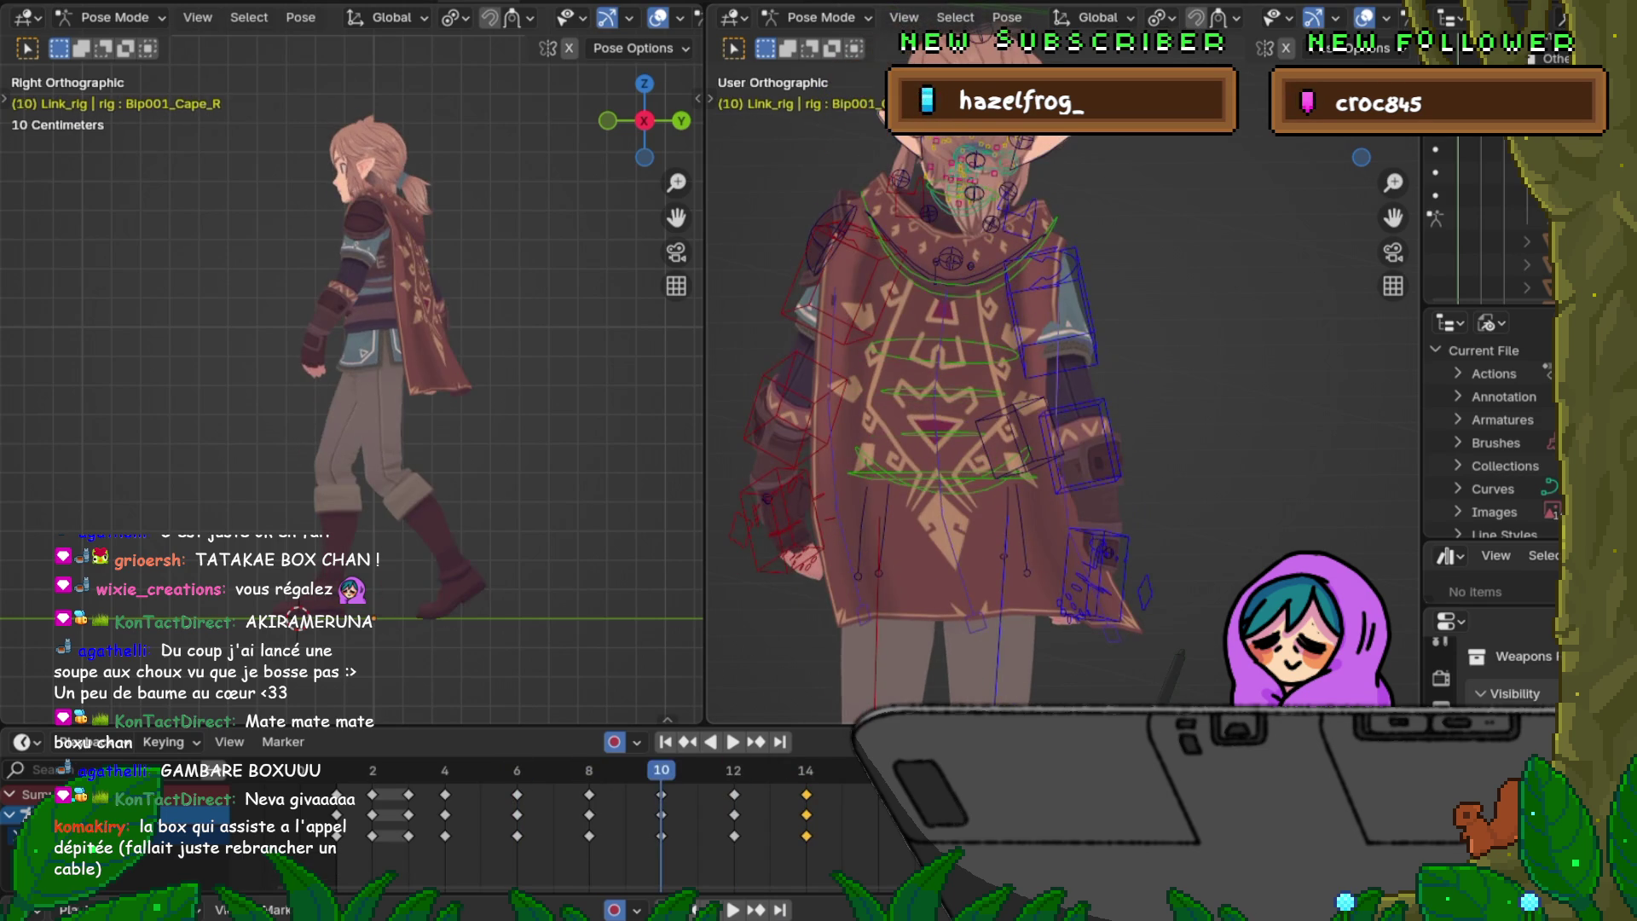
pyautogui.press('Down')
pyautogui.press('Down')
pyautogui.press('Up')
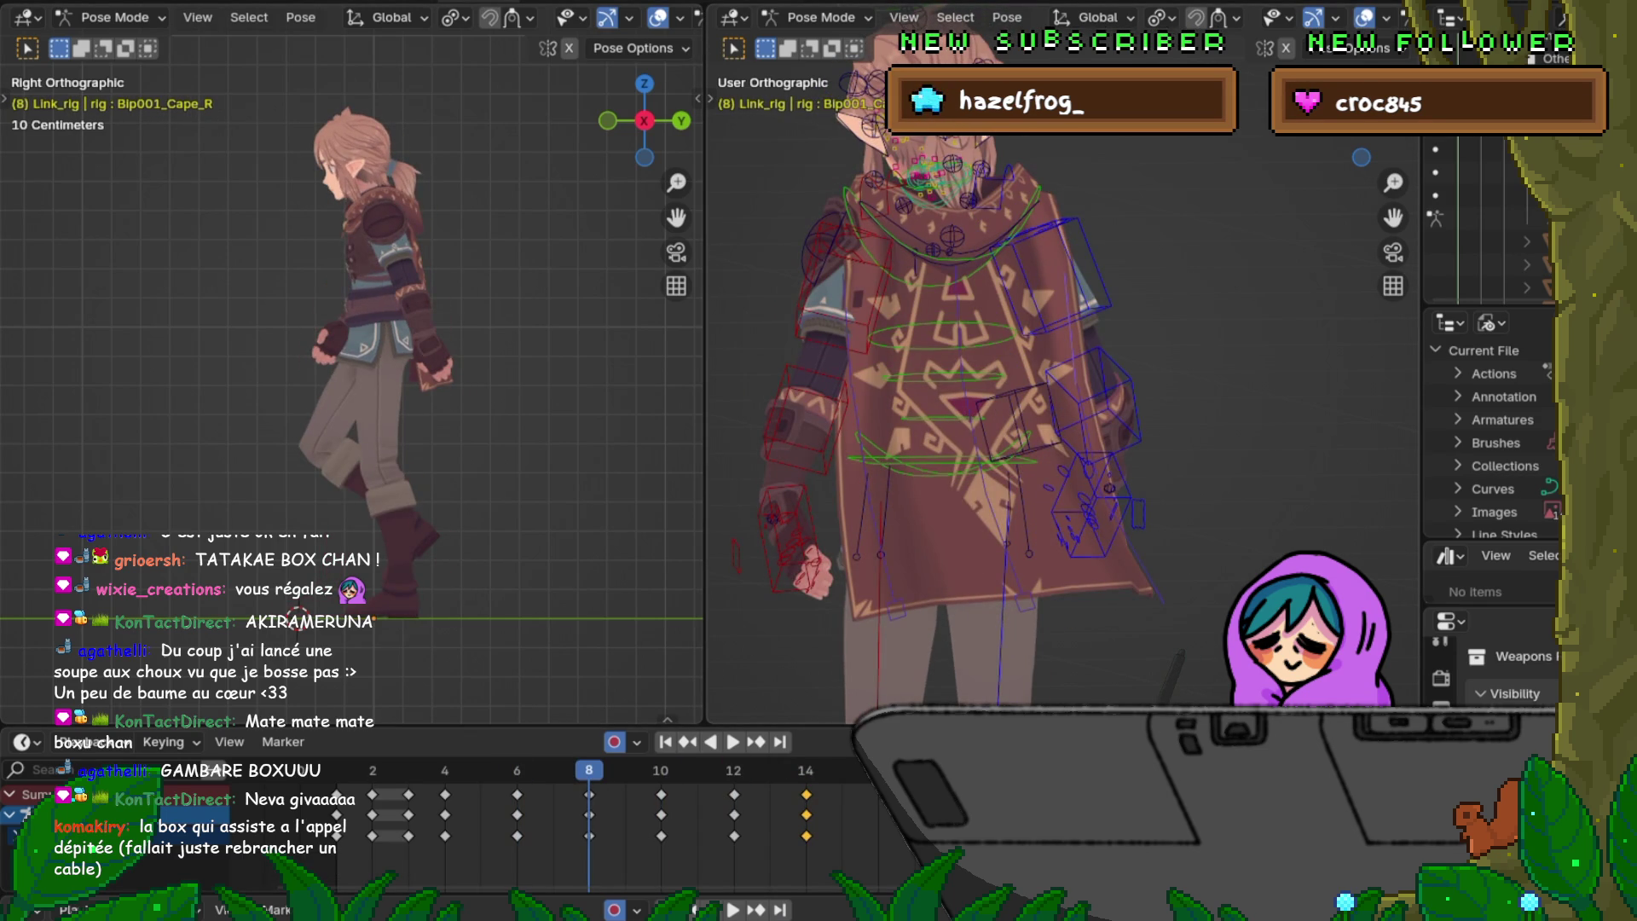
# Step: Breakdown the cape pose at frame 8 with Shift+E, then blend frame 12 halfway as well
pyautogui.hotkey('shift', 'e')
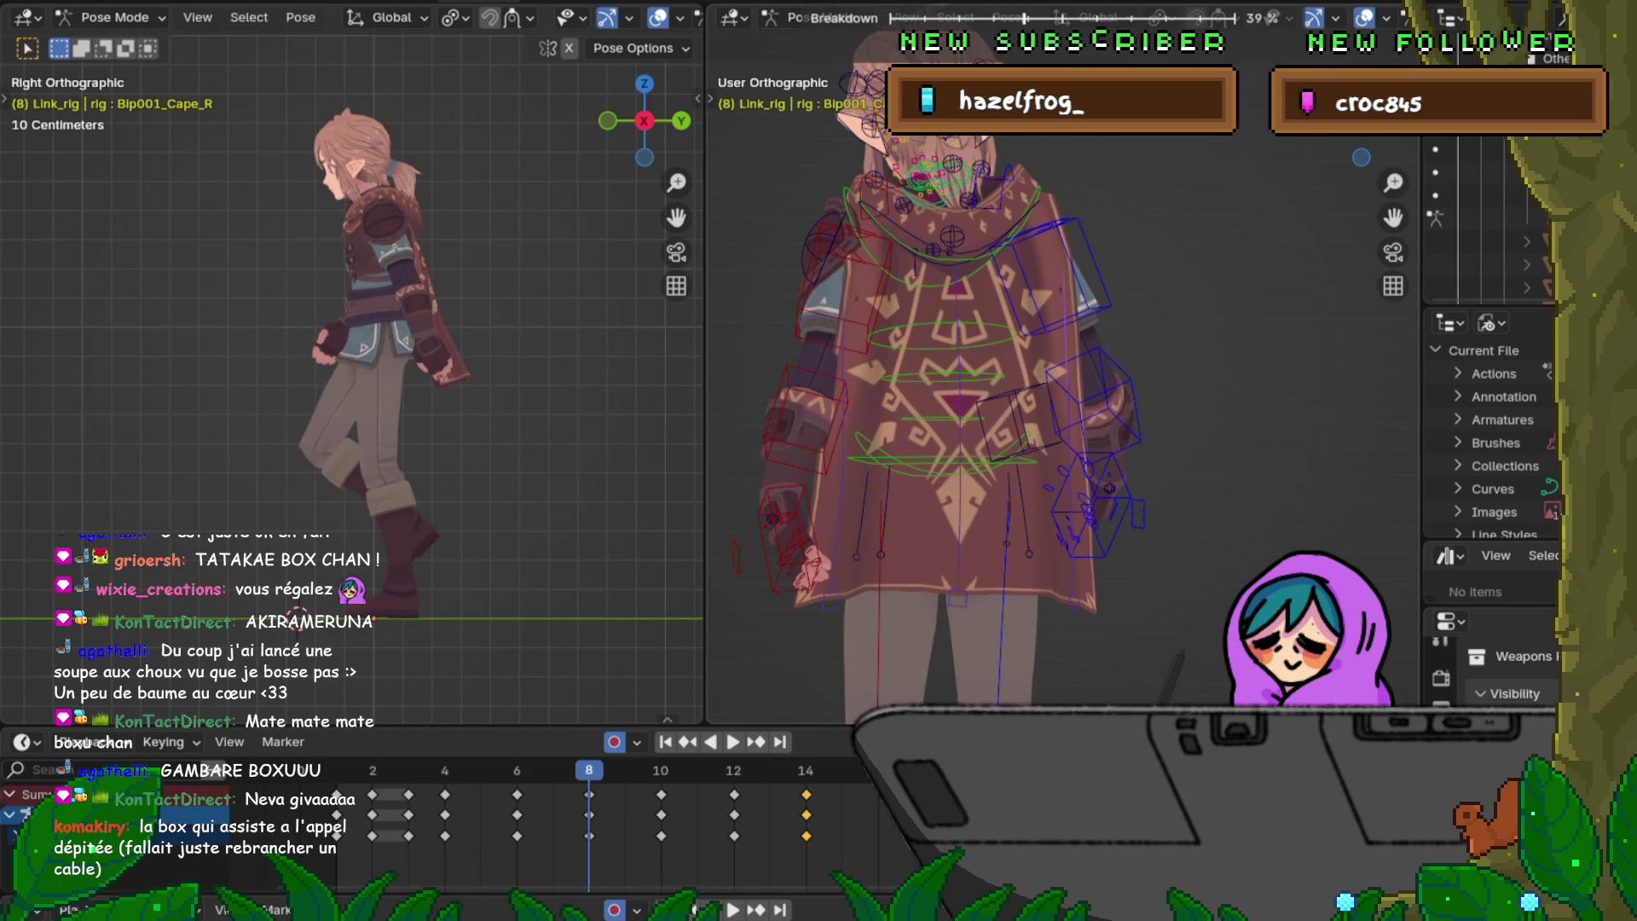
pyautogui.press('Return')
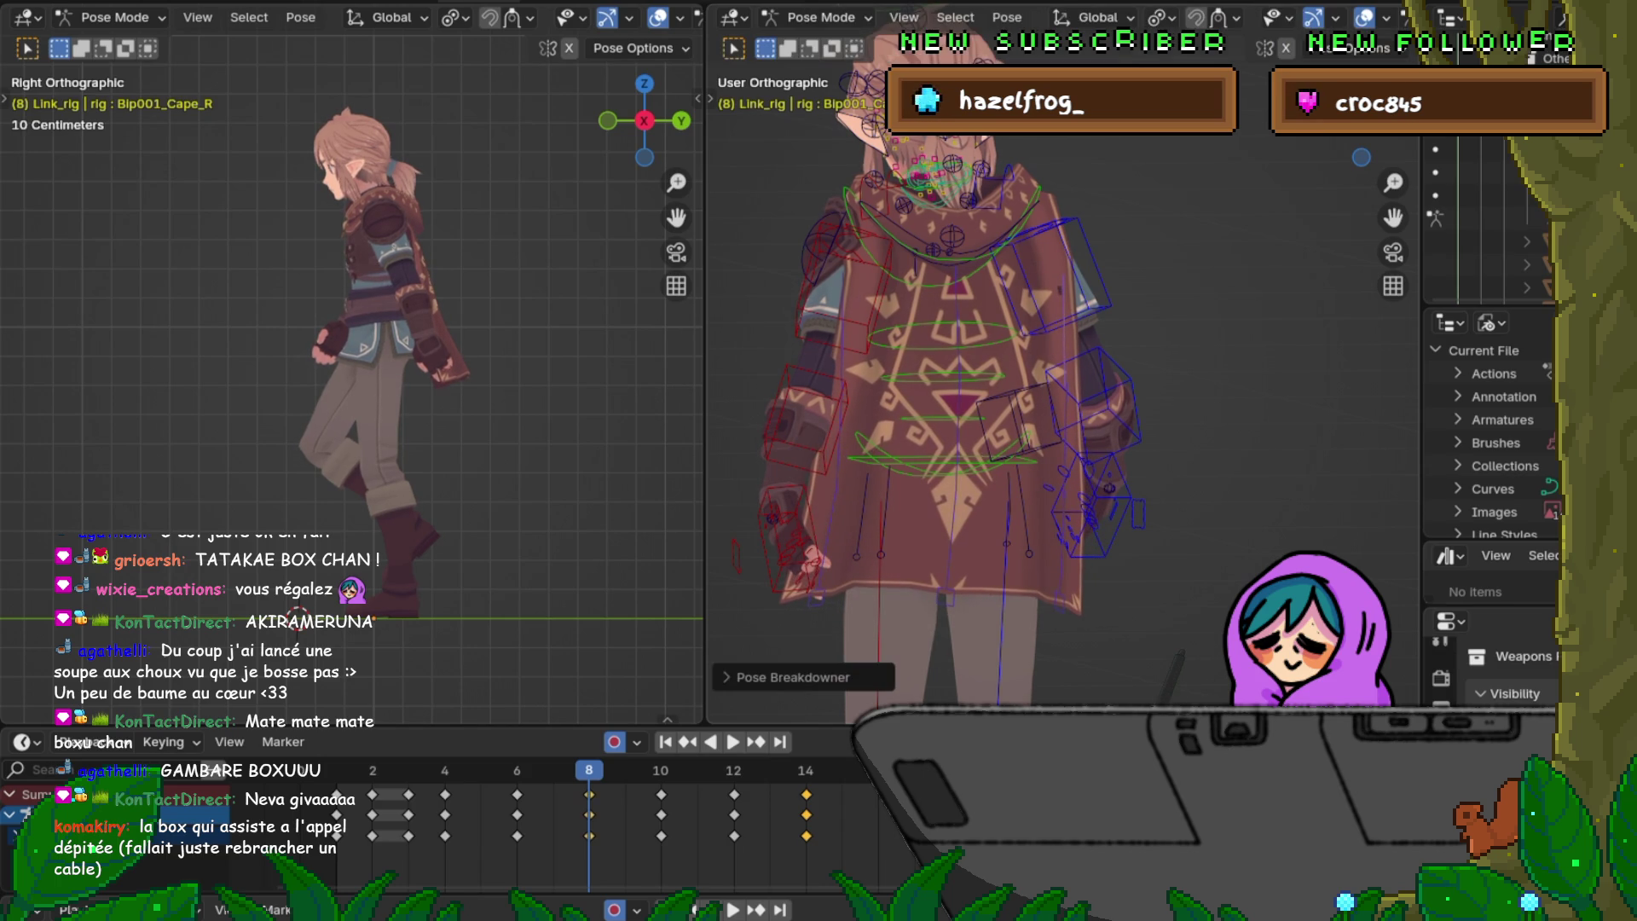
pyautogui.press('Up')
pyautogui.press('Up')
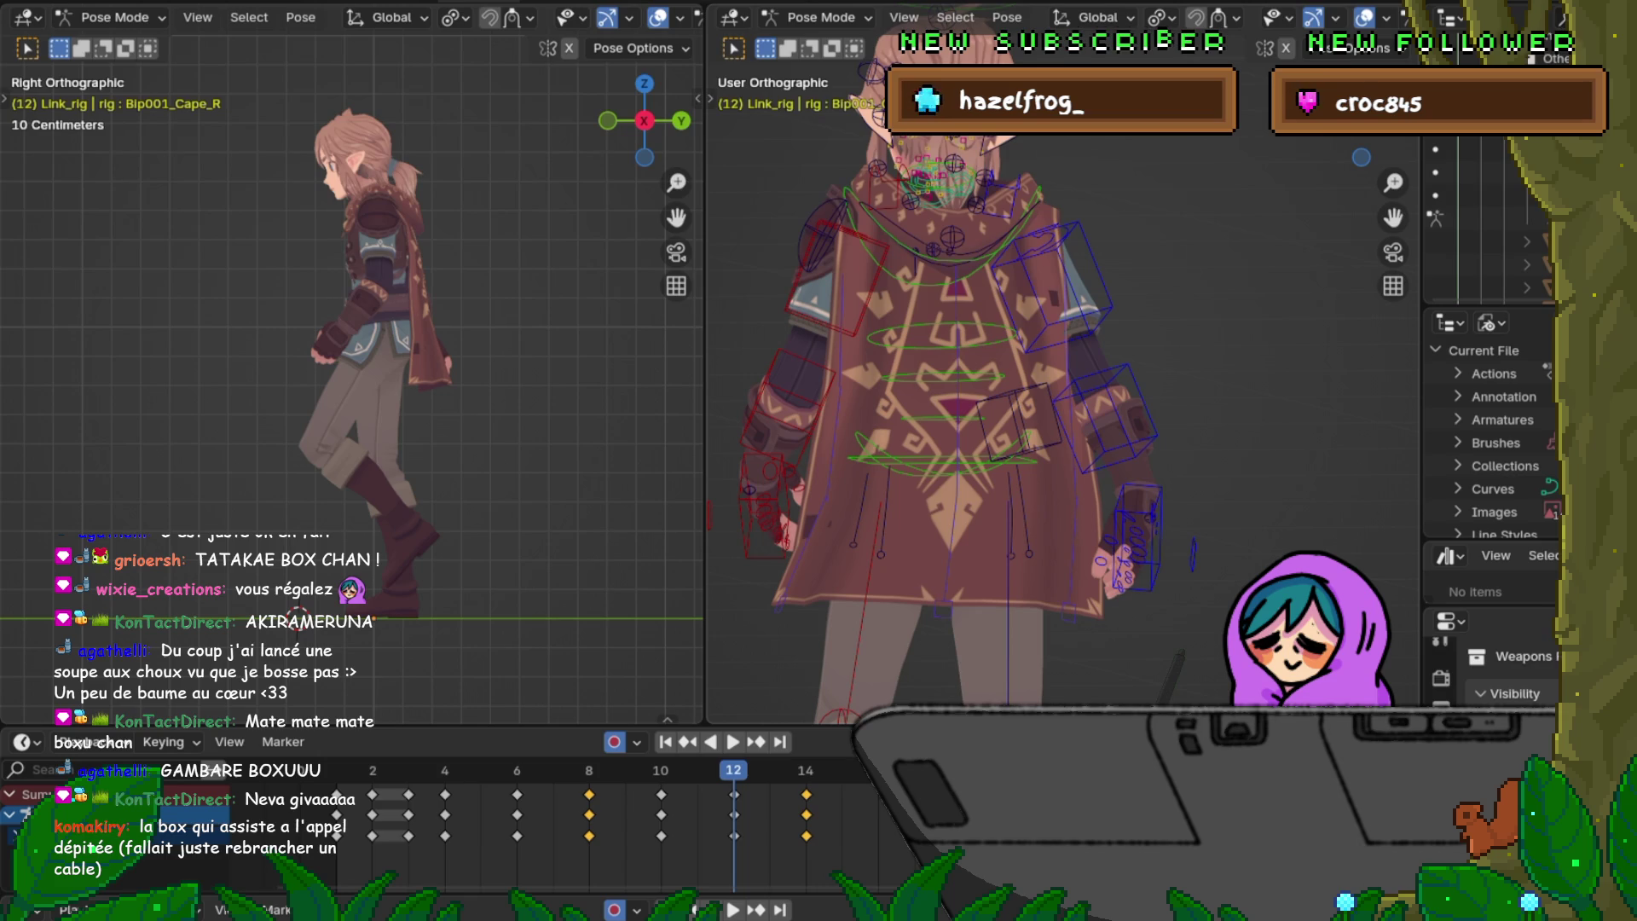
pyautogui.hotkey('shift', 'e')
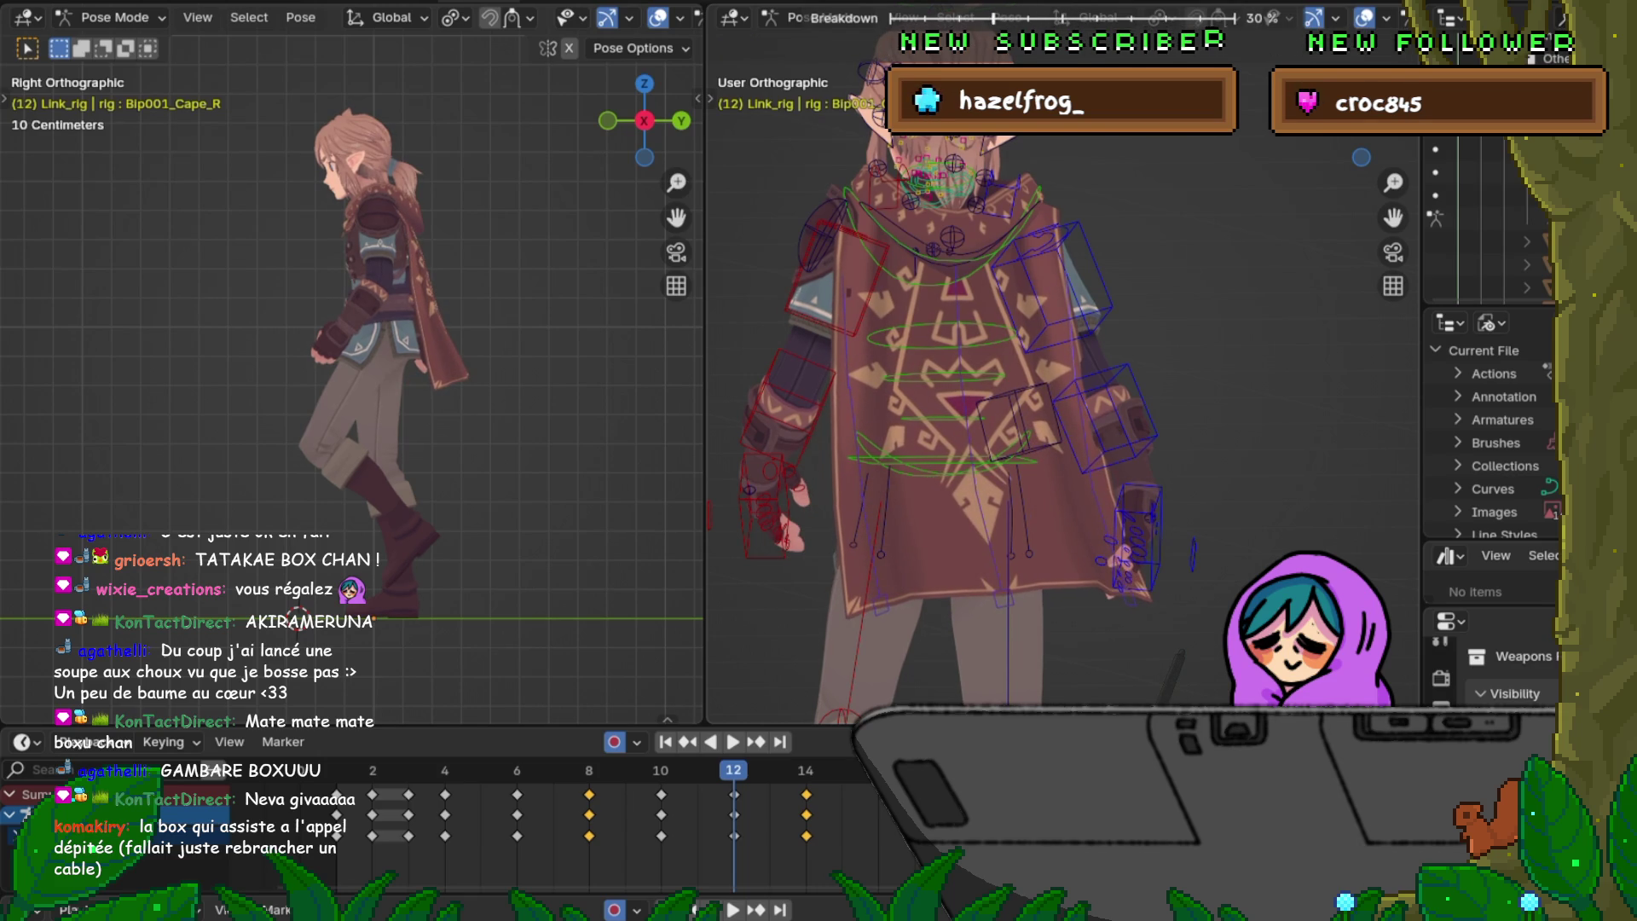
pyautogui.press('Return')
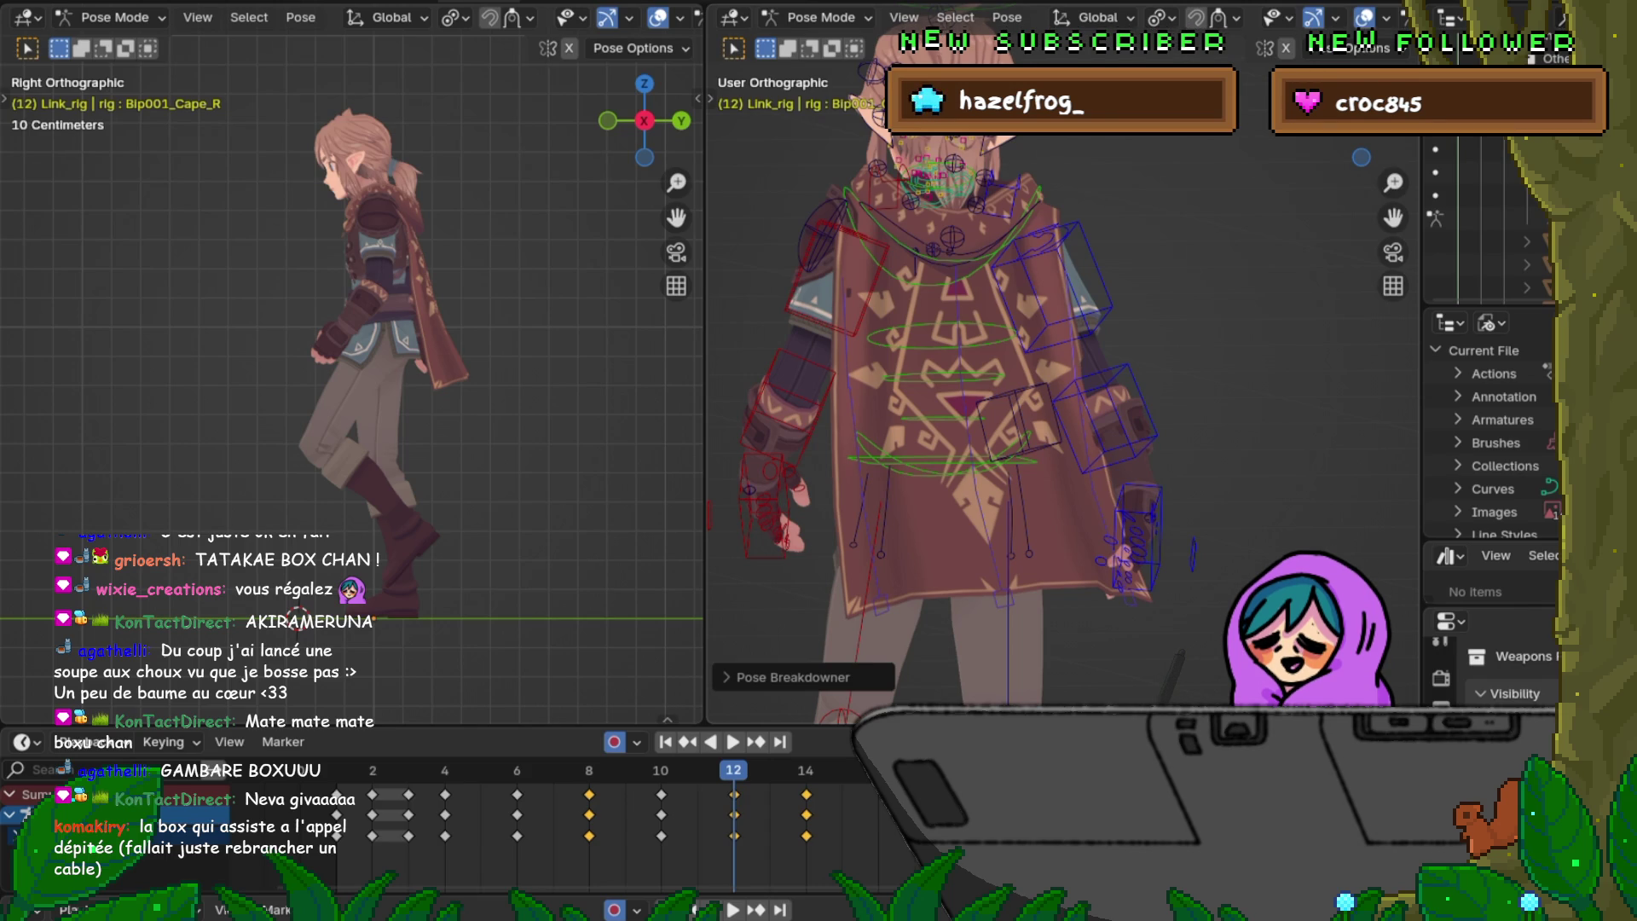
# Step: Save the file and jump back to frame 8
pyautogui.click(51, 0)
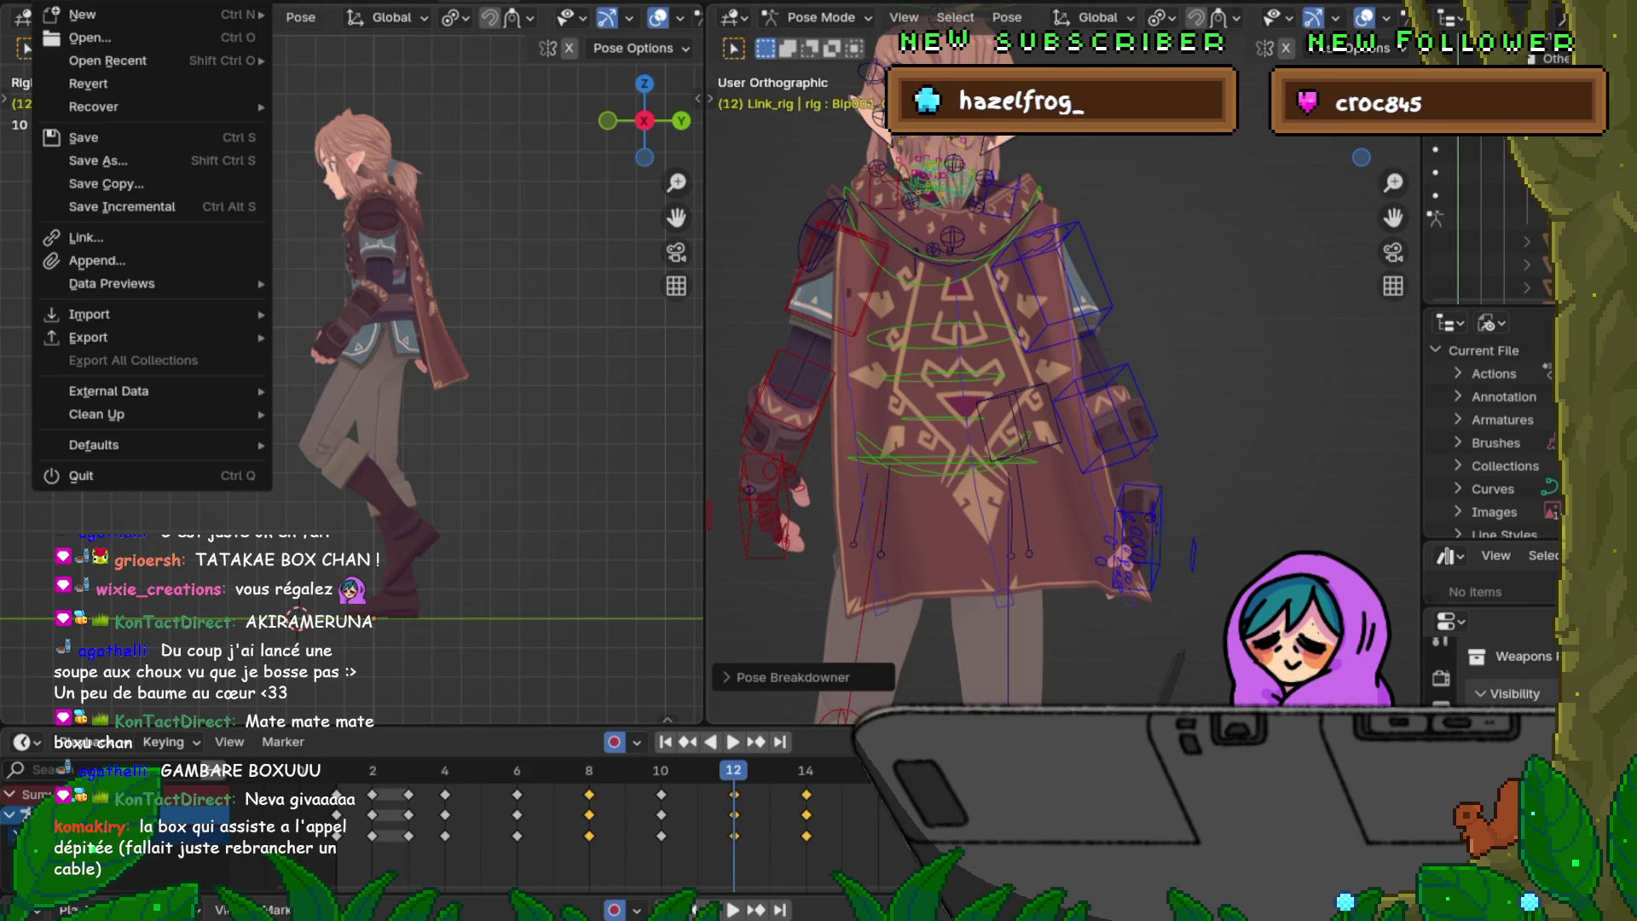
pyautogui.click(83, 137)
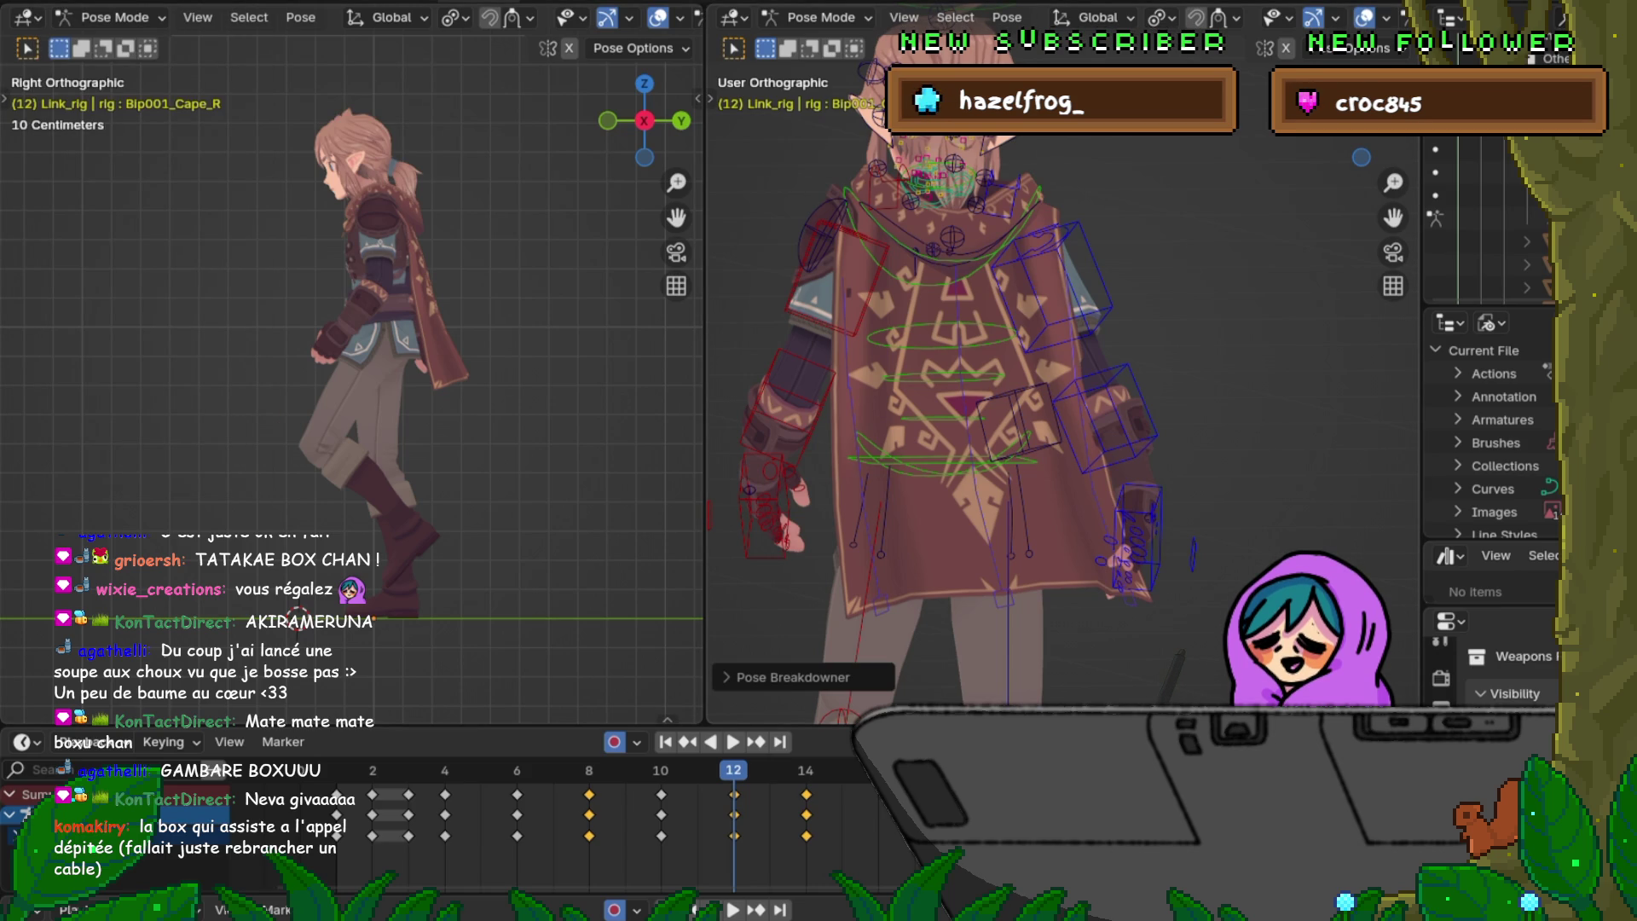
pyautogui.press('Left')
pyautogui.press('Left')
pyautogui.press('Left')
pyautogui.press('Left')
# Step: Step through keyframes 8 to 14 from the side view to review the cape motion
pyautogui.press('Up')
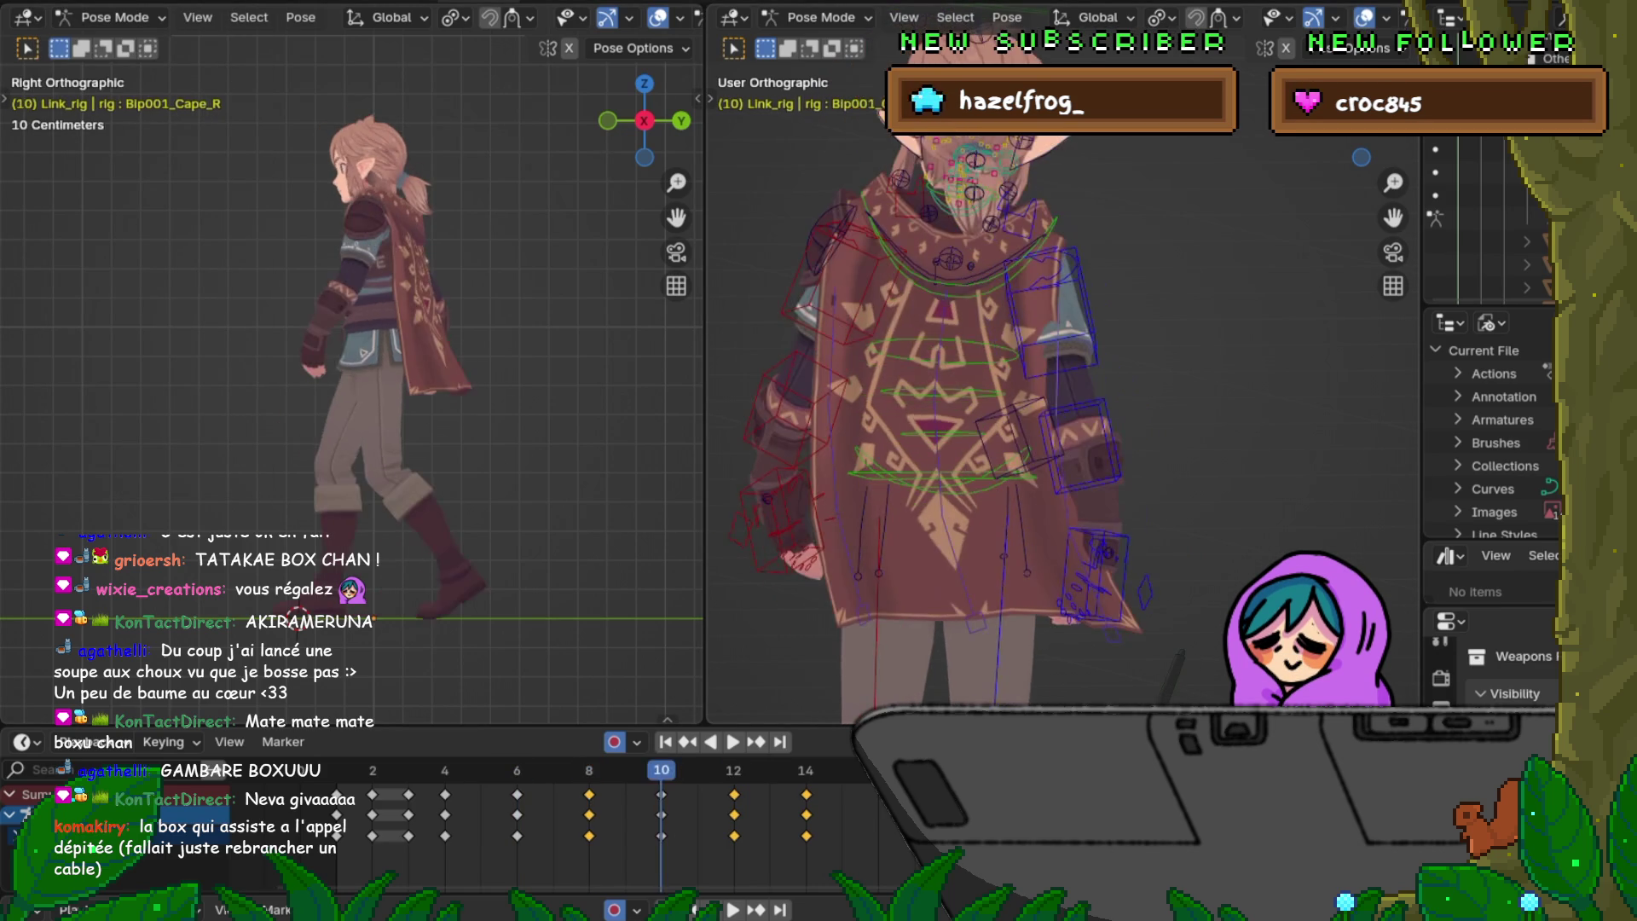
pyautogui.press('Up')
pyautogui.press('Up')
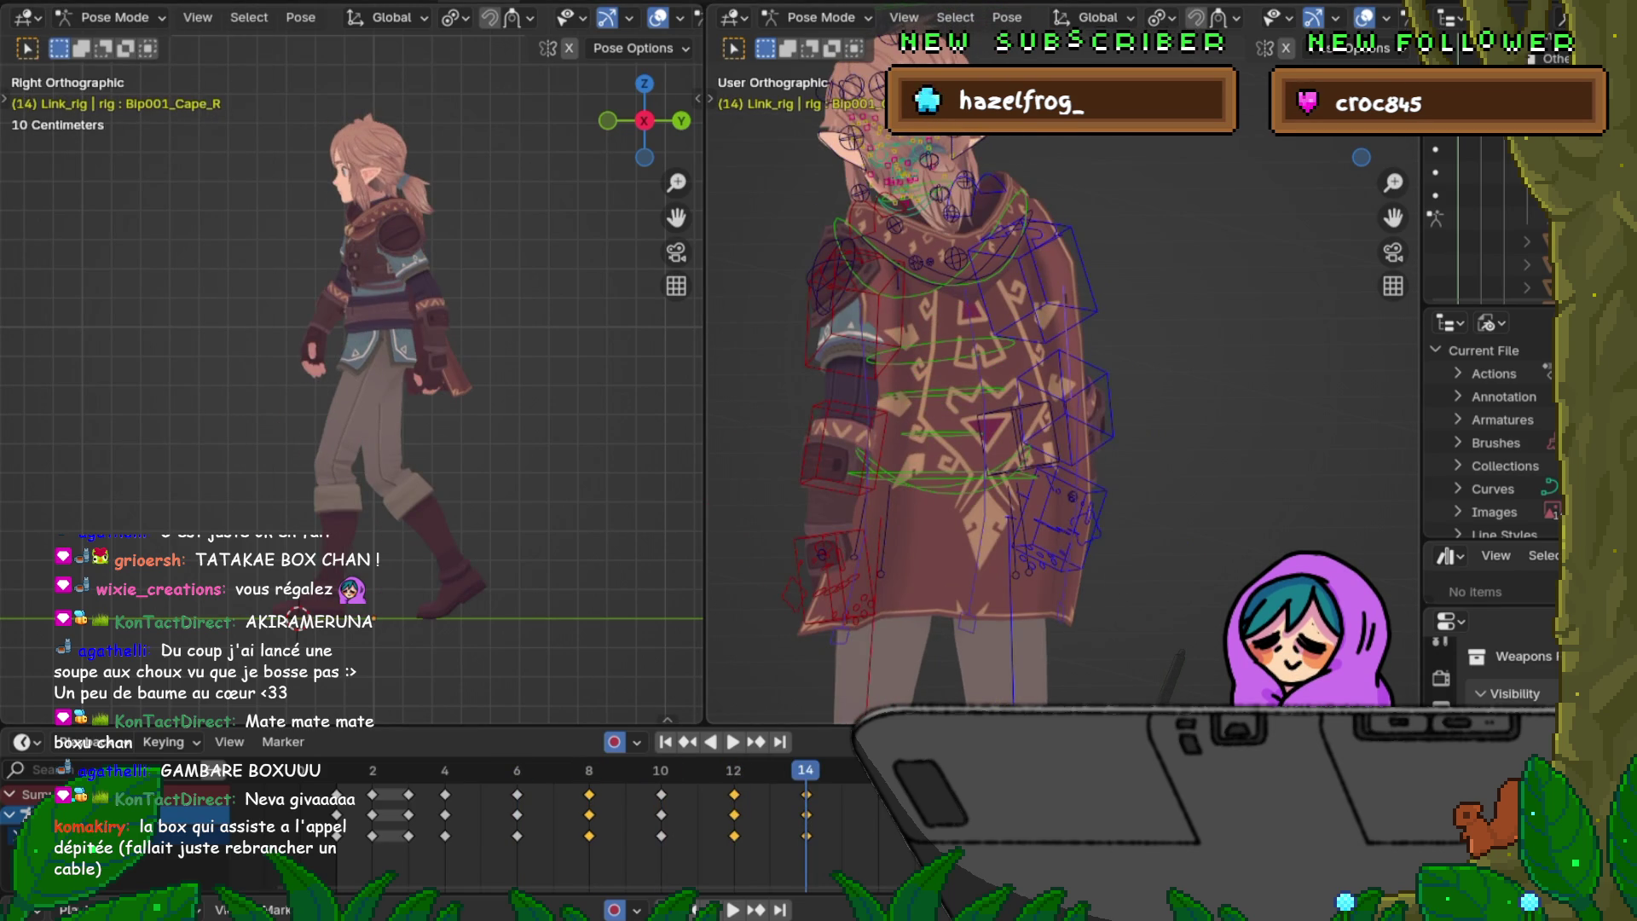
pyautogui.moveTo(972, 384); pyautogui.dragTo(1100, 385, button='middle')
pyautogui.press('Down')
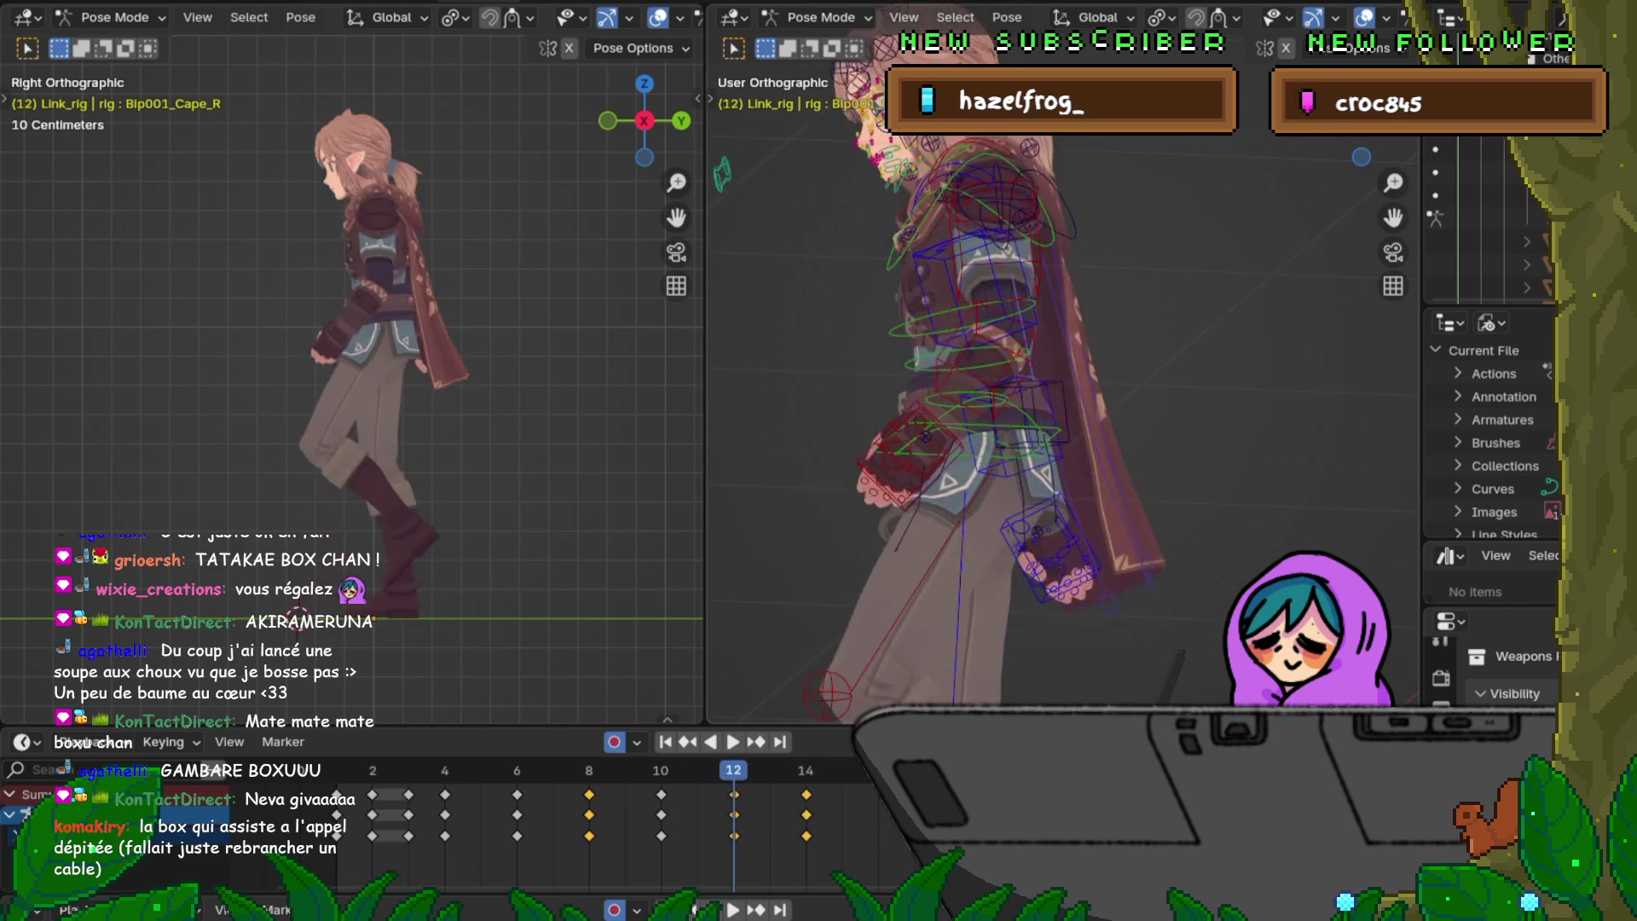
pyautogui.press('Down')
pyautogui.press('Down')
pyautogui.press('Down')
pyautogui.press('Up')
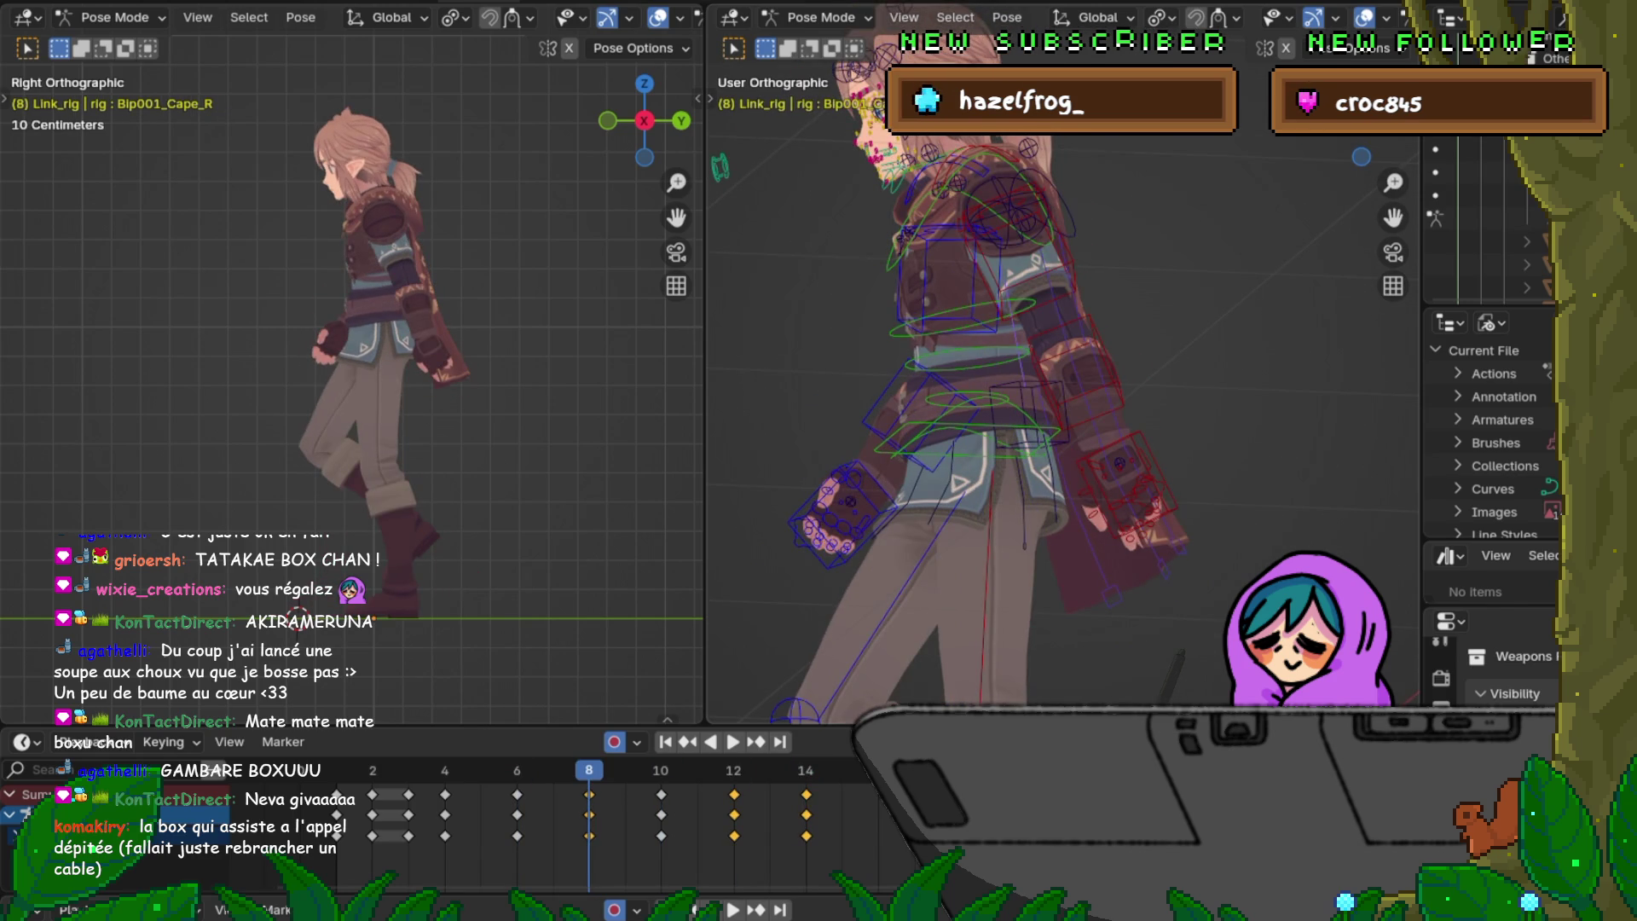
pyautogui.press('Down')
pyautogui.press('Up')
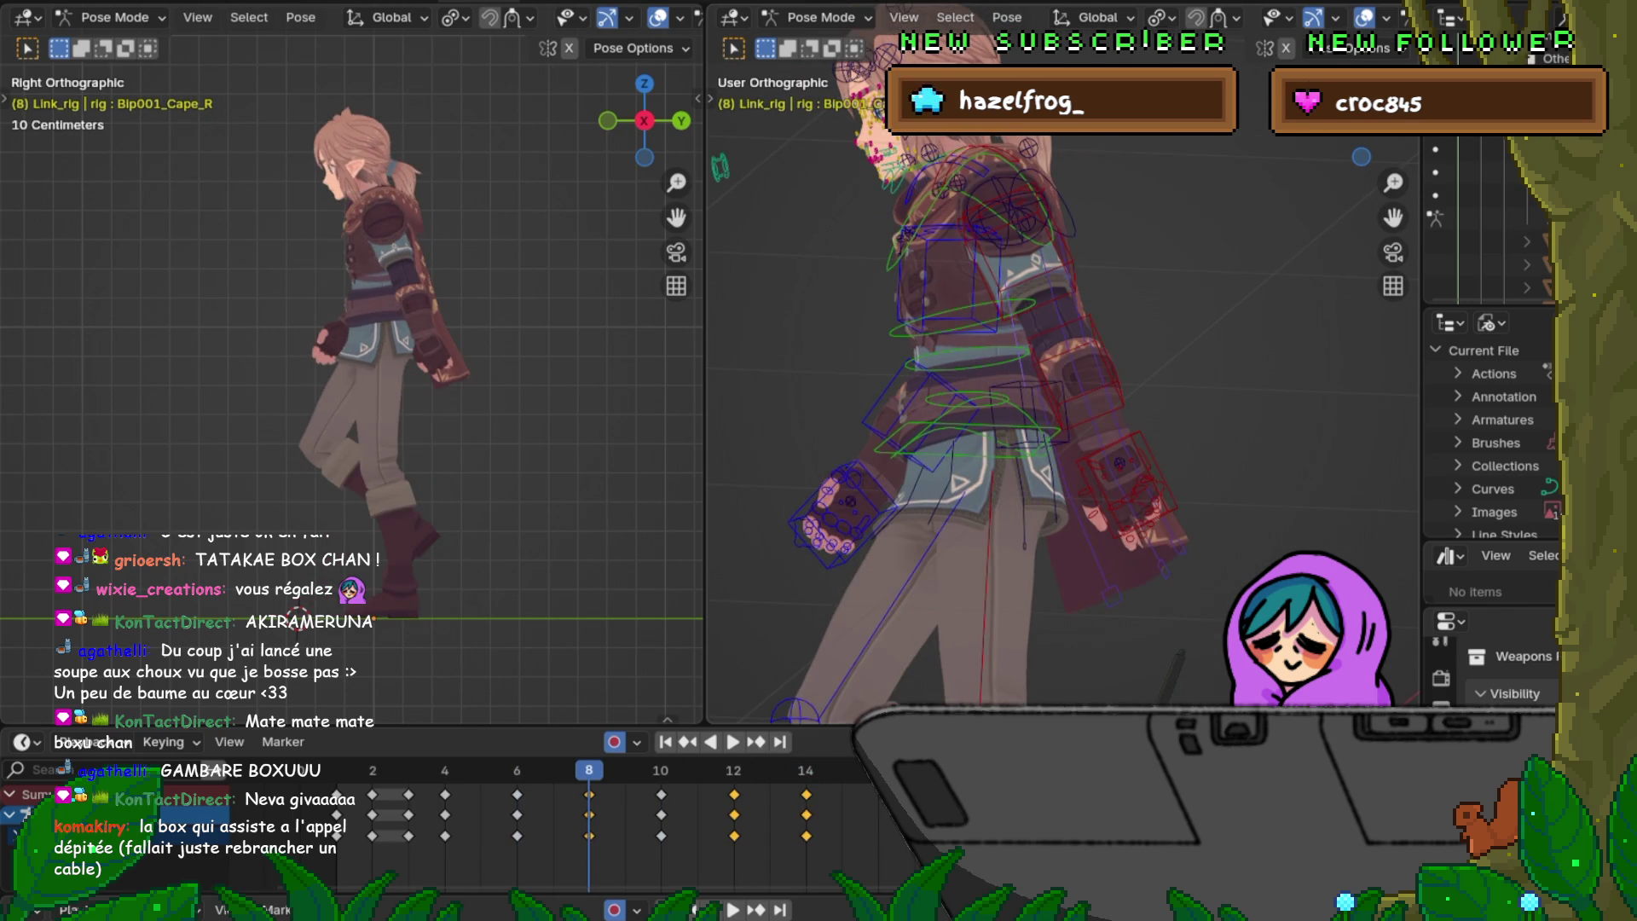
pyautogui.press('Down')
# Step: Orbit to the back, step to frame 10 and check the cape from the top view
pyautogui.press('Up')
pyautogui.moveTo(972, 385); pyautogui.dragTo(1101, 384, button='middle')
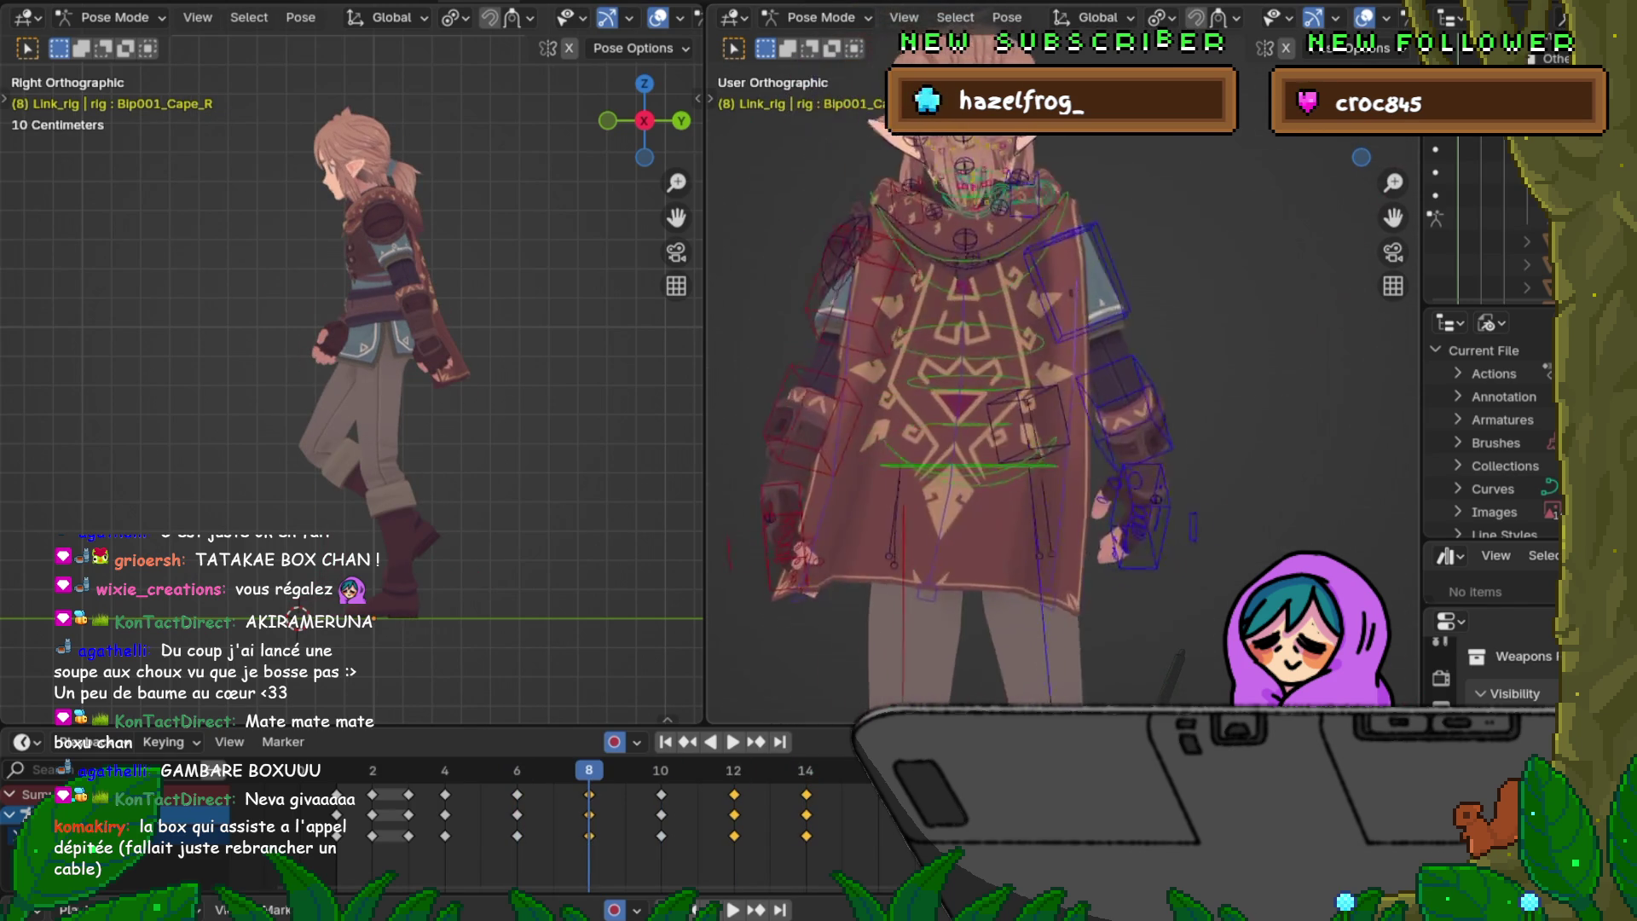
pyautogui.press('Down')
pyautogui.press('Up')
pyautogui.press('Up')
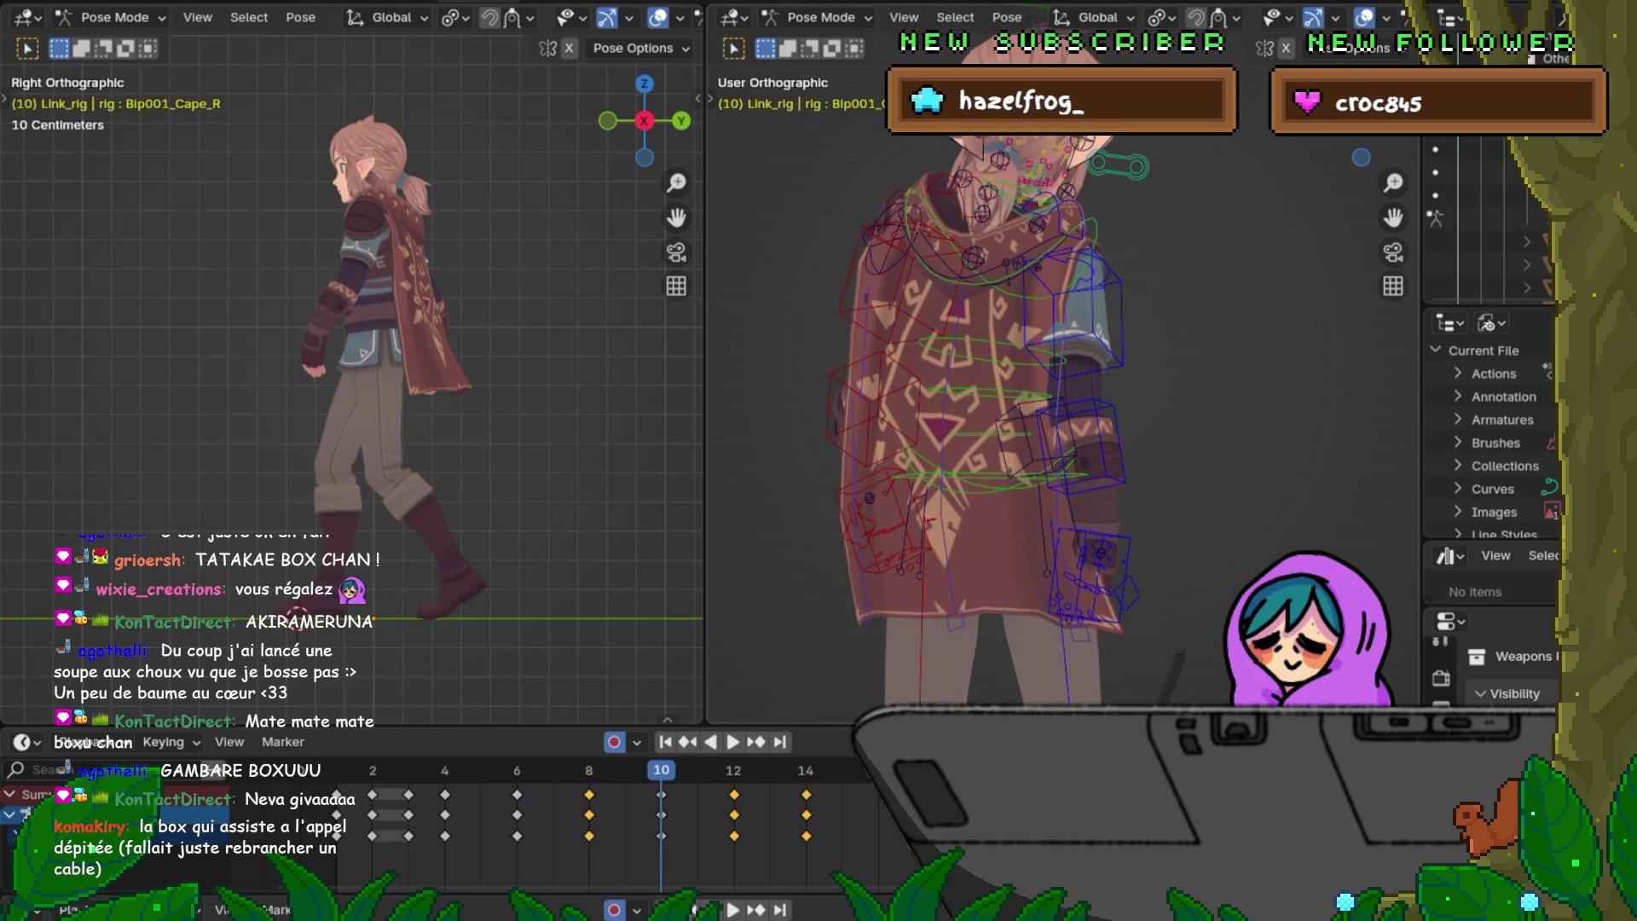
pyautogui.press('KP_7')
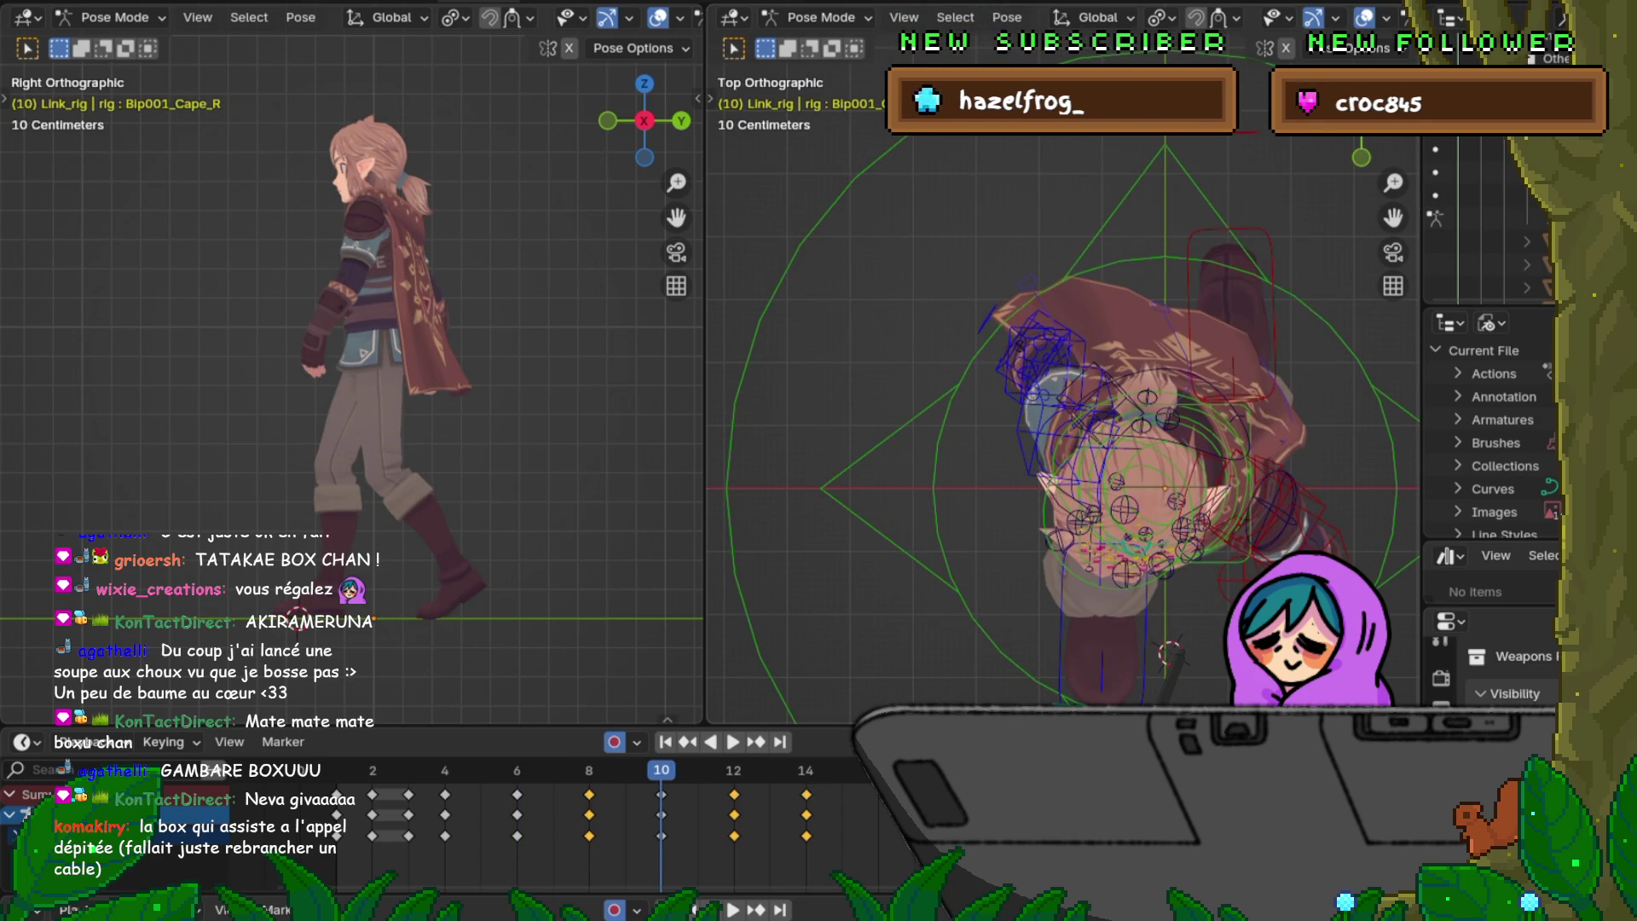
pyautogui.press('Down')
pyautogui.press('Up')
pyautogui.press('Down')
pyautogui.press('Up')
pyautogui.press('Down')
pyautogui.press('Up')
pyautogui.press('Down')
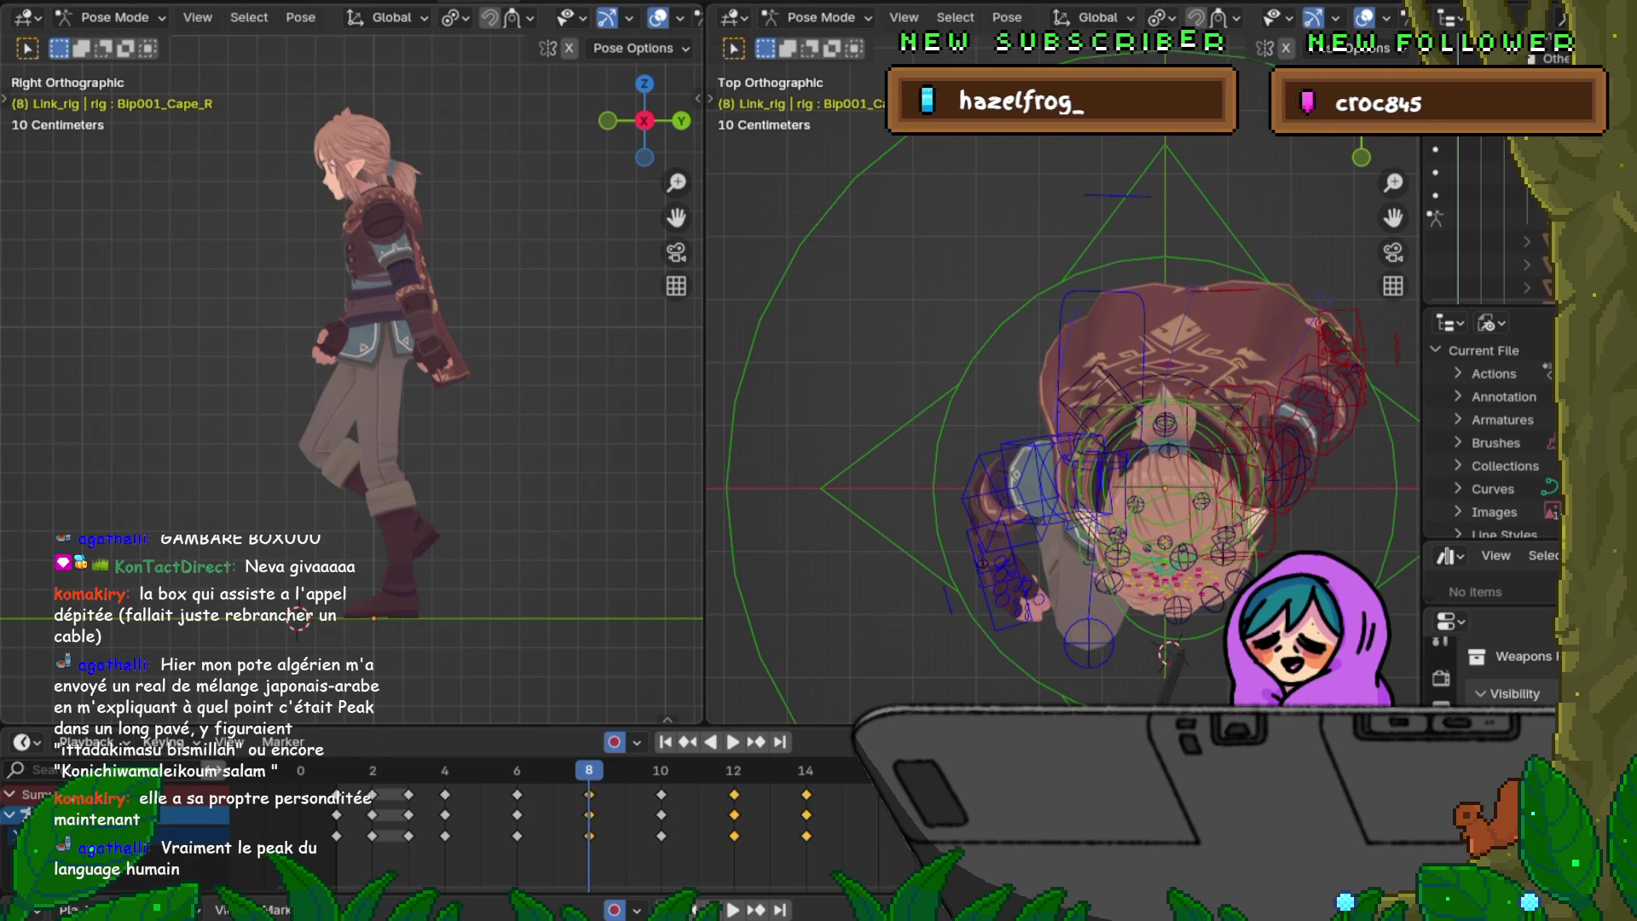
pyautogui.keyDown('shift'); pyautogui.moveTo(1062, 448); pyautogui.dragTo(928, 425, button='middle'); pyautogui.keyUp('shift')
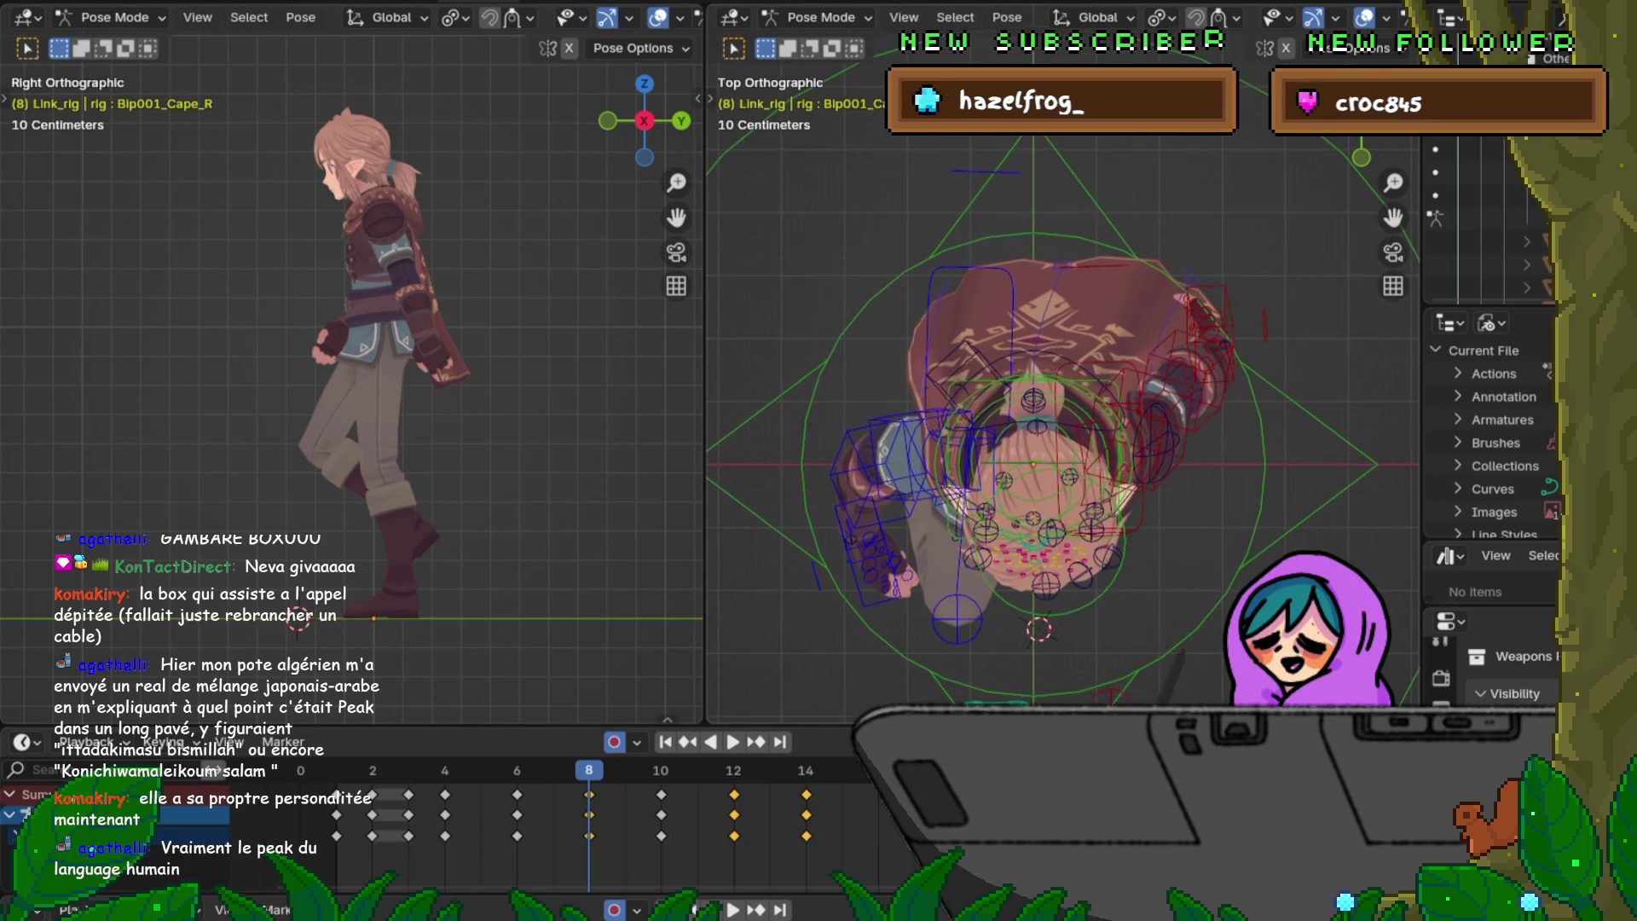
pyautogui.press('KP_3')
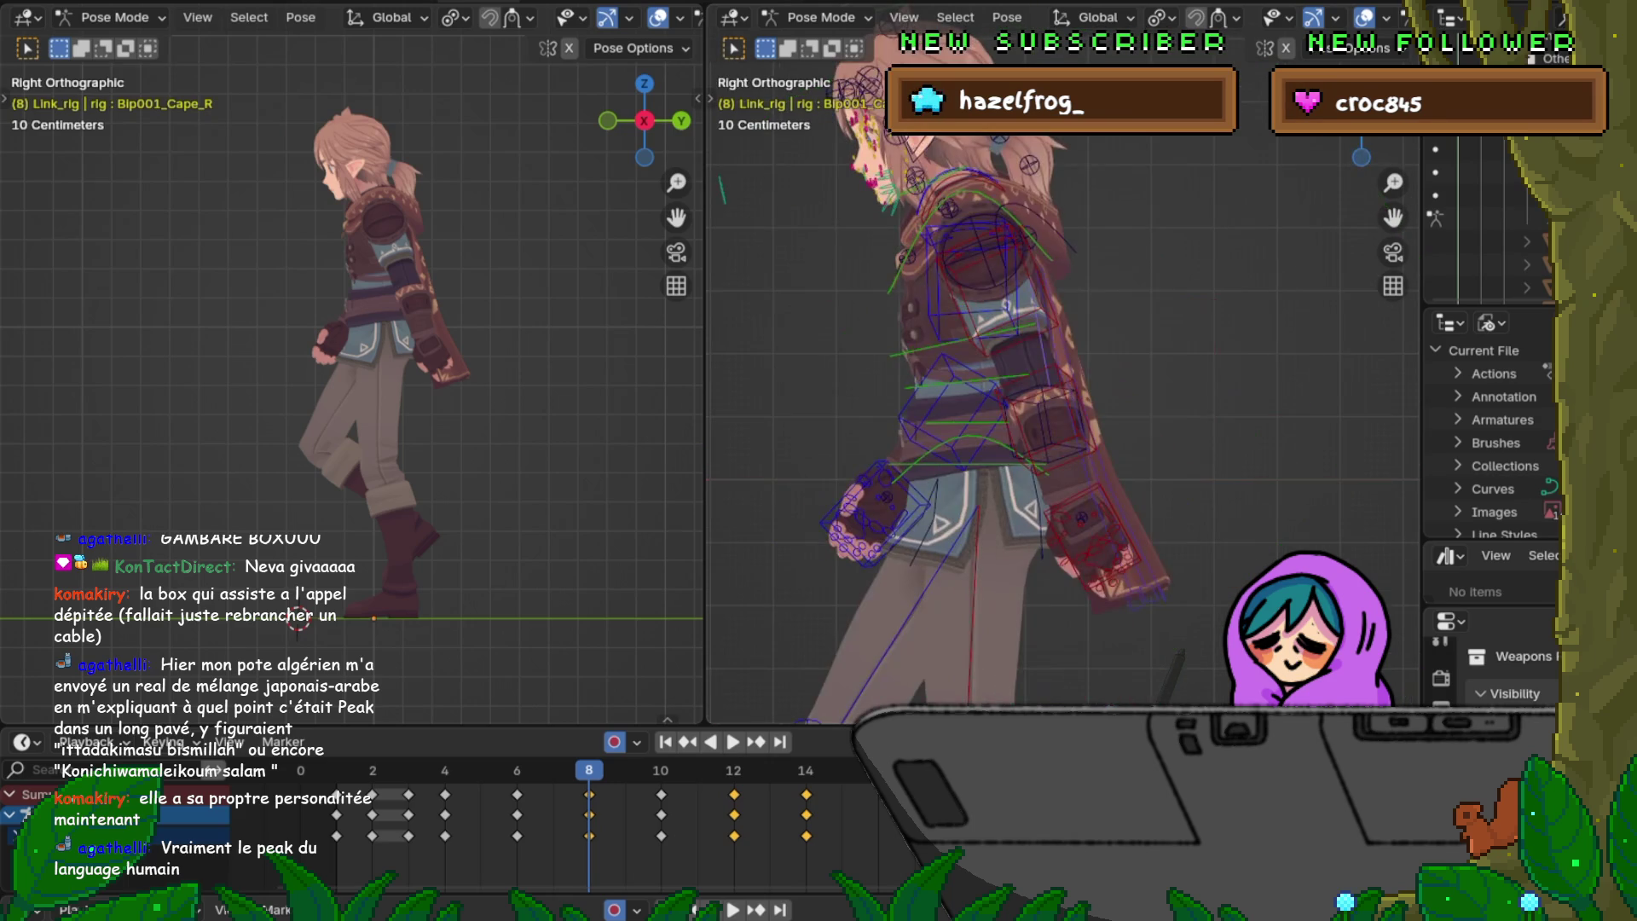
pyautogui.moveTo(1062, 422); pyautogui.dragTo(934, 422, button='middle')
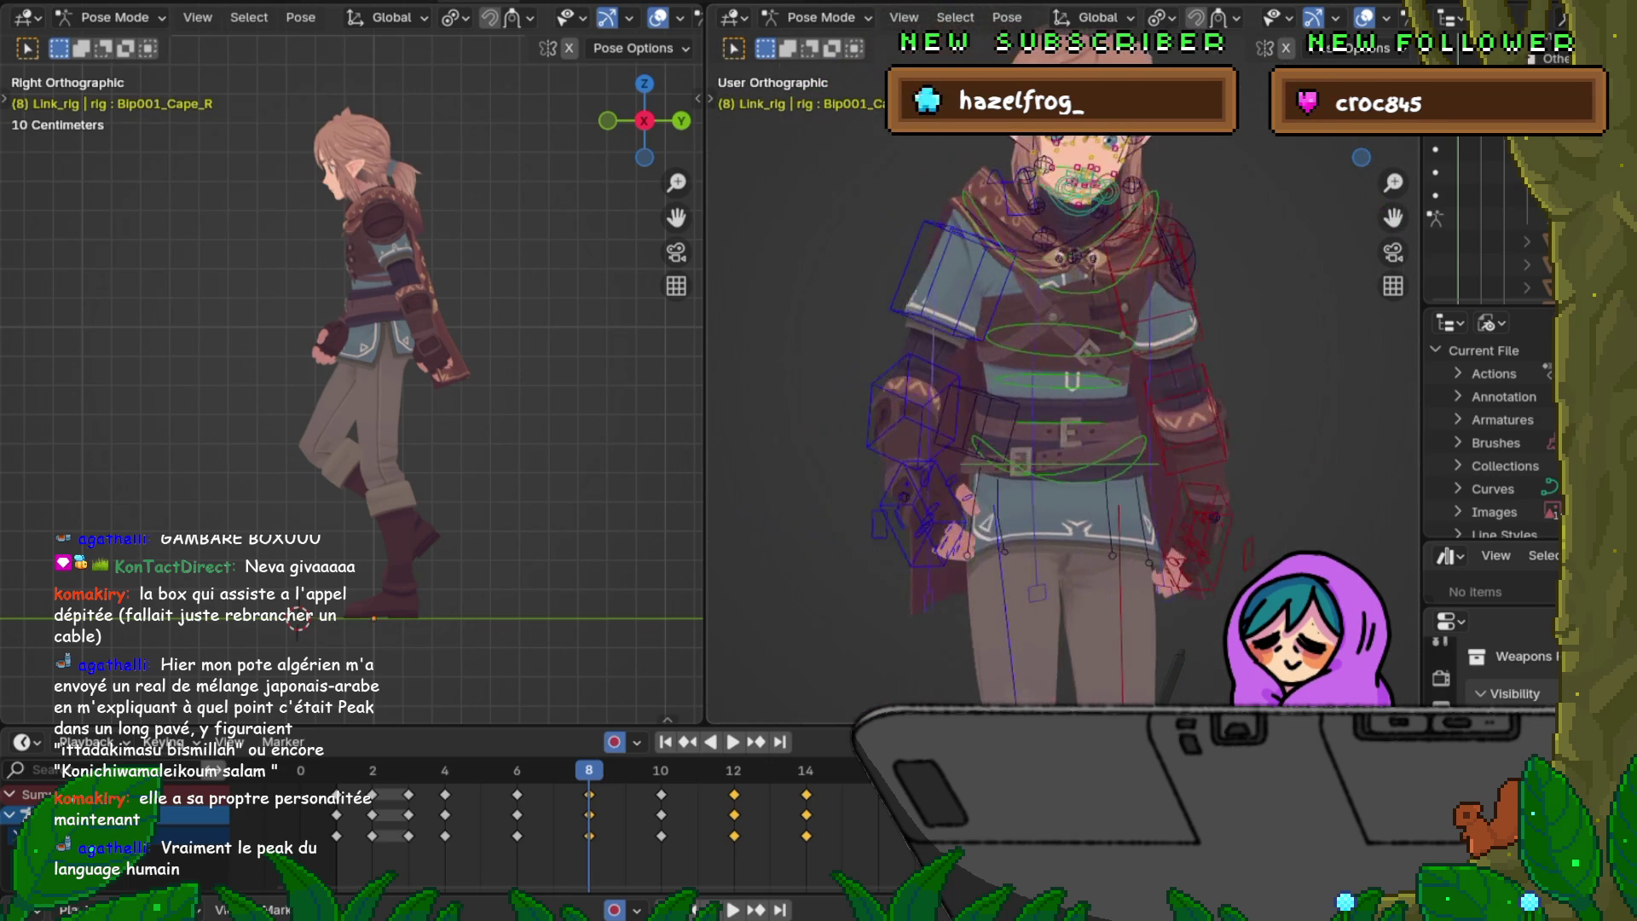
# Step: Frame the cape and blend its frame-8 pose halfway between the neighbouring keys with the Breakdowner
pyautogui.moveTo(934, 423); pyautogui.dragTo(820, 423, button='middle')
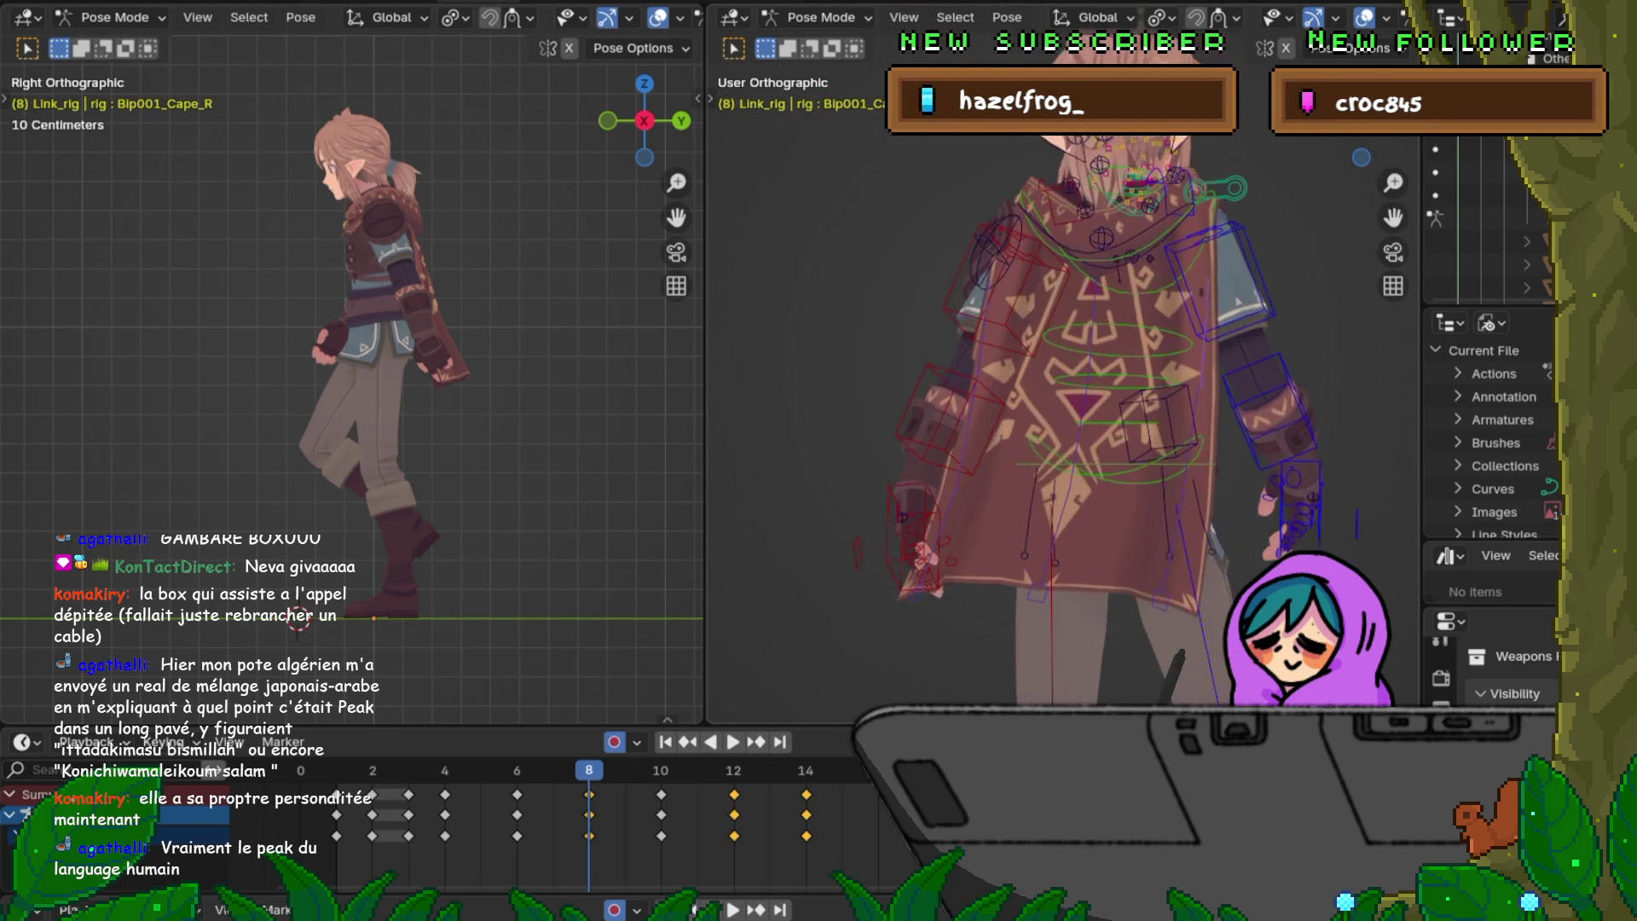
pyautogui.scroll(2, 1069, 422)
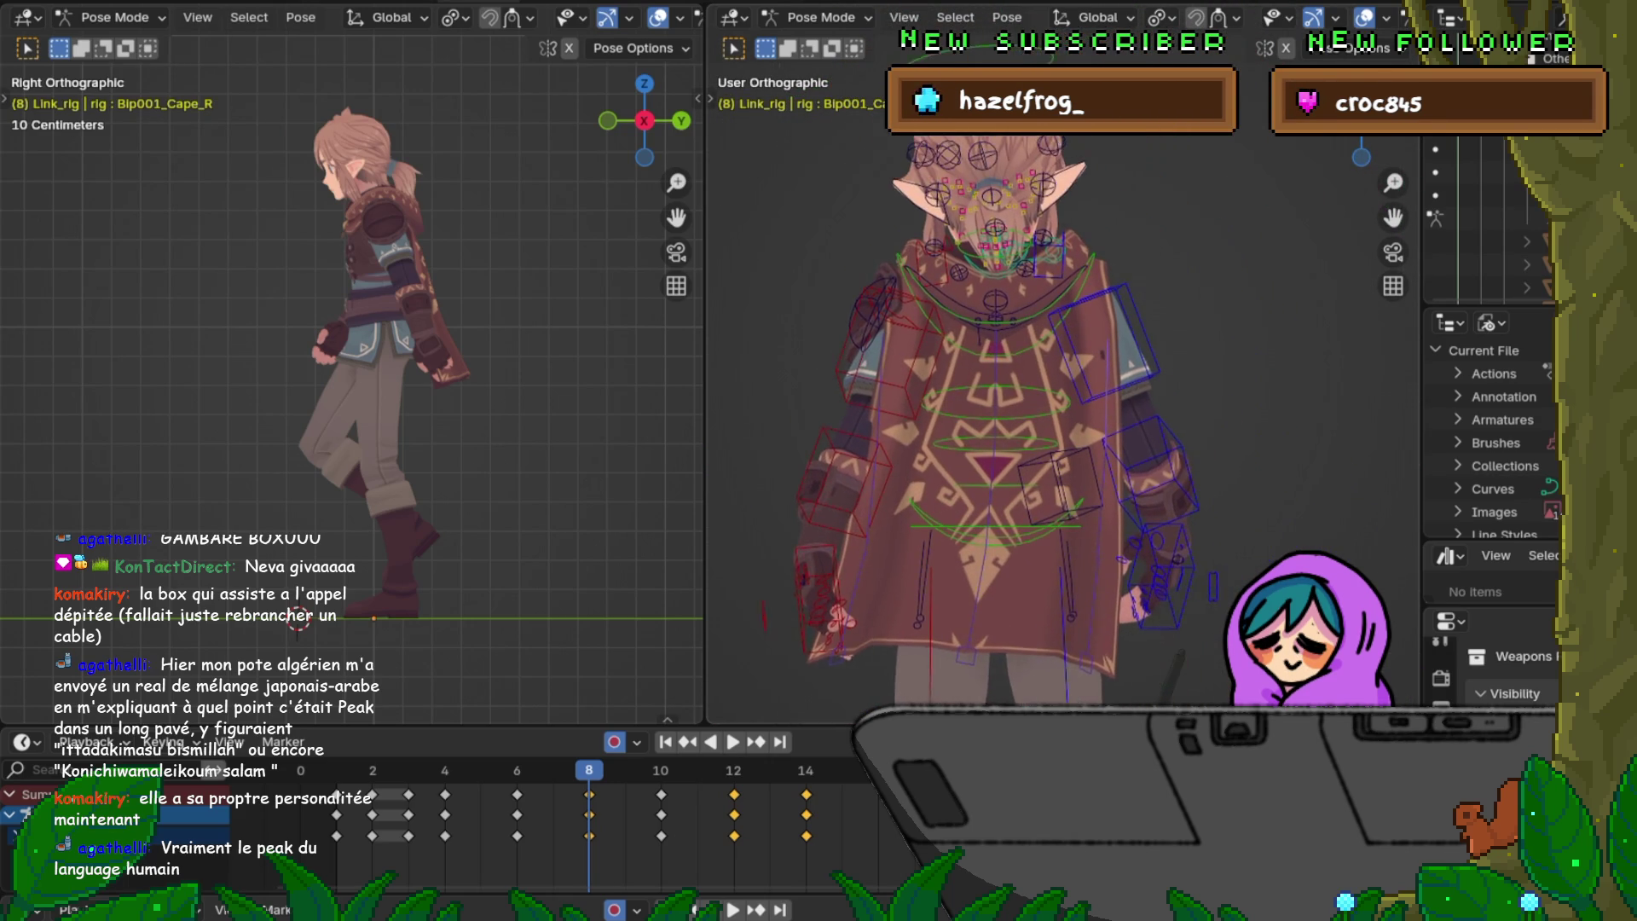
pyautogui.scroll(2, 1068, 423)
pyautogui.keyDown('shift'); pyautogui.moveTo(973, 423); pyautogui.dragTo(1010, 282, button='middle'); pyautogui.keyUp('shift')
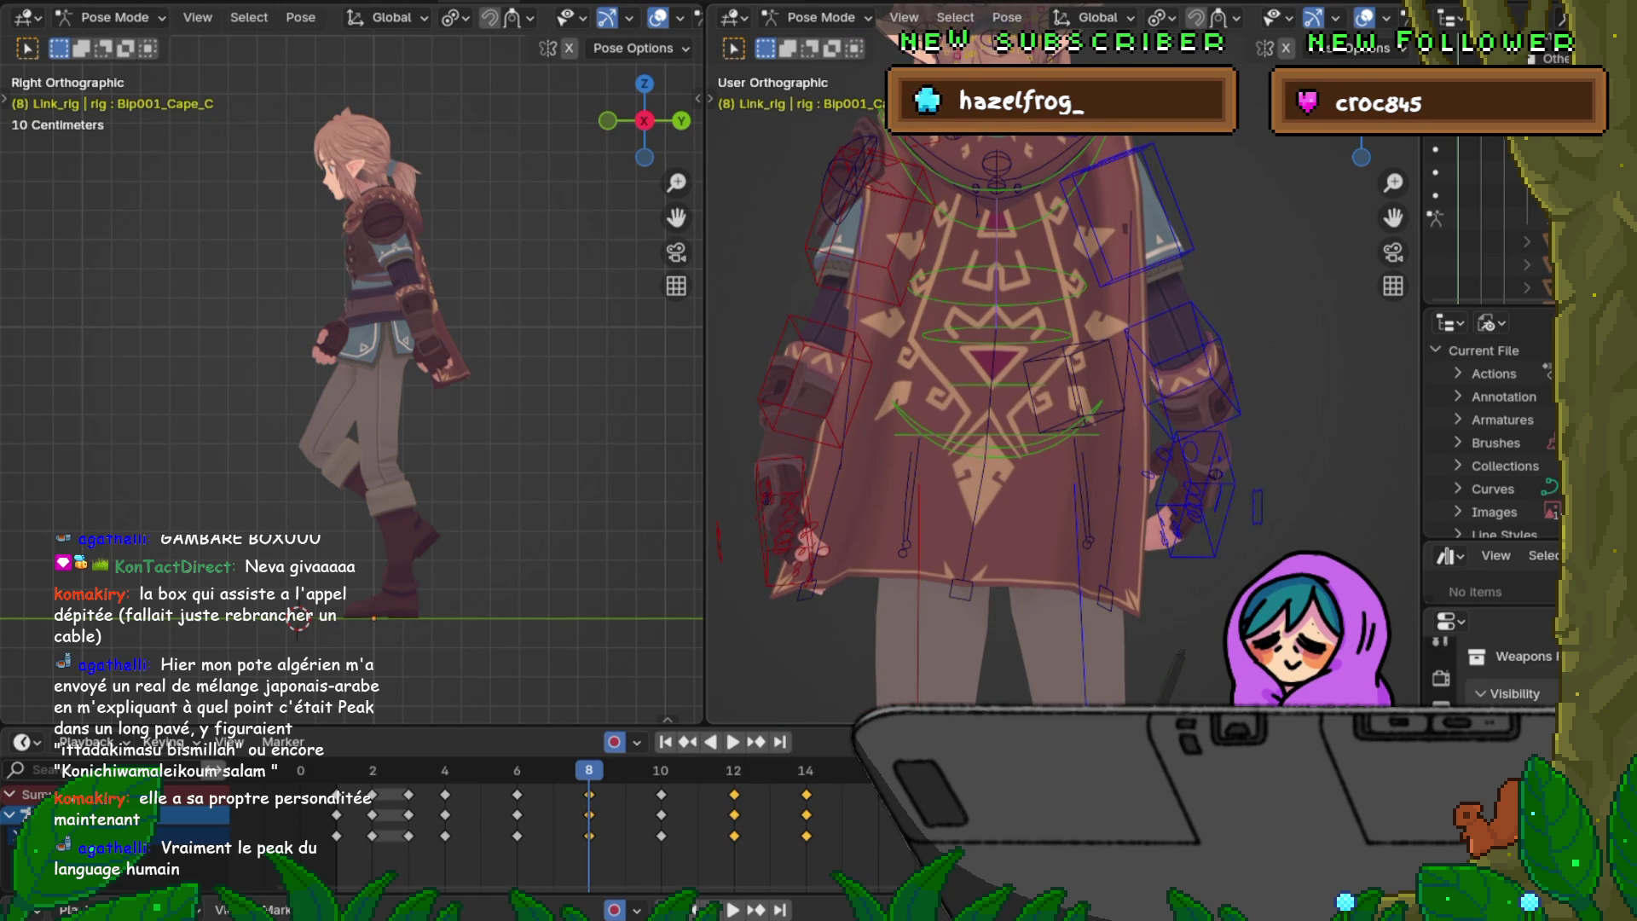
pyautogui.press('Down')
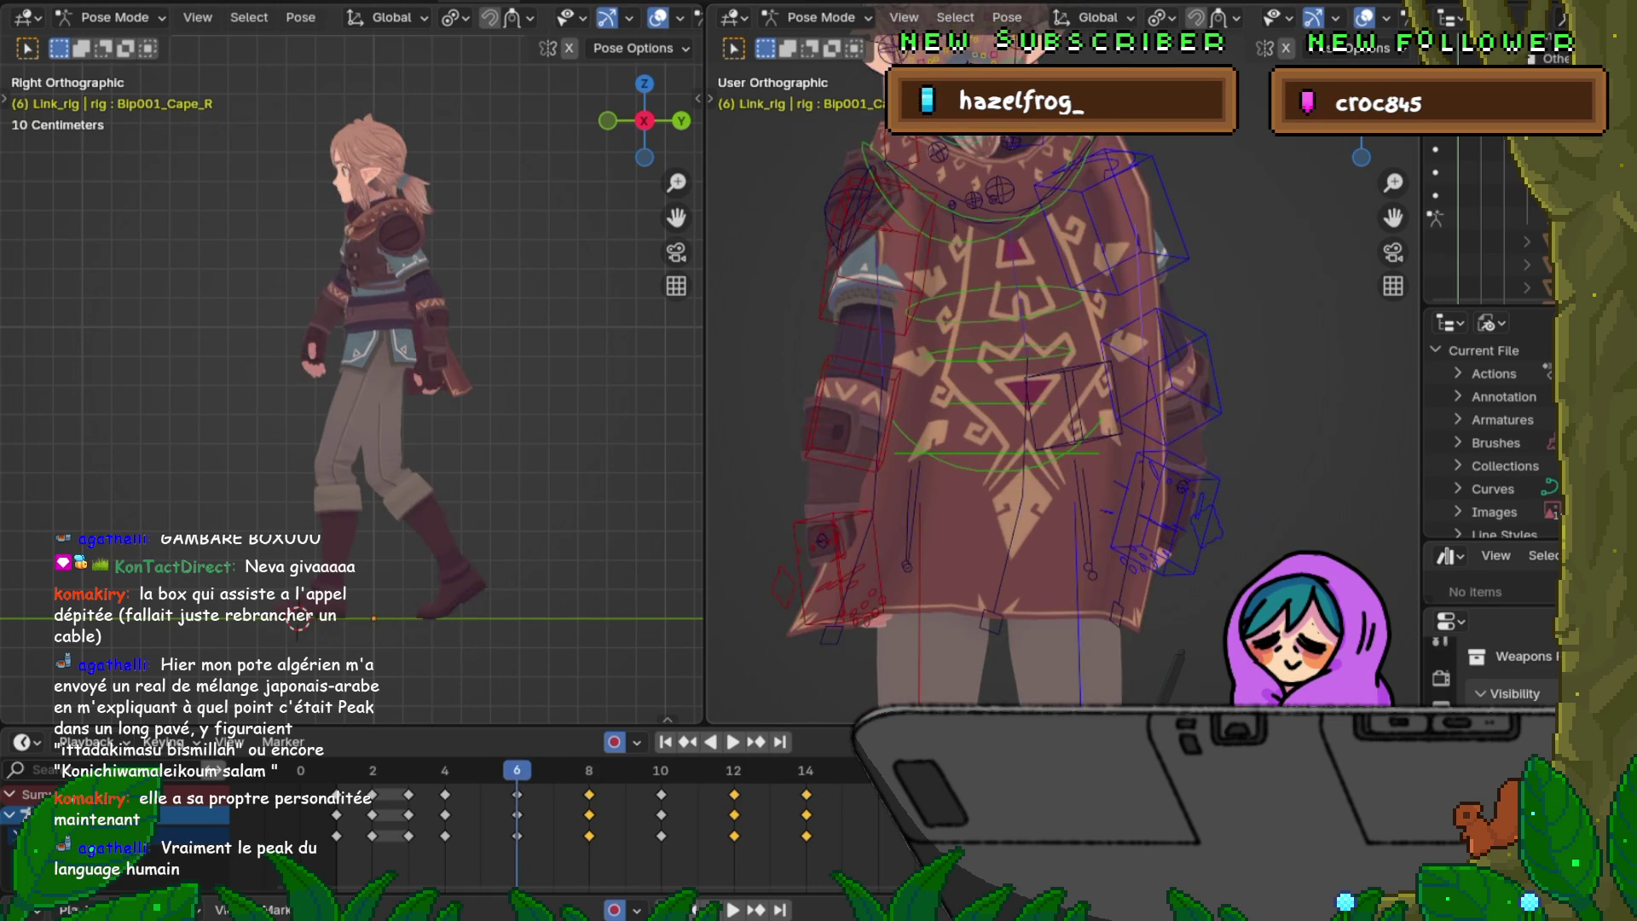
pyautogui.press('Up')
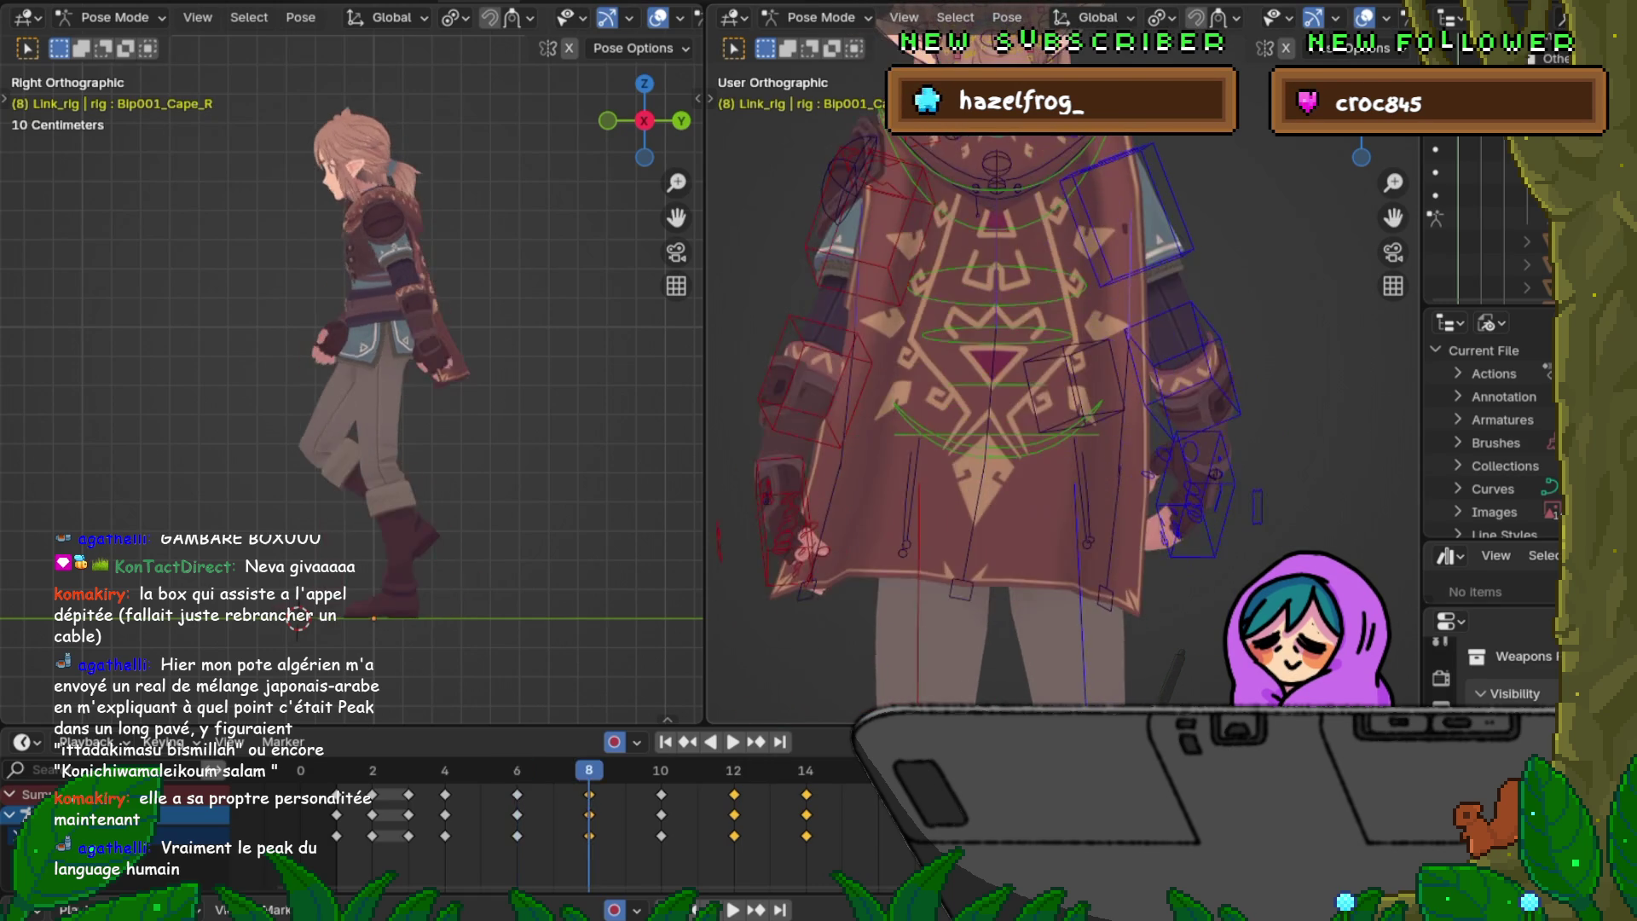
pyautogui.press('Up')
pyautogui.press('Down')
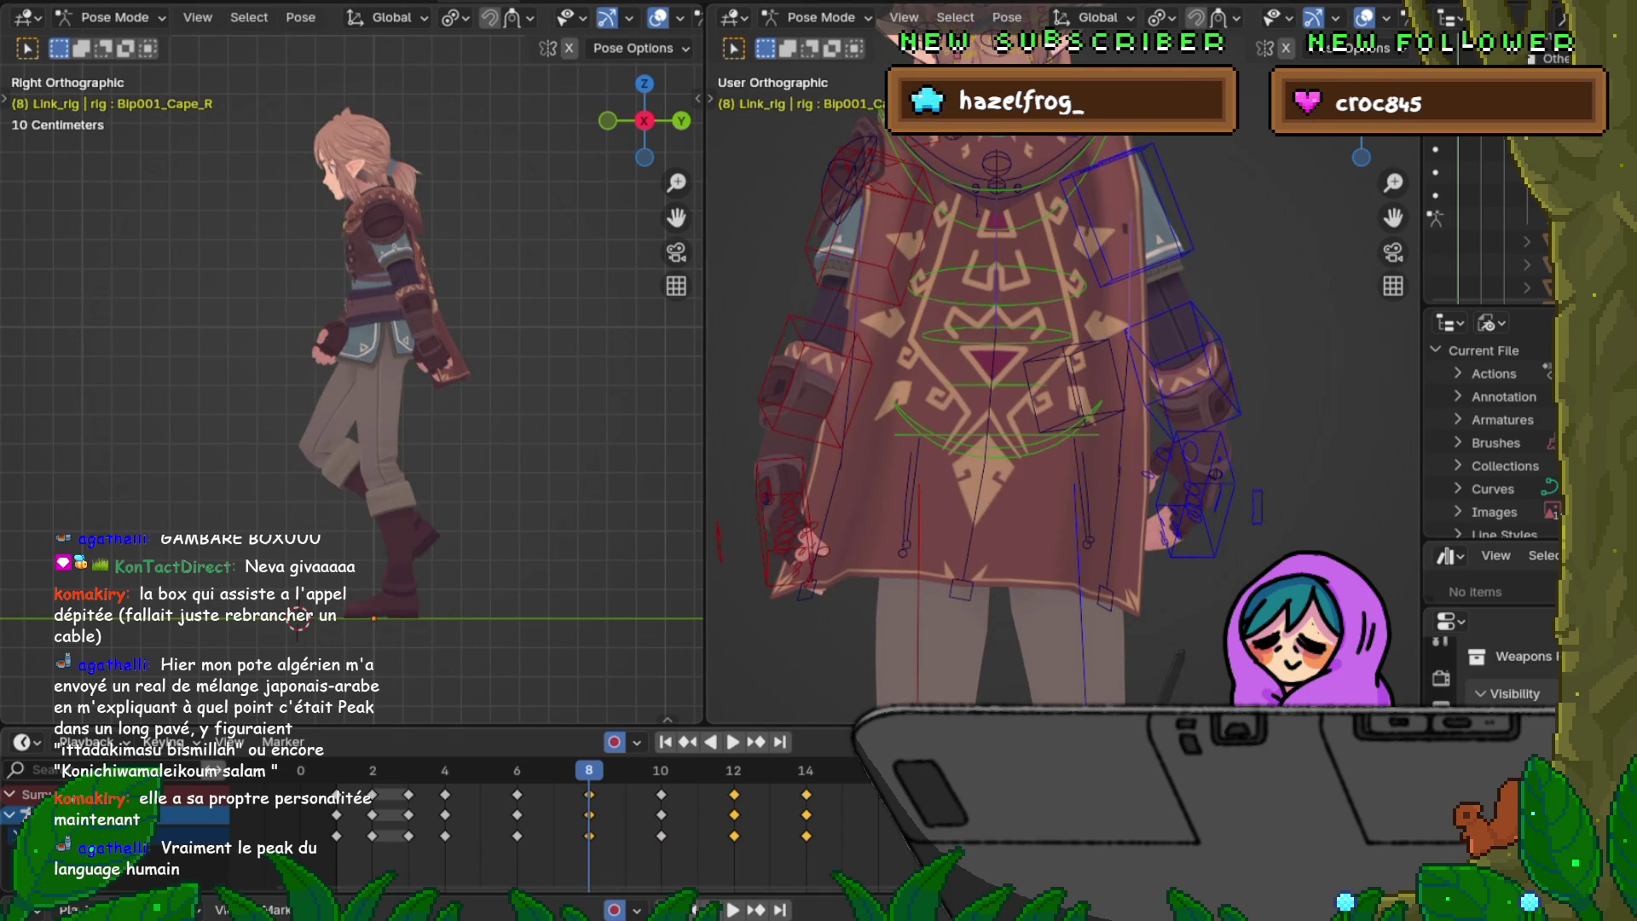
pyautogui.hotkey('shift', 'e')
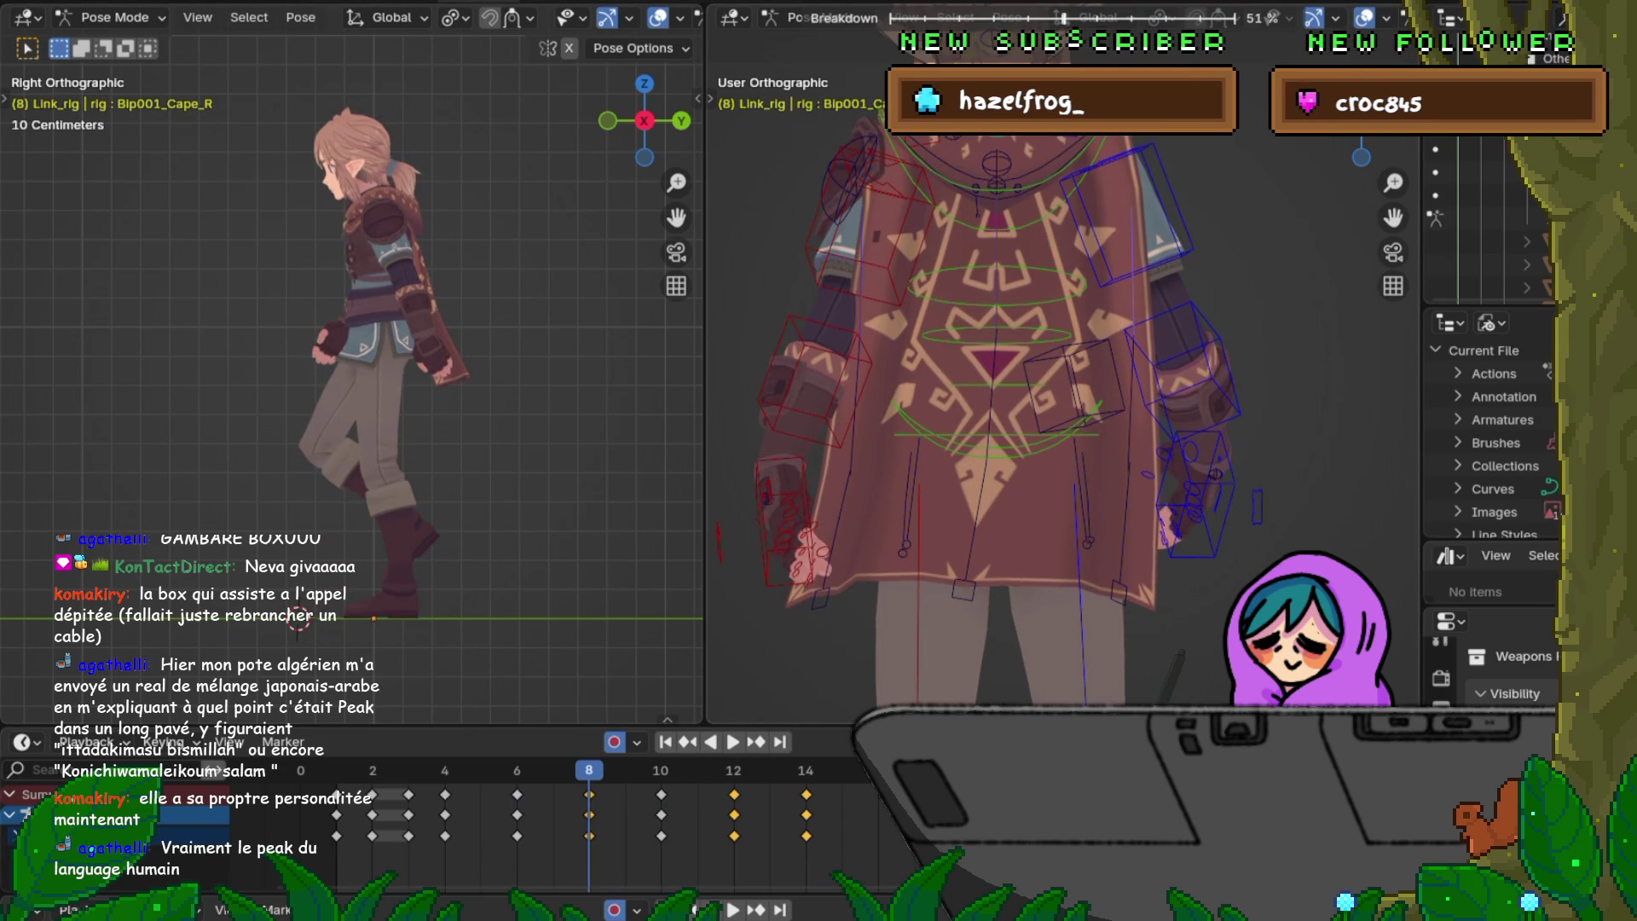
pyautogui.press('Return')
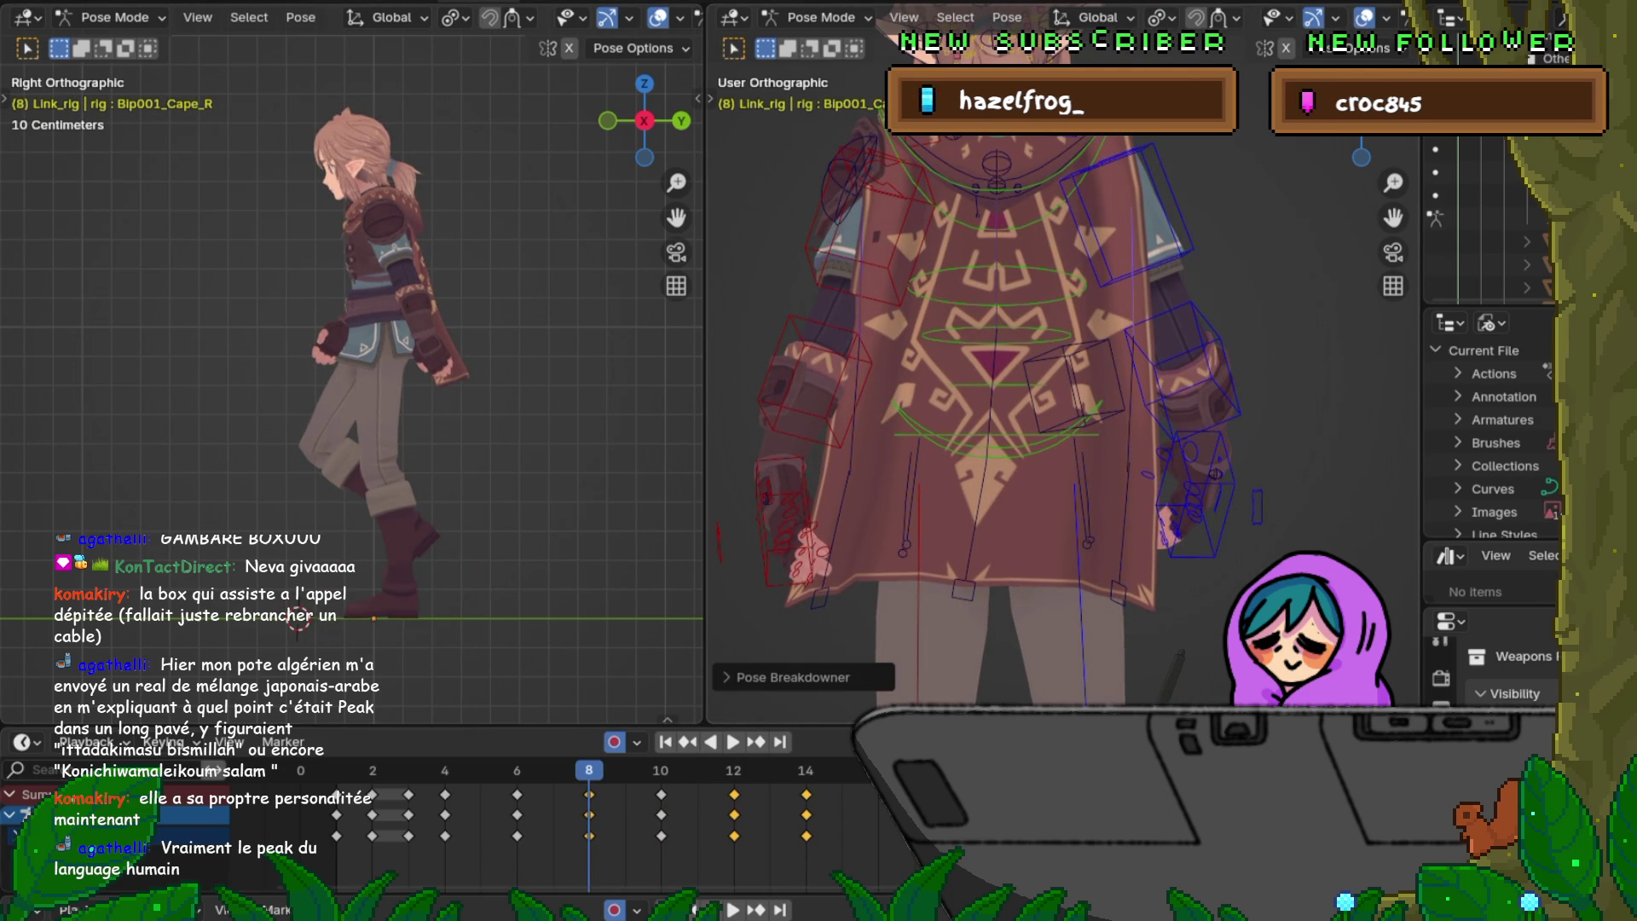
# Step: Blend the cape pose at frame 12 halfway between its neighbouring keys as well
pyautogui.press('Down')
pyautogui.press('Up')
pyautogui.press('Up')
pyautogui.press('Up')
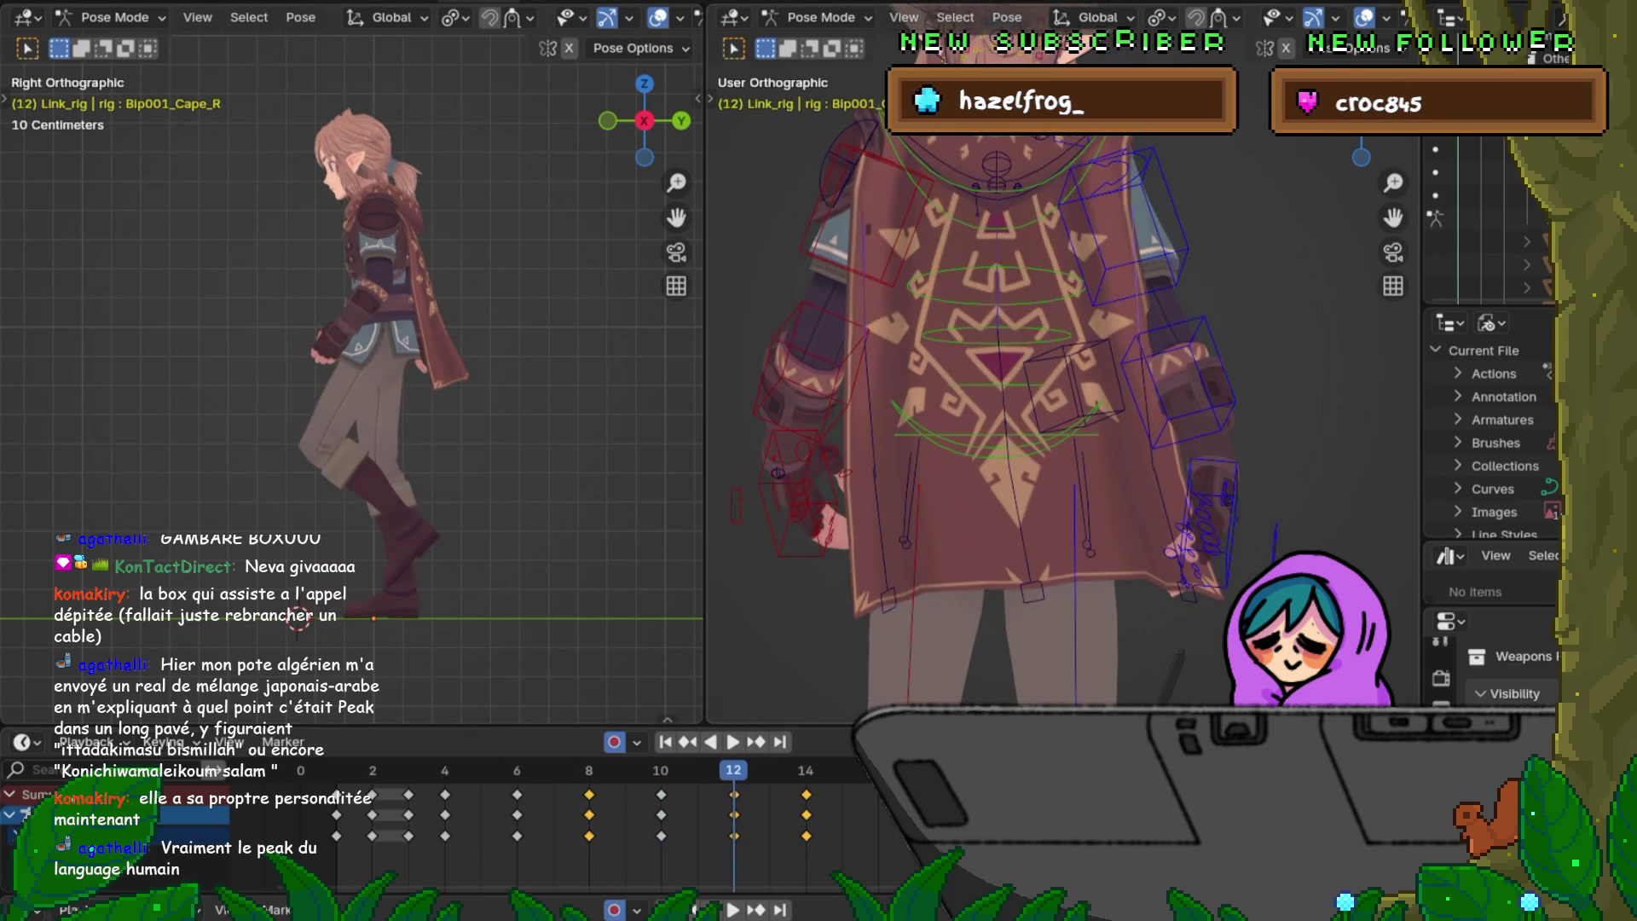
pyautogui.hotkey('shift', 'e')
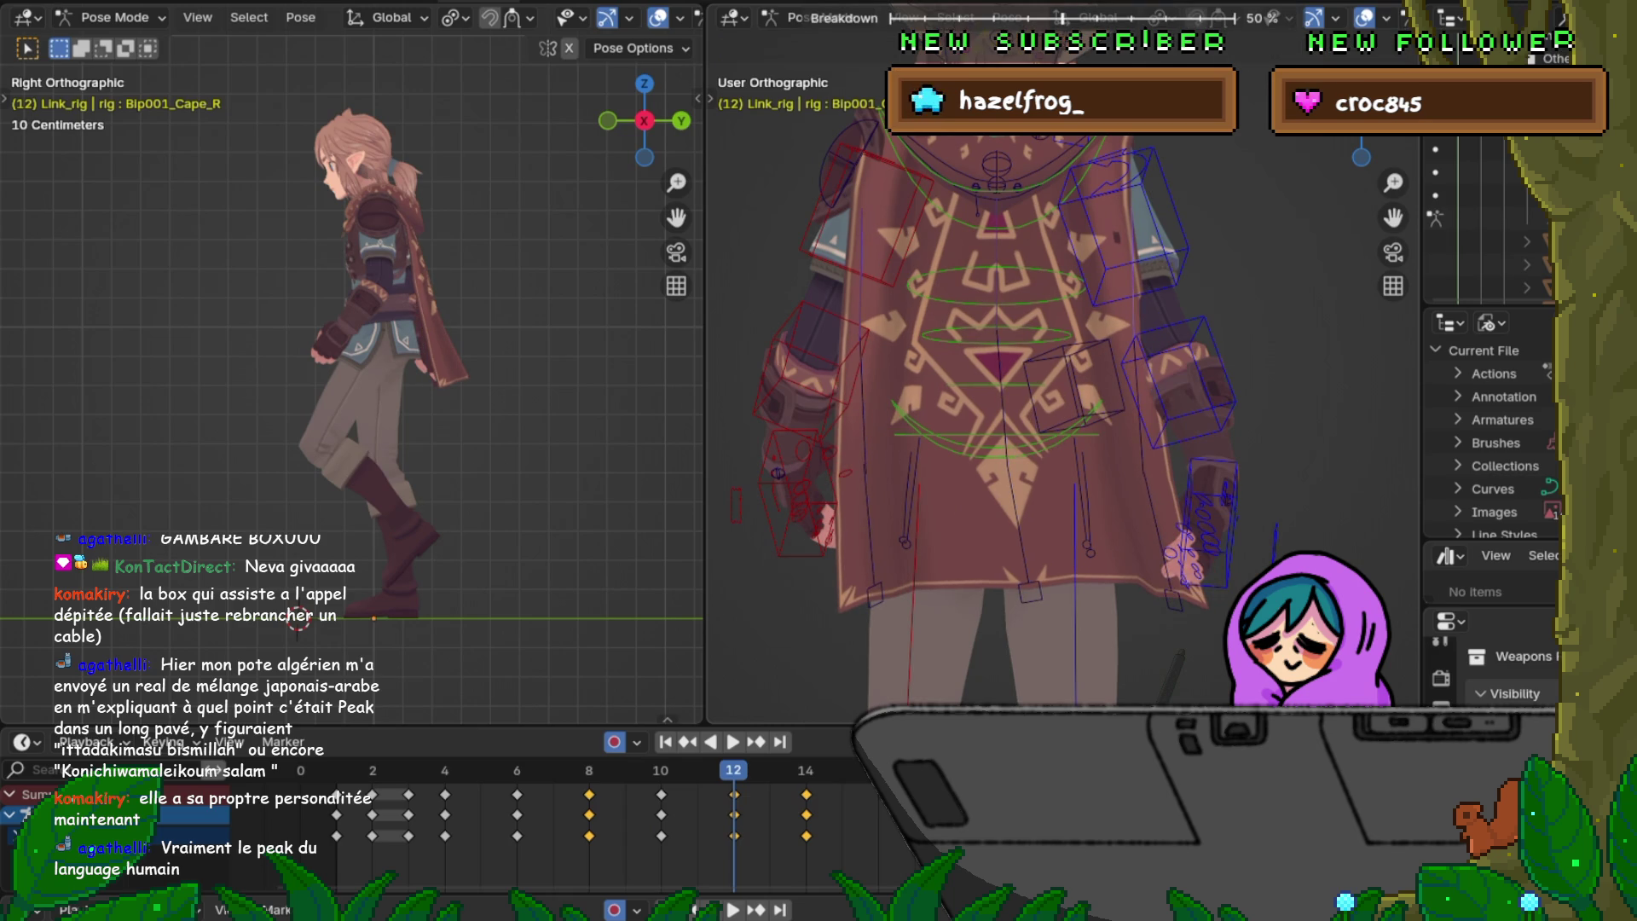
pyautogui.press('Return')
# Step: Step back and forth through frames 6 to 14 to compare the cape swing after the breakdowns
pyautogui.press('Down')
pyautogui.press('Up')
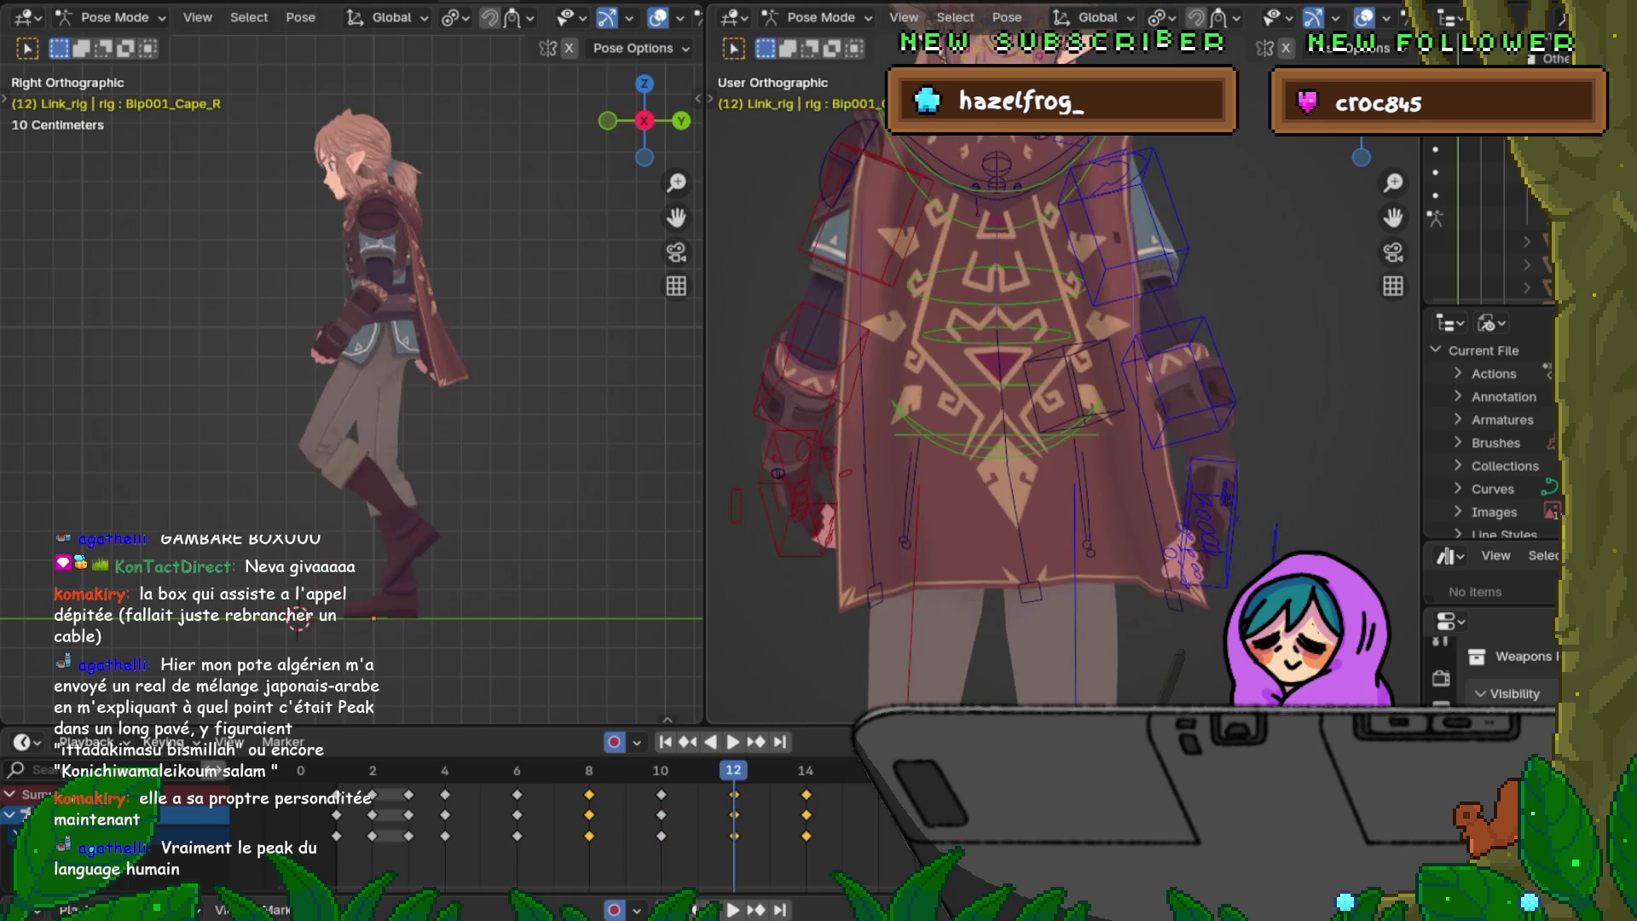
pyautogui.press('Down')
pyautogui.press('Up')
pyautogui.press('Down')
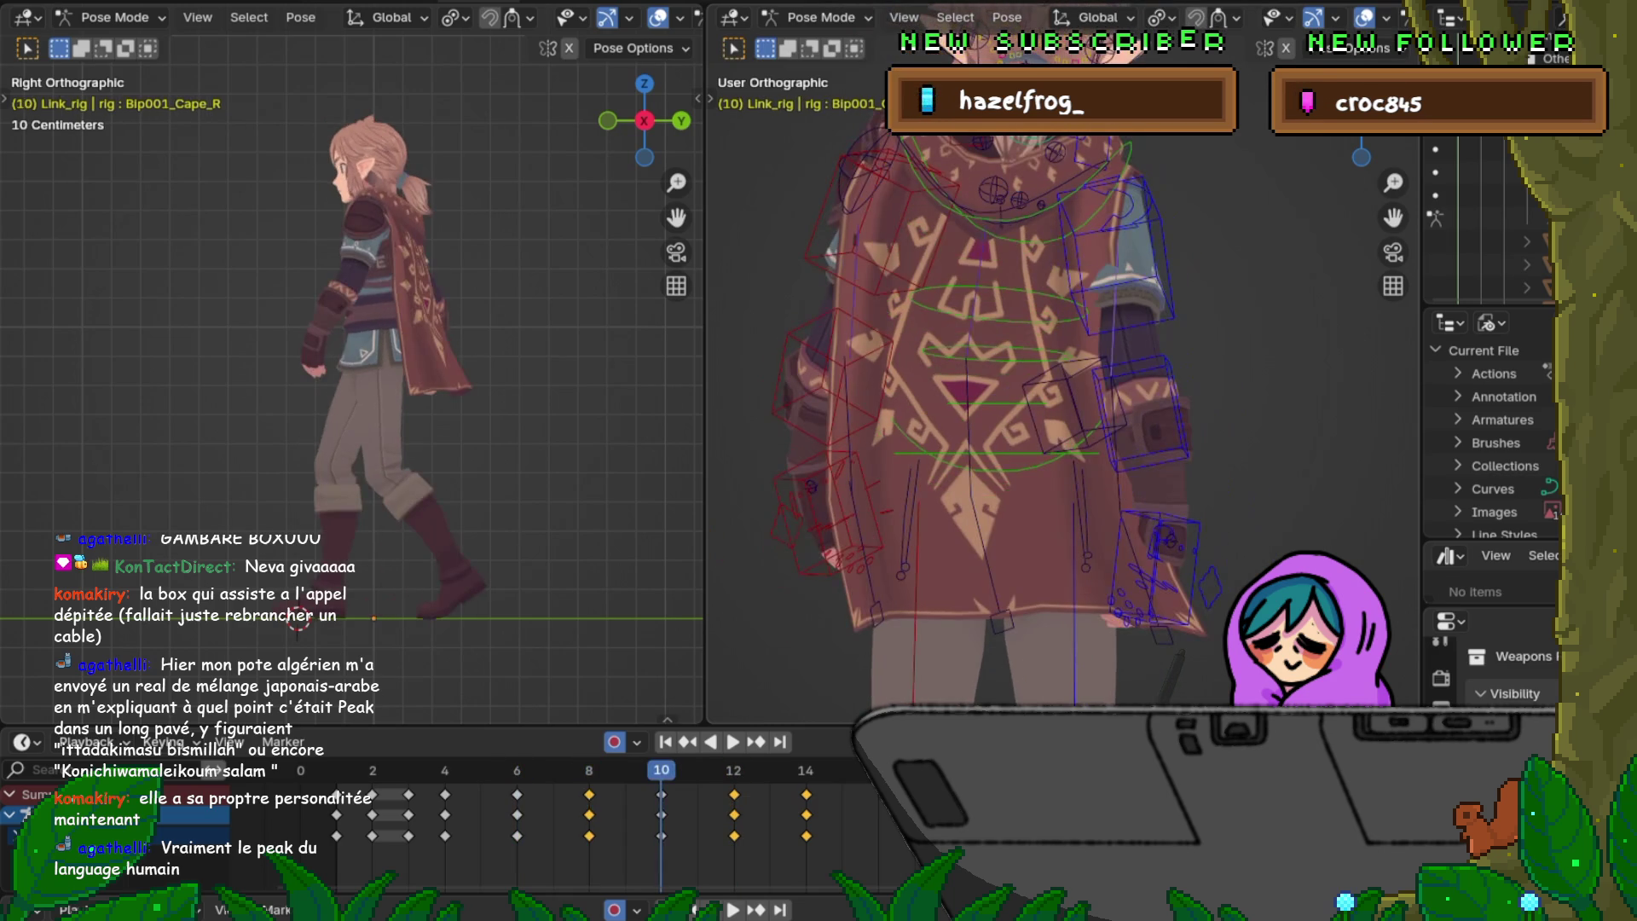
pyautogui.press('Up')
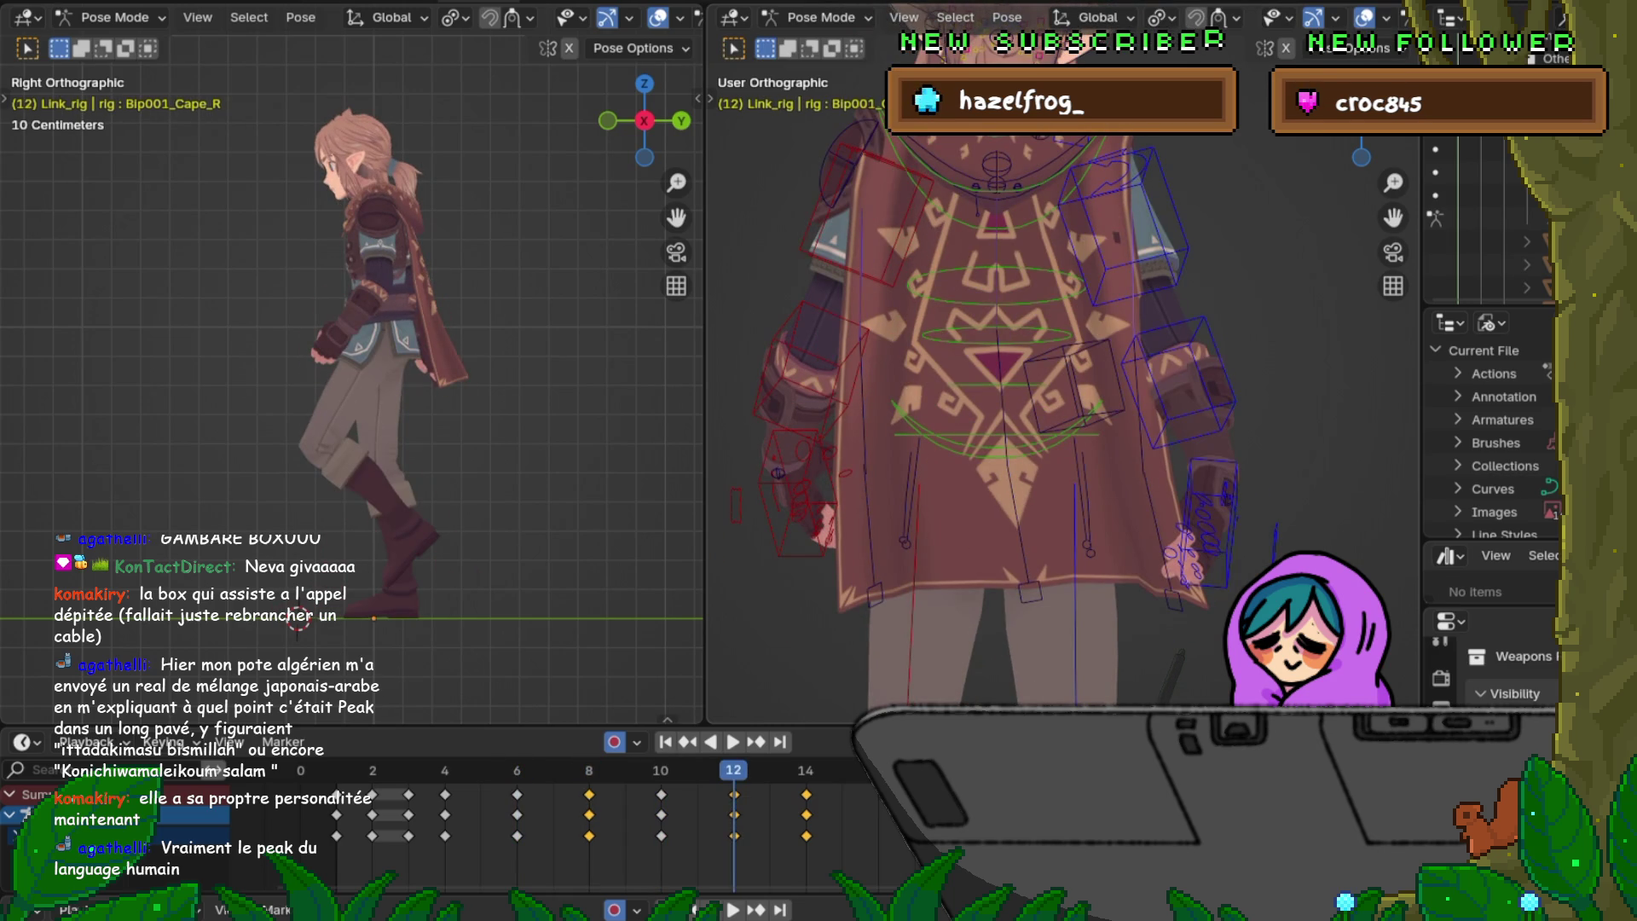
pyautogui.press('Down')
pyautogui.press('Up')
pyautogui.press('Up')
pyautogui.press('Down')
pyautogui.press('Down')
pyautogui.press('Down')
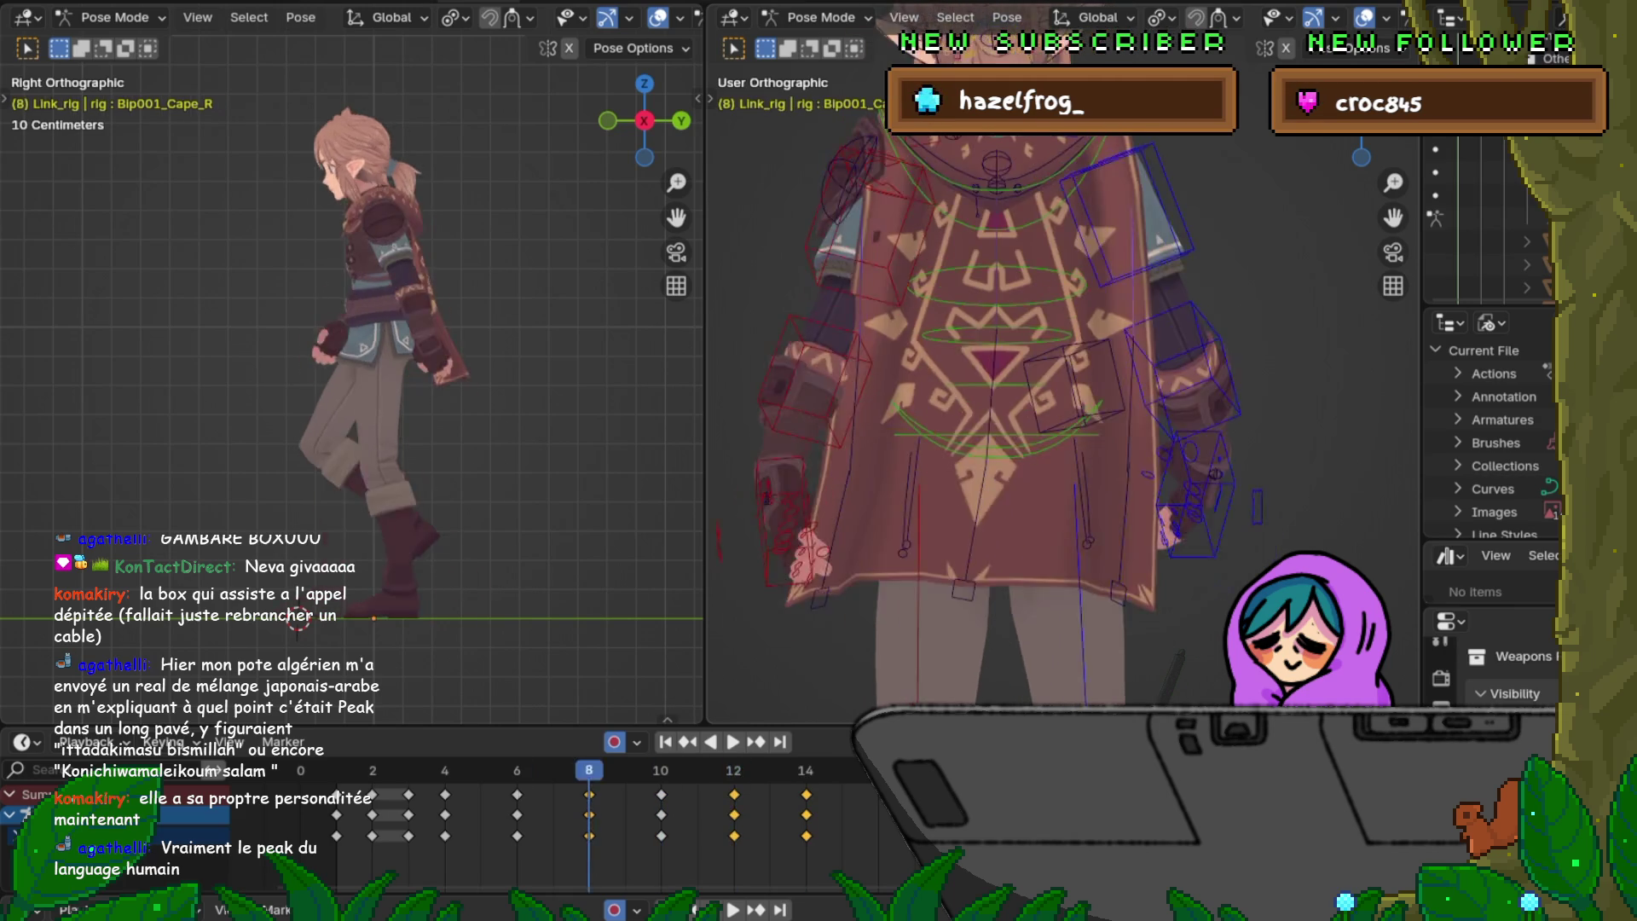
pyautogui.press('Down')
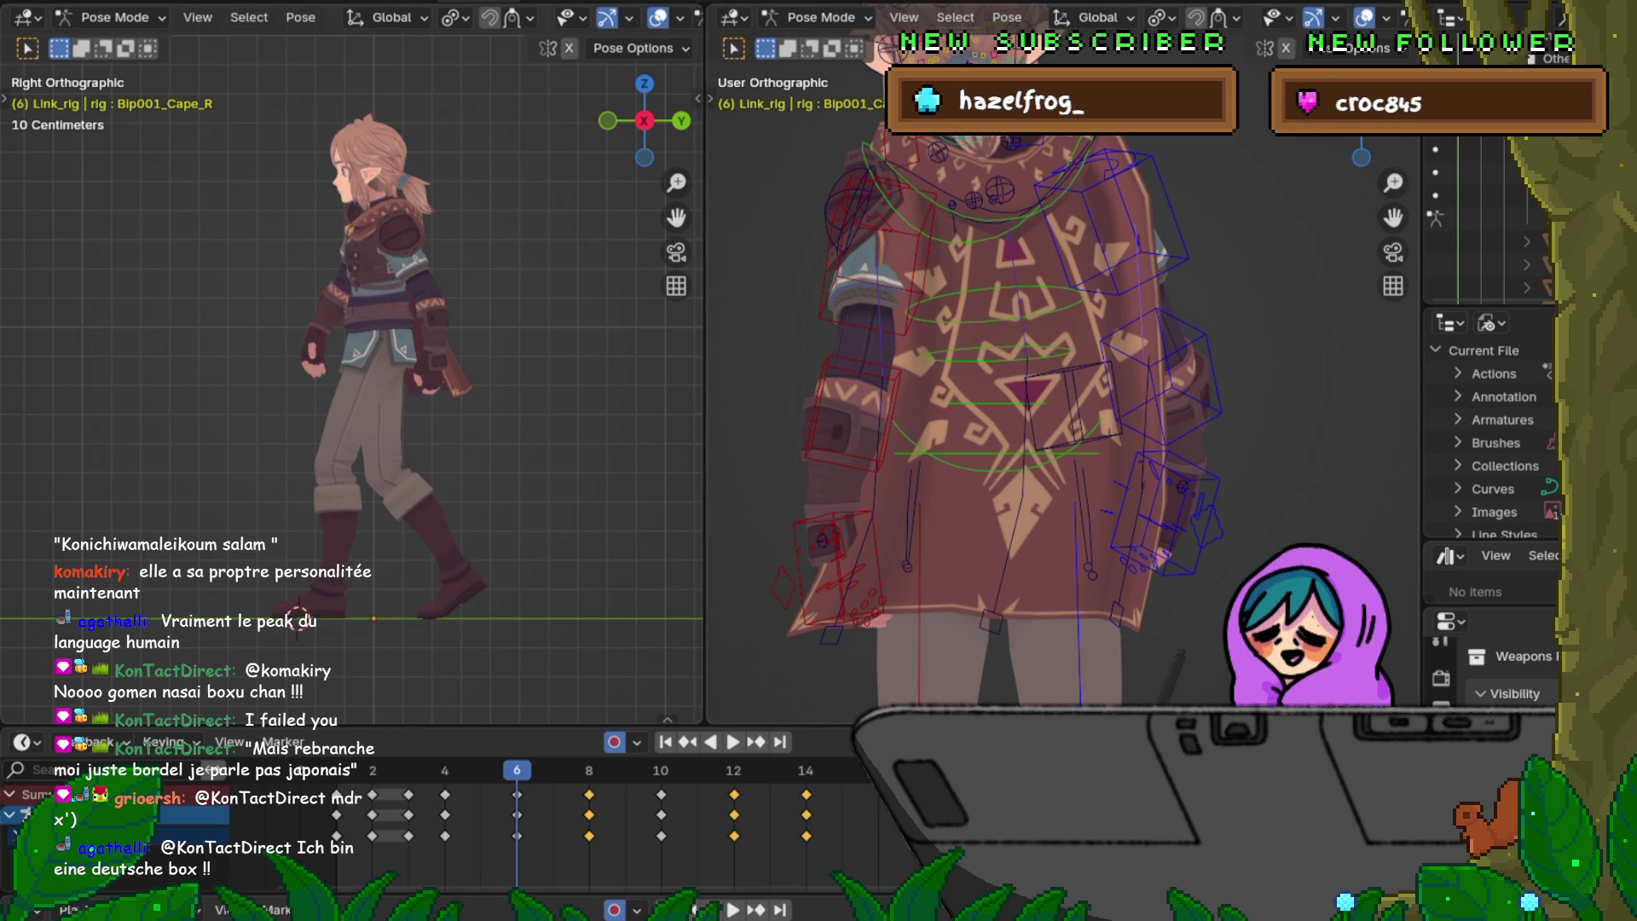
# Step: Save the walk-cycle file, then scrub from frame 4 to 8 comparing neighbouring cape poses
pyautogui.click(51, 1)
pyautogui.click(84, 136)
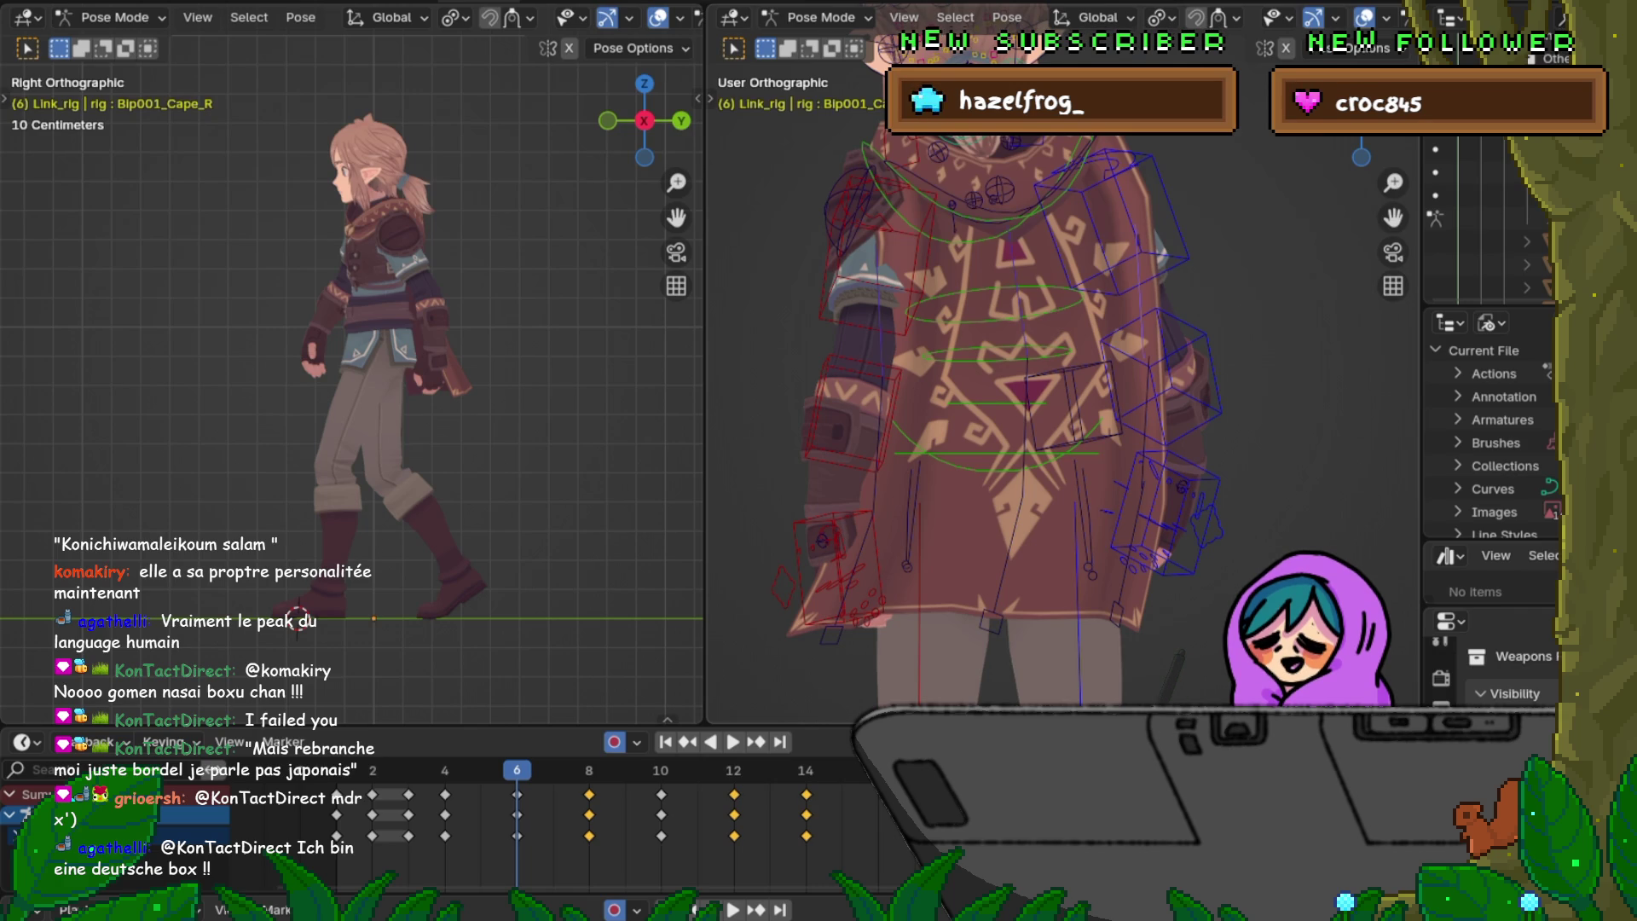
pyautogui.press('Down')
pyautogui.press('Right')
pyautogui.press('Right')
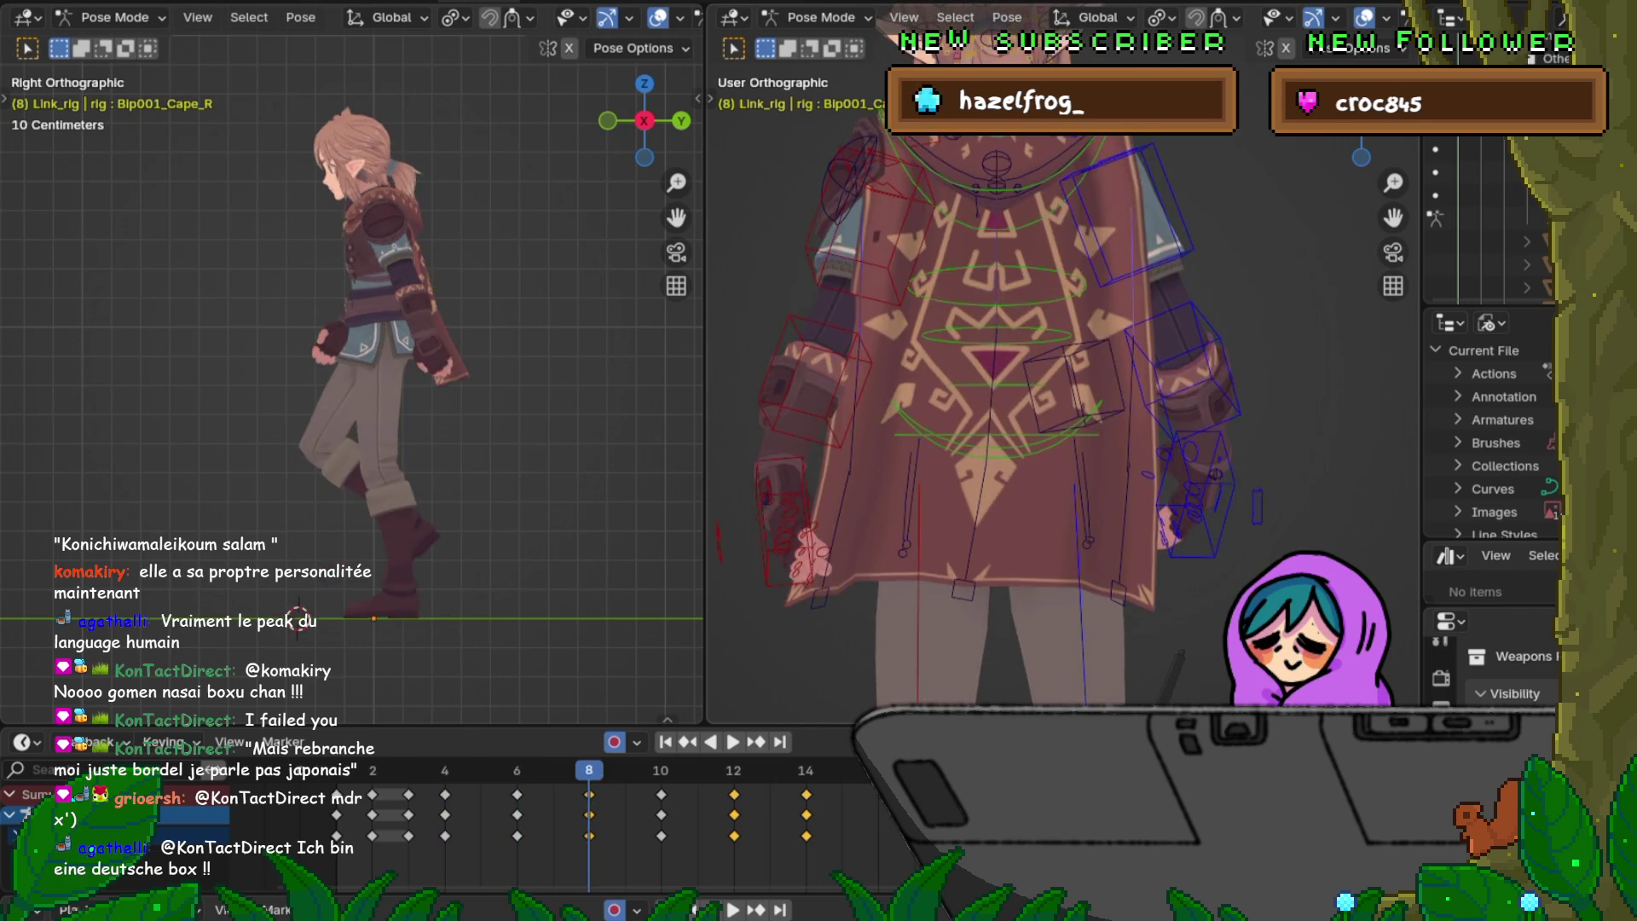
pyautogui.press('Right')
pyautogui.press('Right')
pyautogui.press('Left')
pyautogui.press('Right')
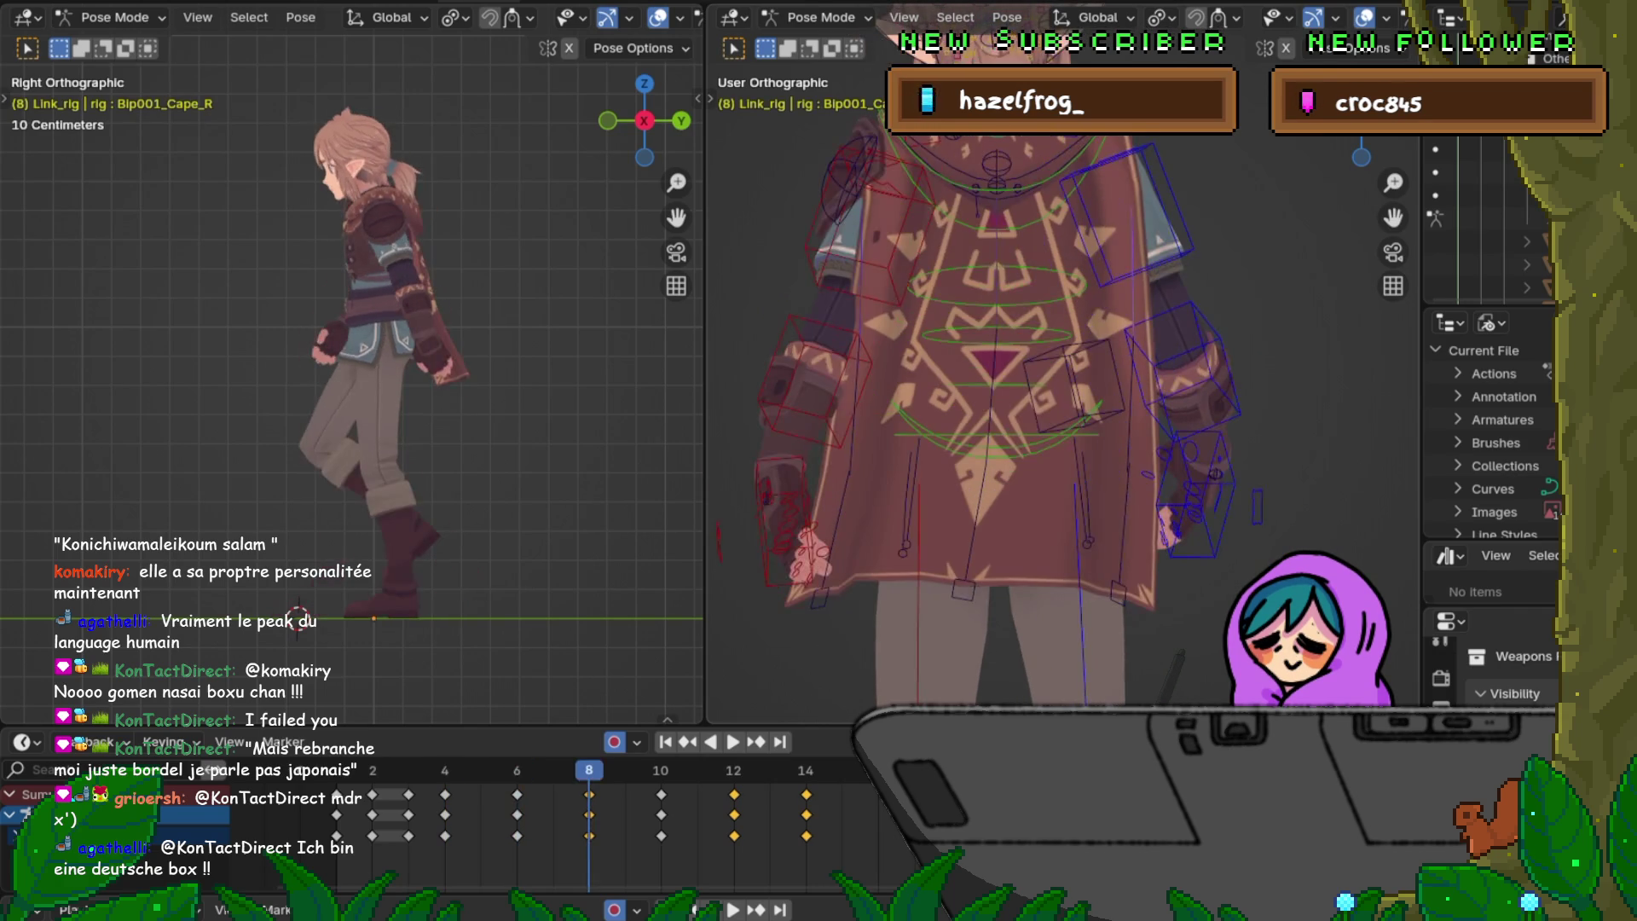
pyautogui.press('Left')
pyautogui.press('Right')
# Step: Check frames 6 to 14, play the walk cycle and stop it on frame 6
pyautogui.press('Up')
pyautogui.press('Up')
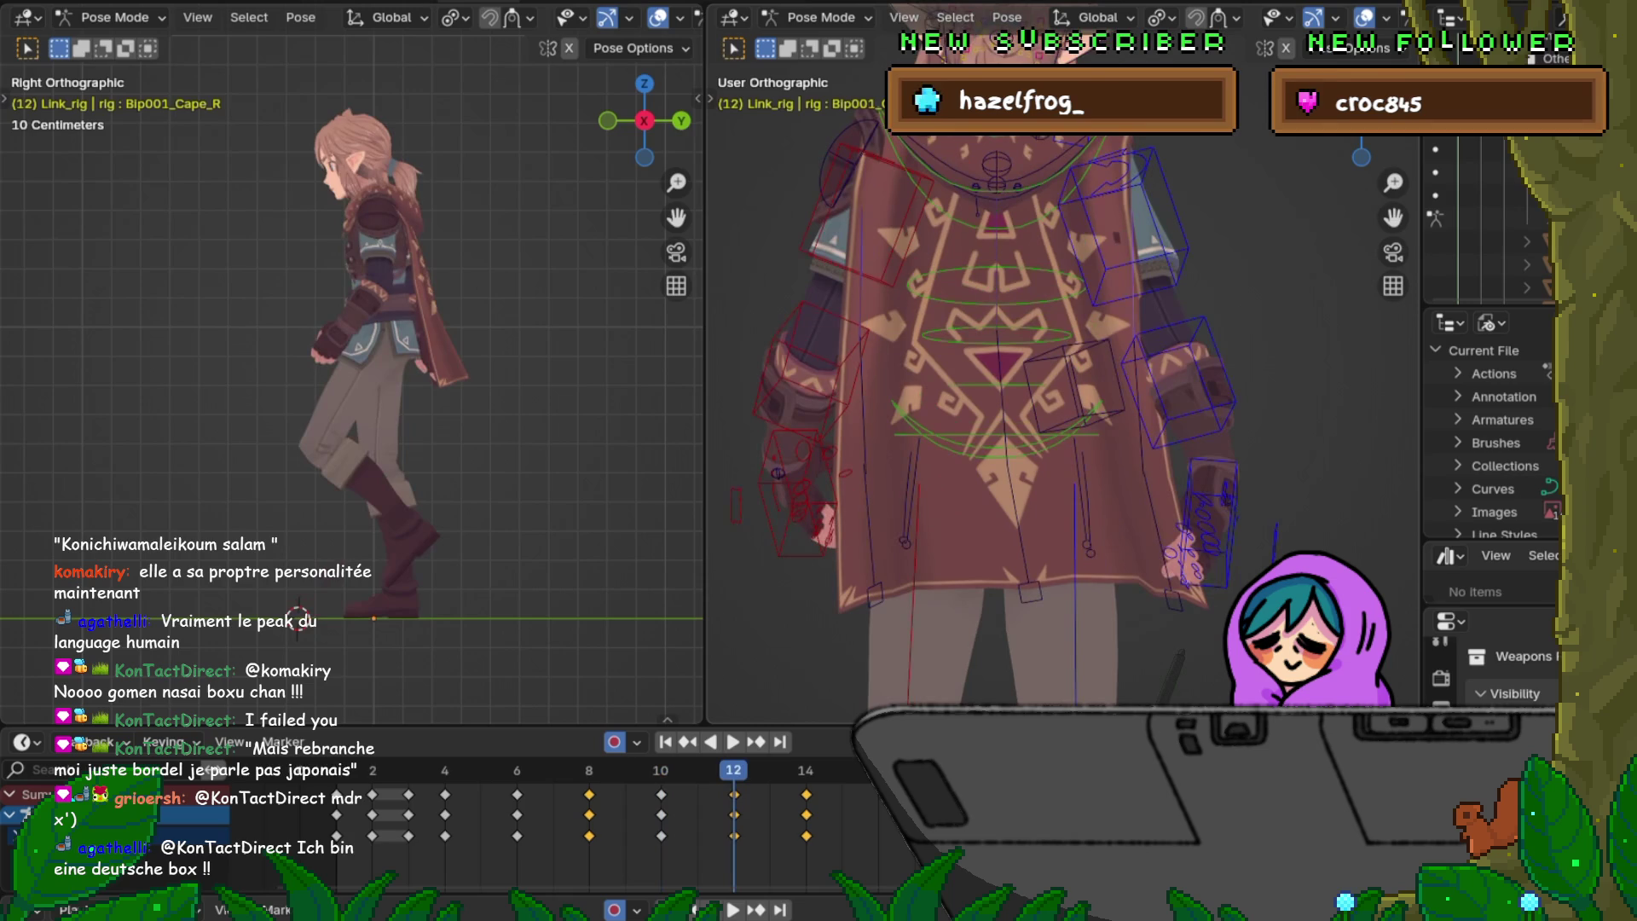
pyautogui.press('Left')
pyautogui.press('Left')
pyautogui.press('Left')
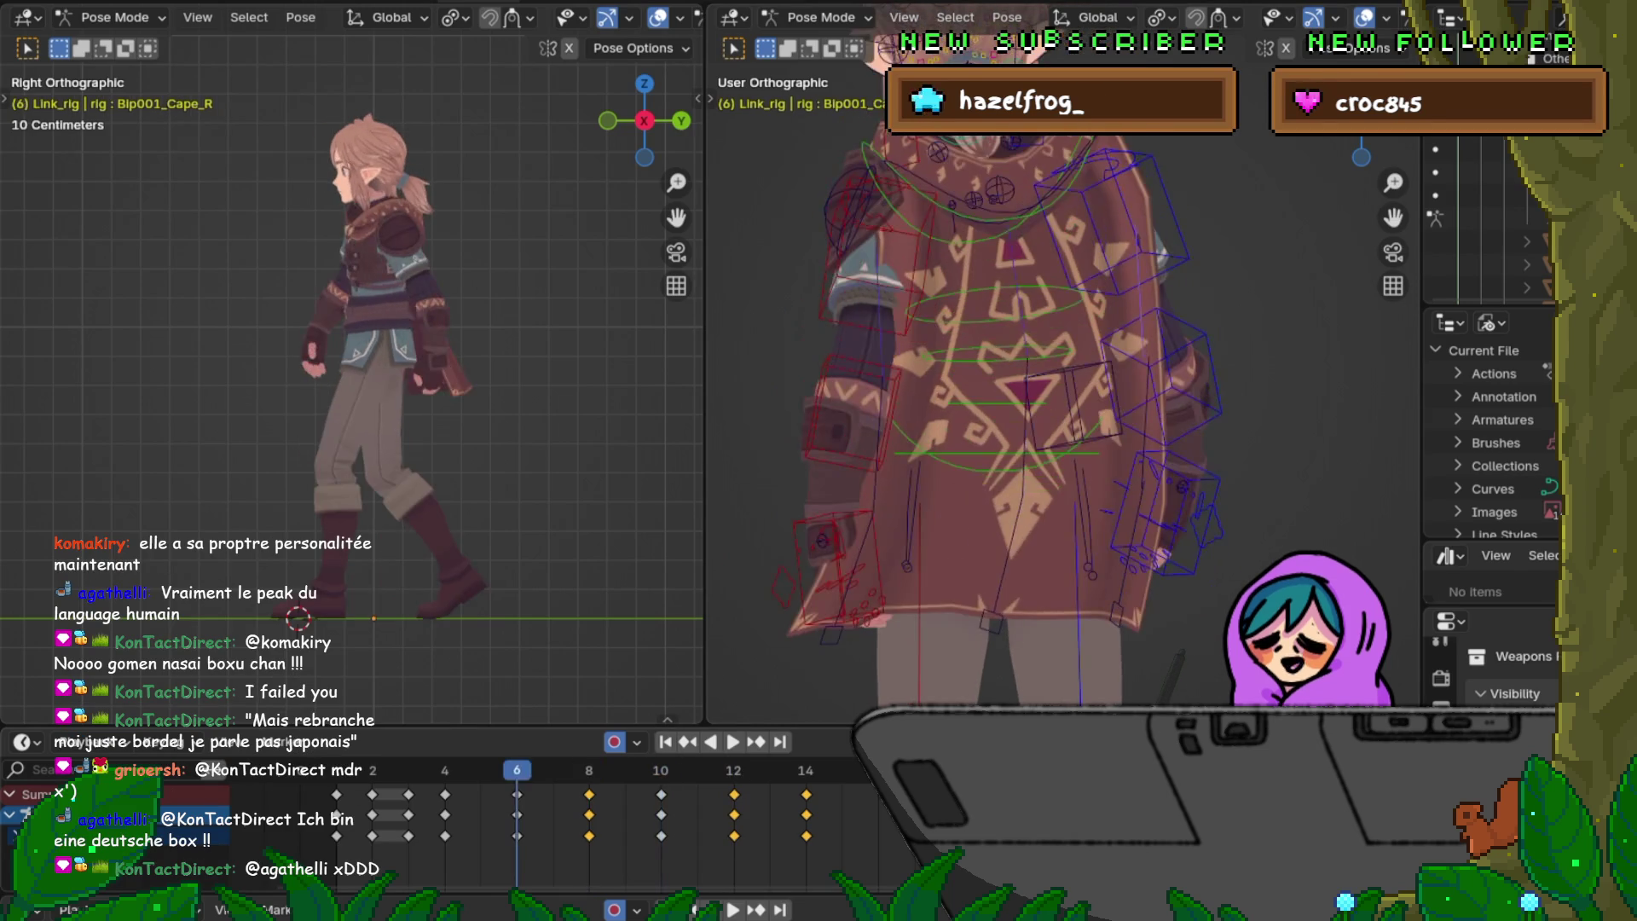
pyautogui.press('Left')
pyautogui.press('Left')
pyautogui.press('Left')
pyautogui.press('Up')
pyautogui.press('Up')
pyautogui.press('Up')
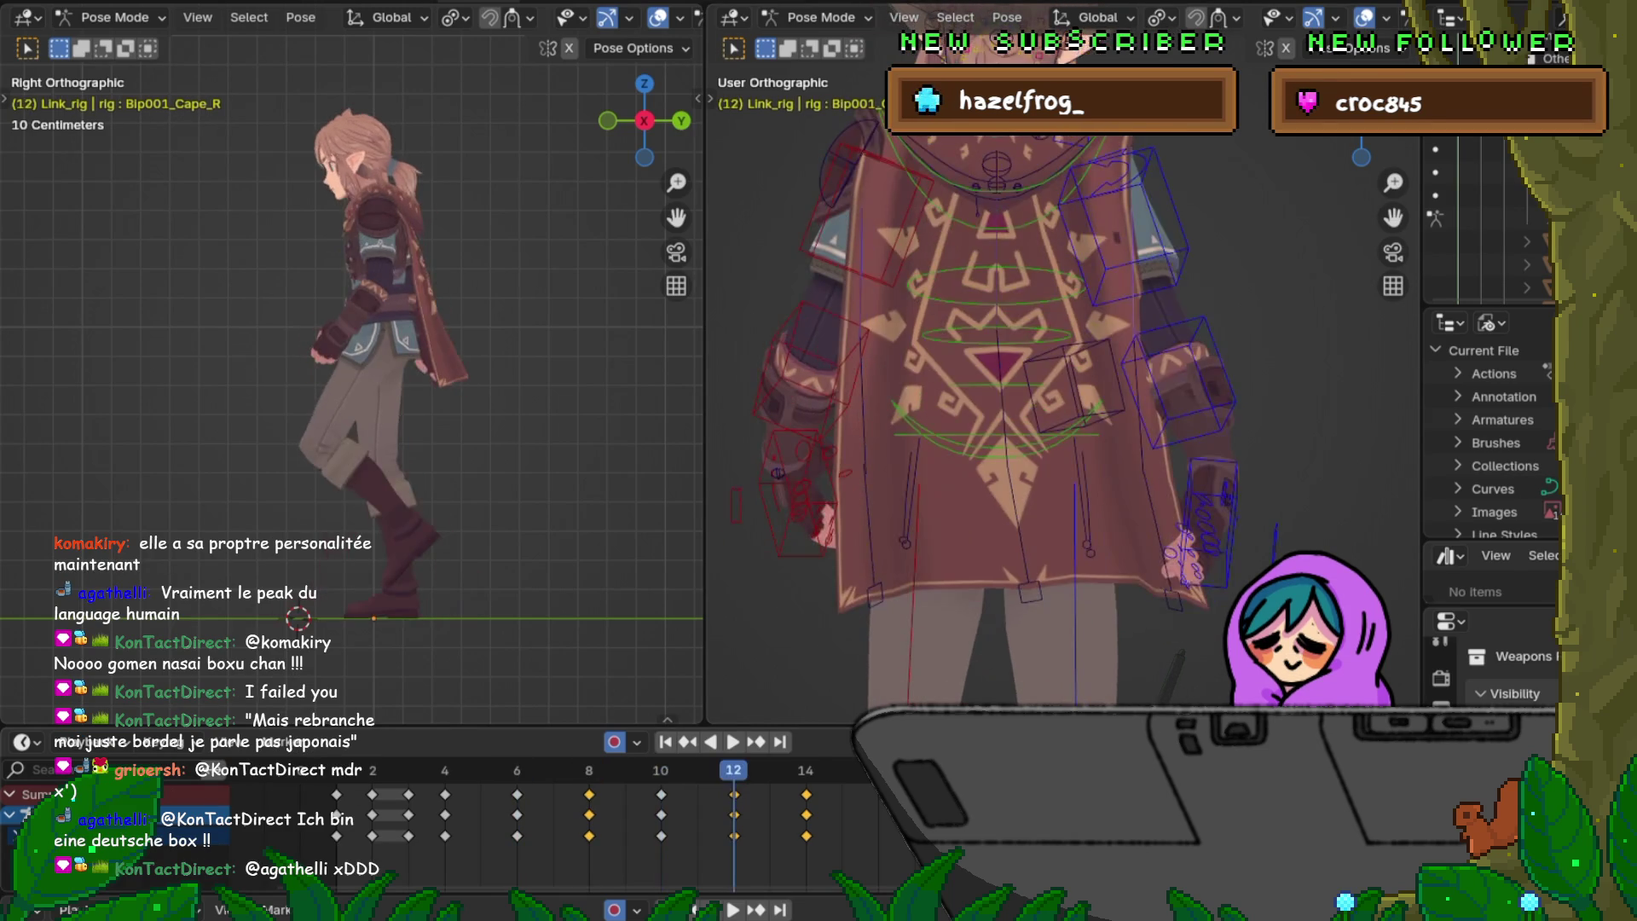
pyautogui.press('Up')
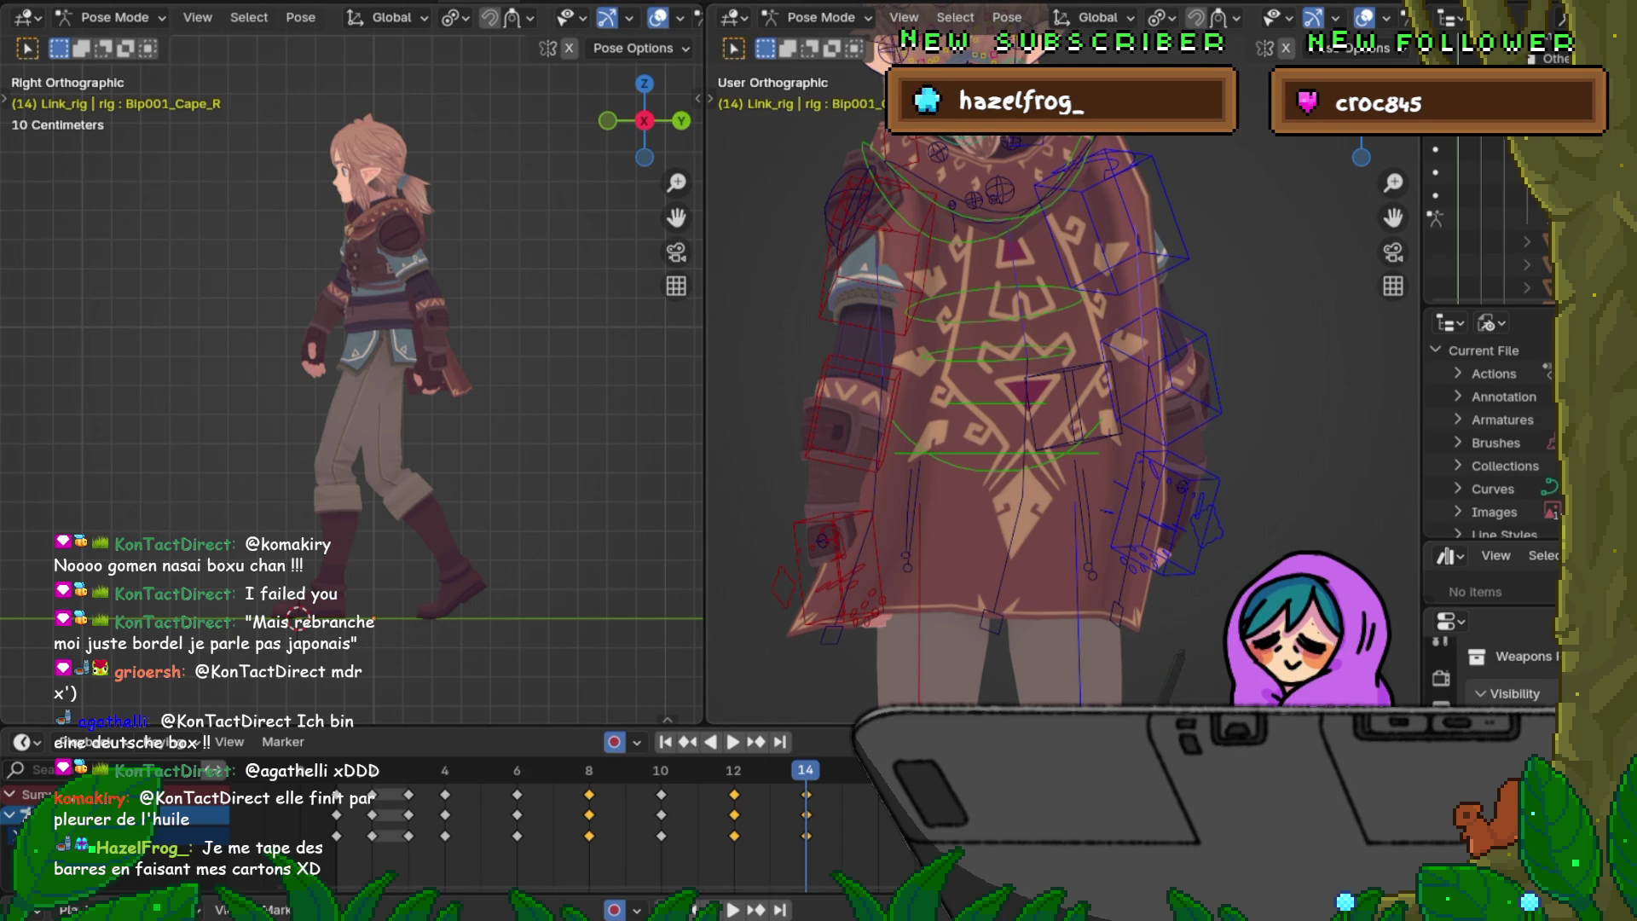
pyautogui.press('space')
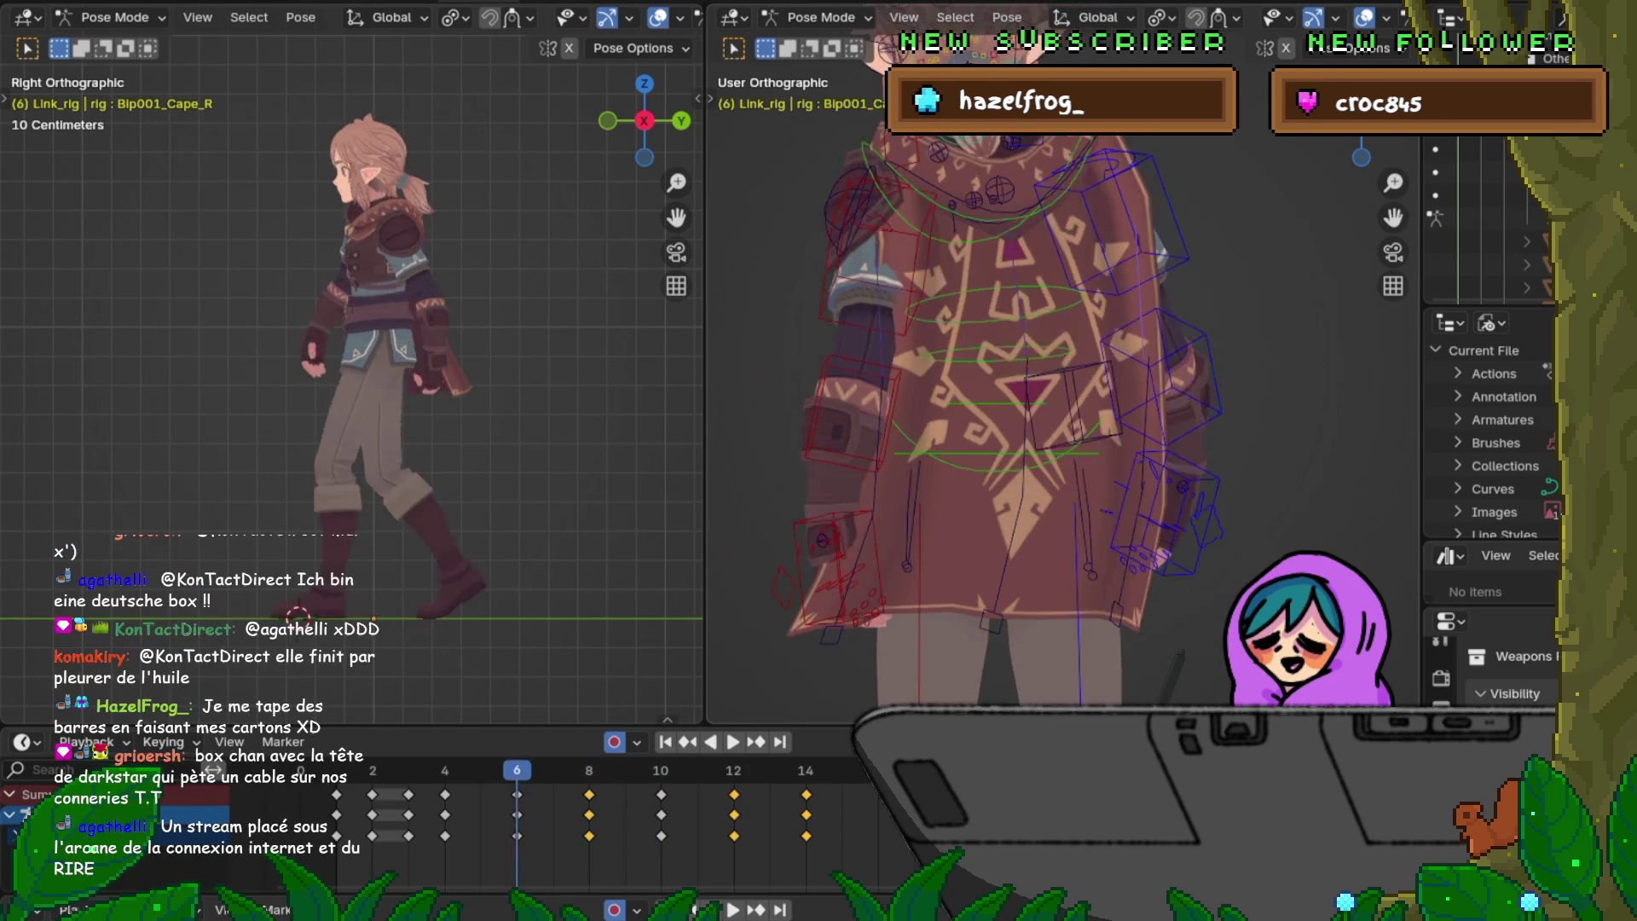
pyautogui.press('Down')
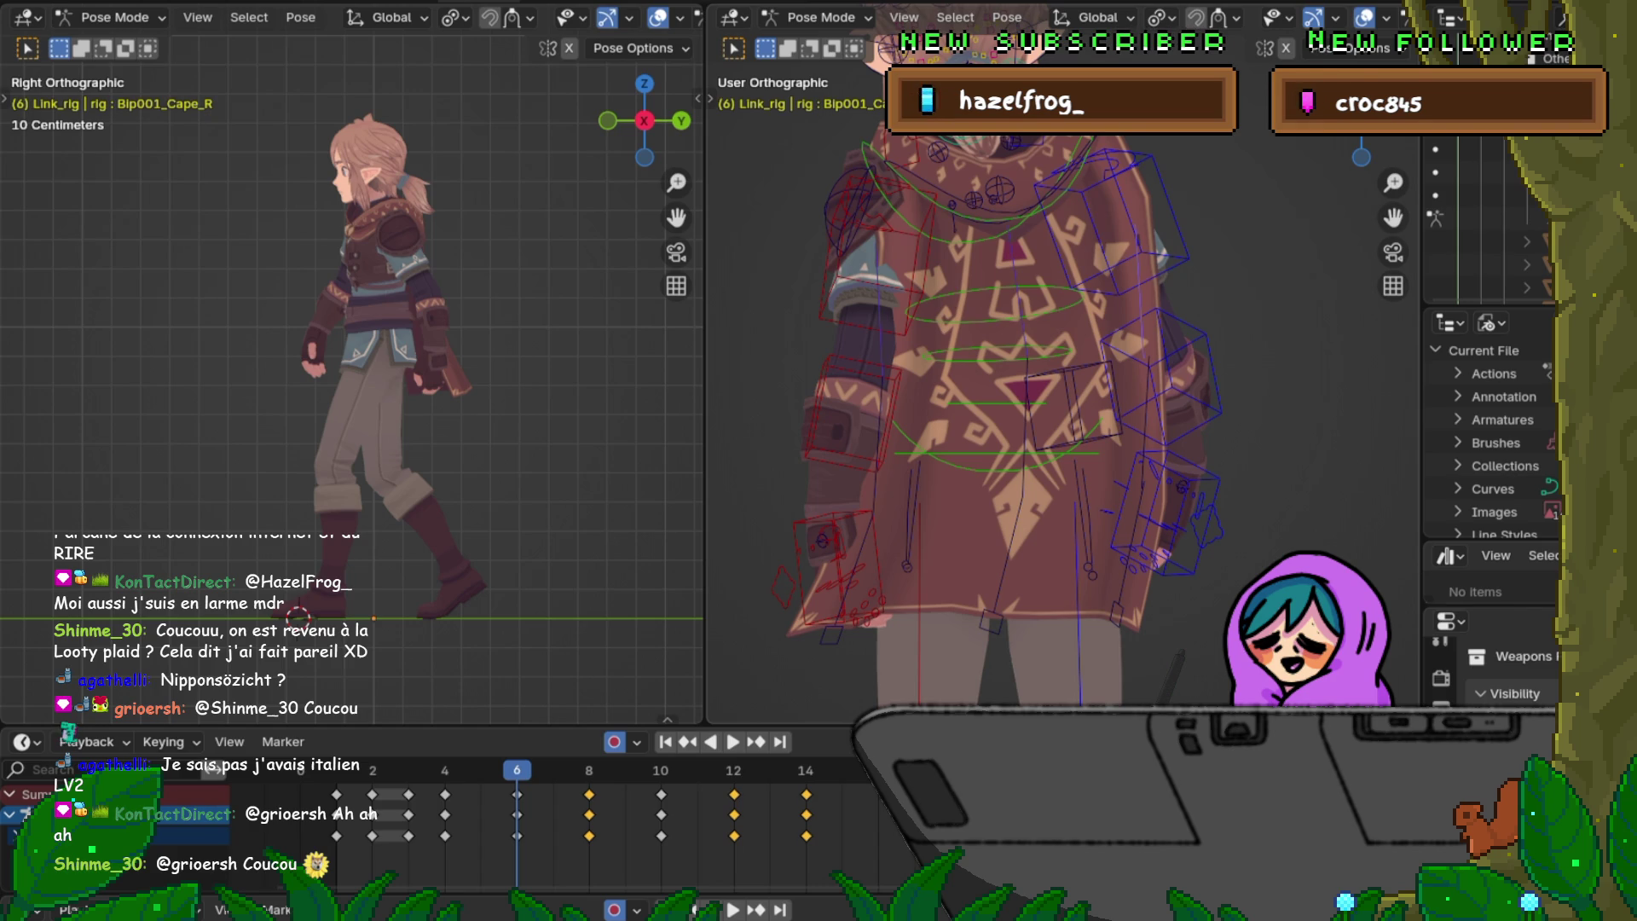
# Step: Play the walk cycle briefly from frames 6 and 8 to watch the cape, returning to frame 6
pyautogui.press('space')
pyautogui.press('Escape')
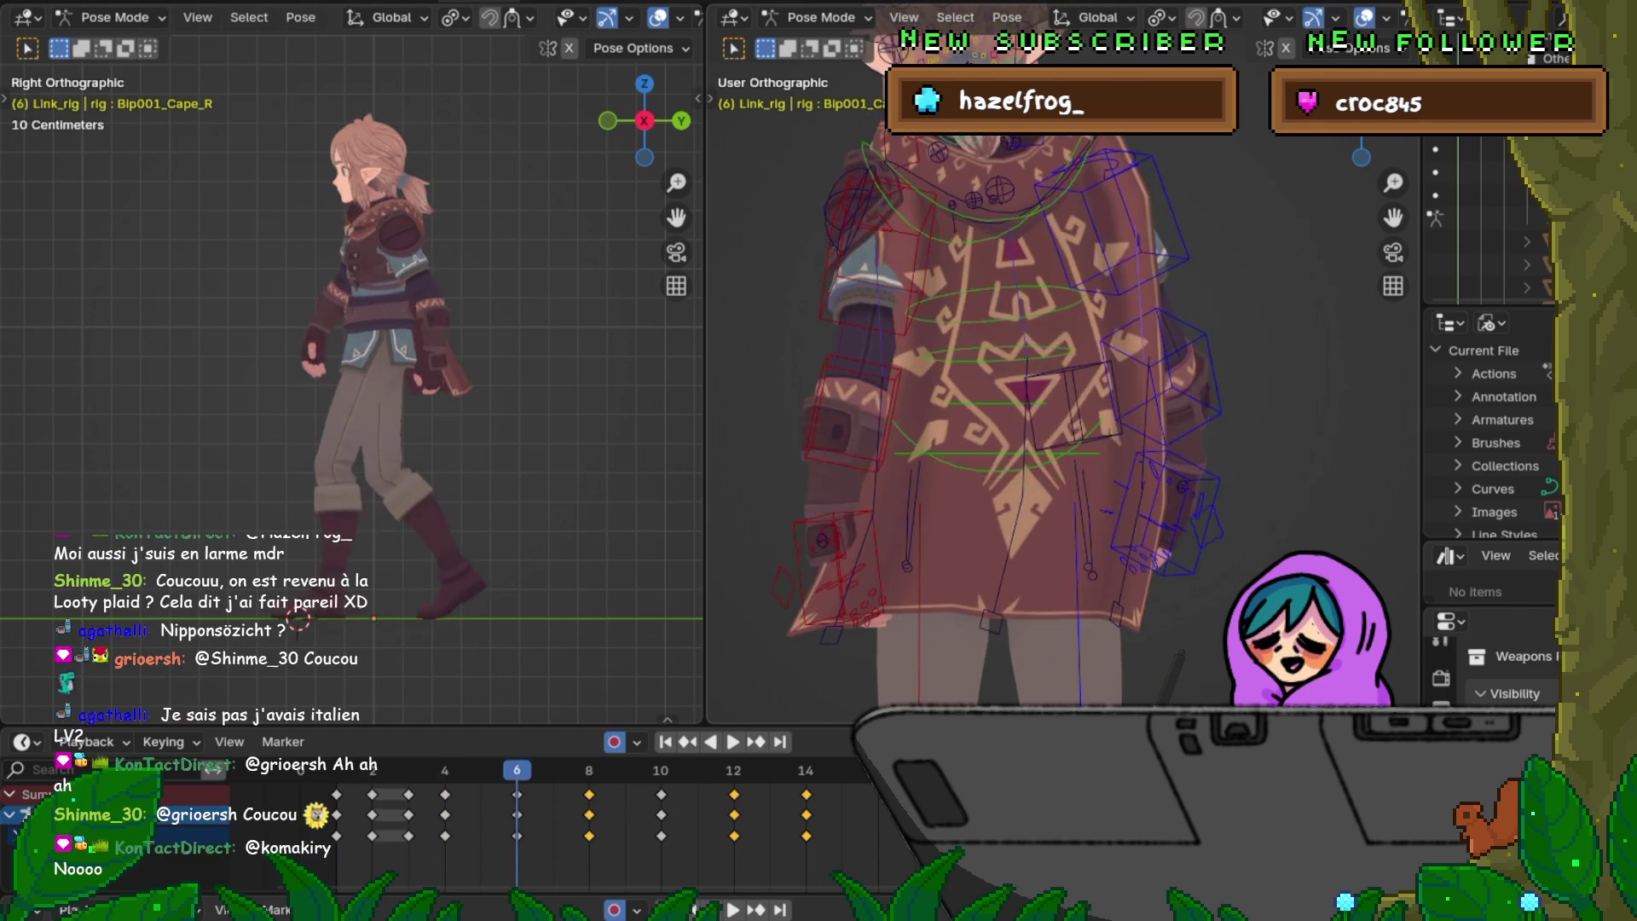
pyautogui.press('Up')
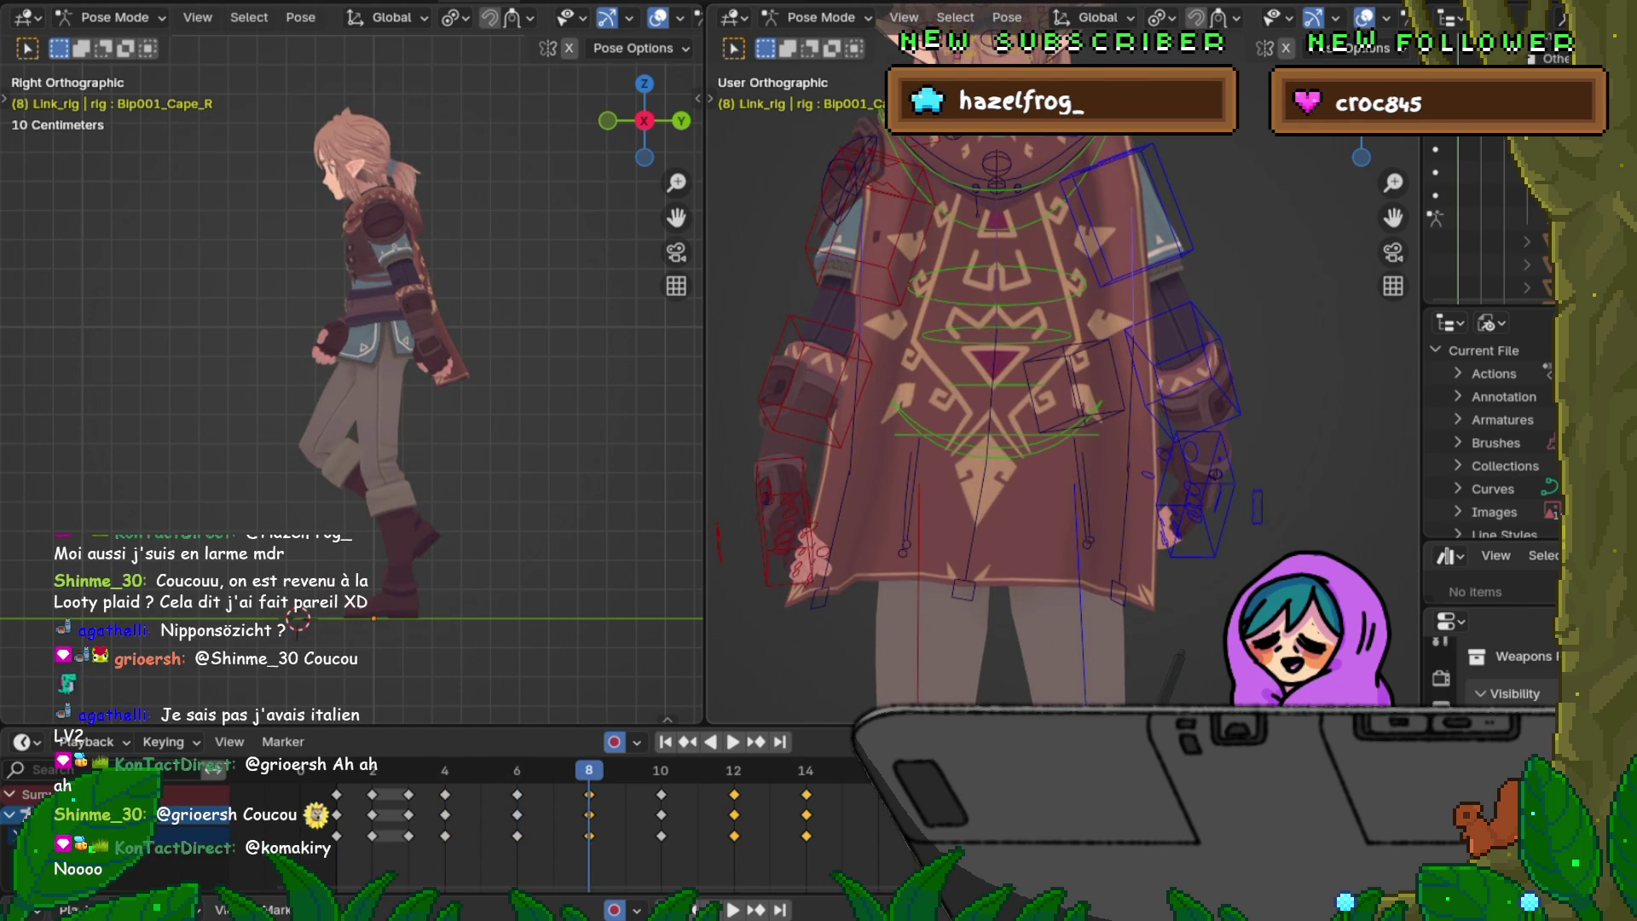
pyautogui.press('space')
pyautogui.press('Escape')
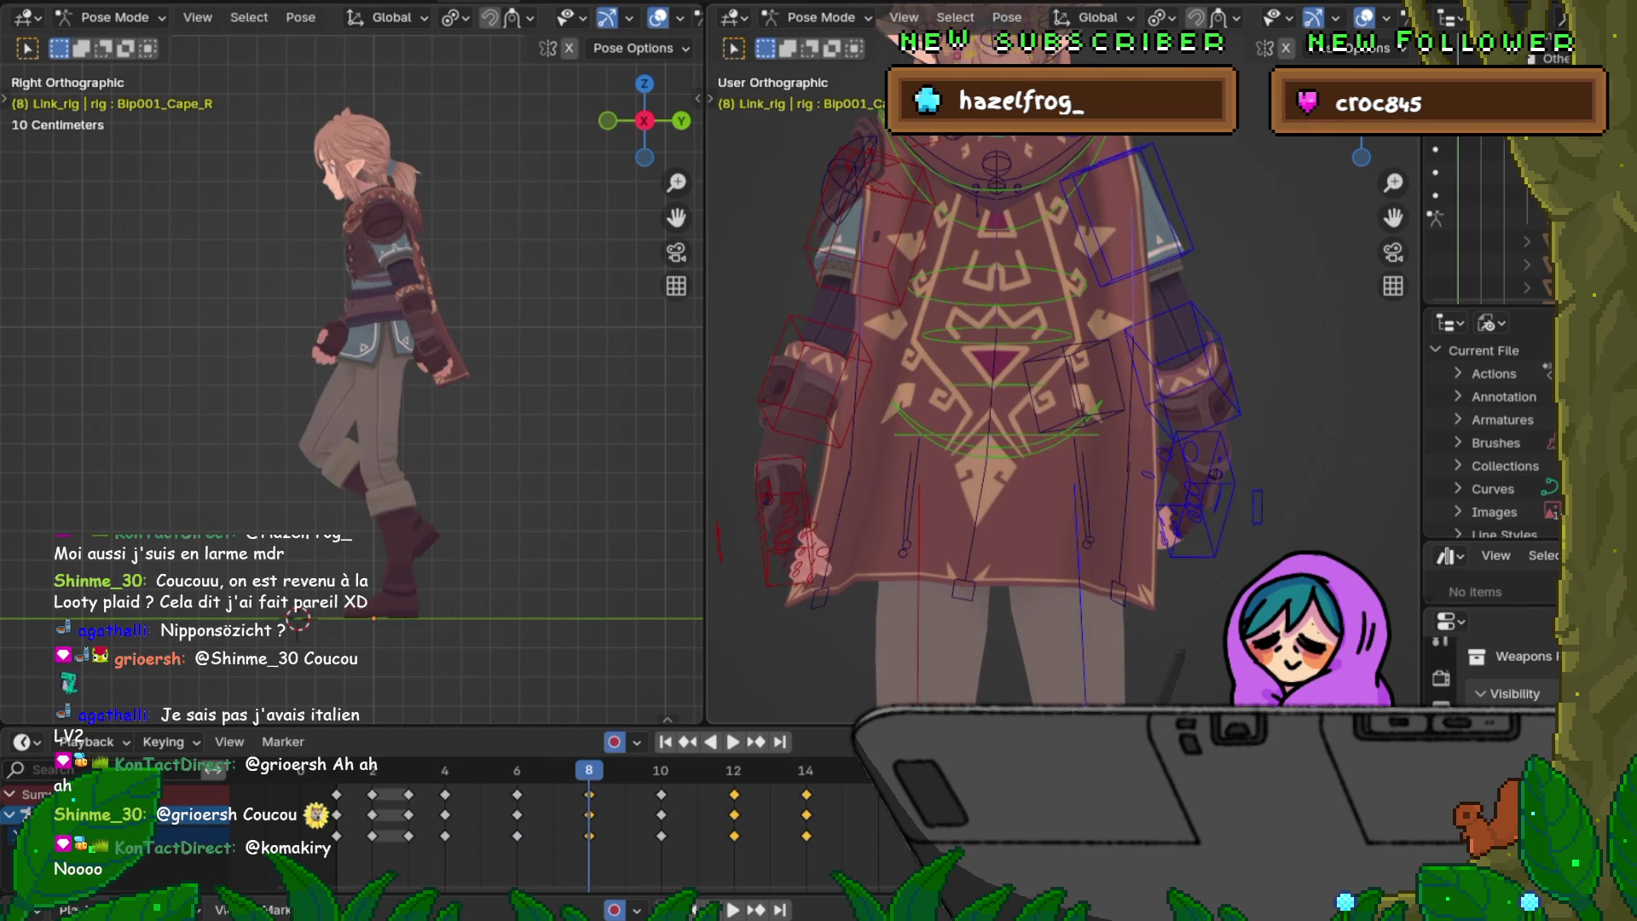
pyautogui.press('Down')
pyautogui.scroll(-5, 1062, 410)
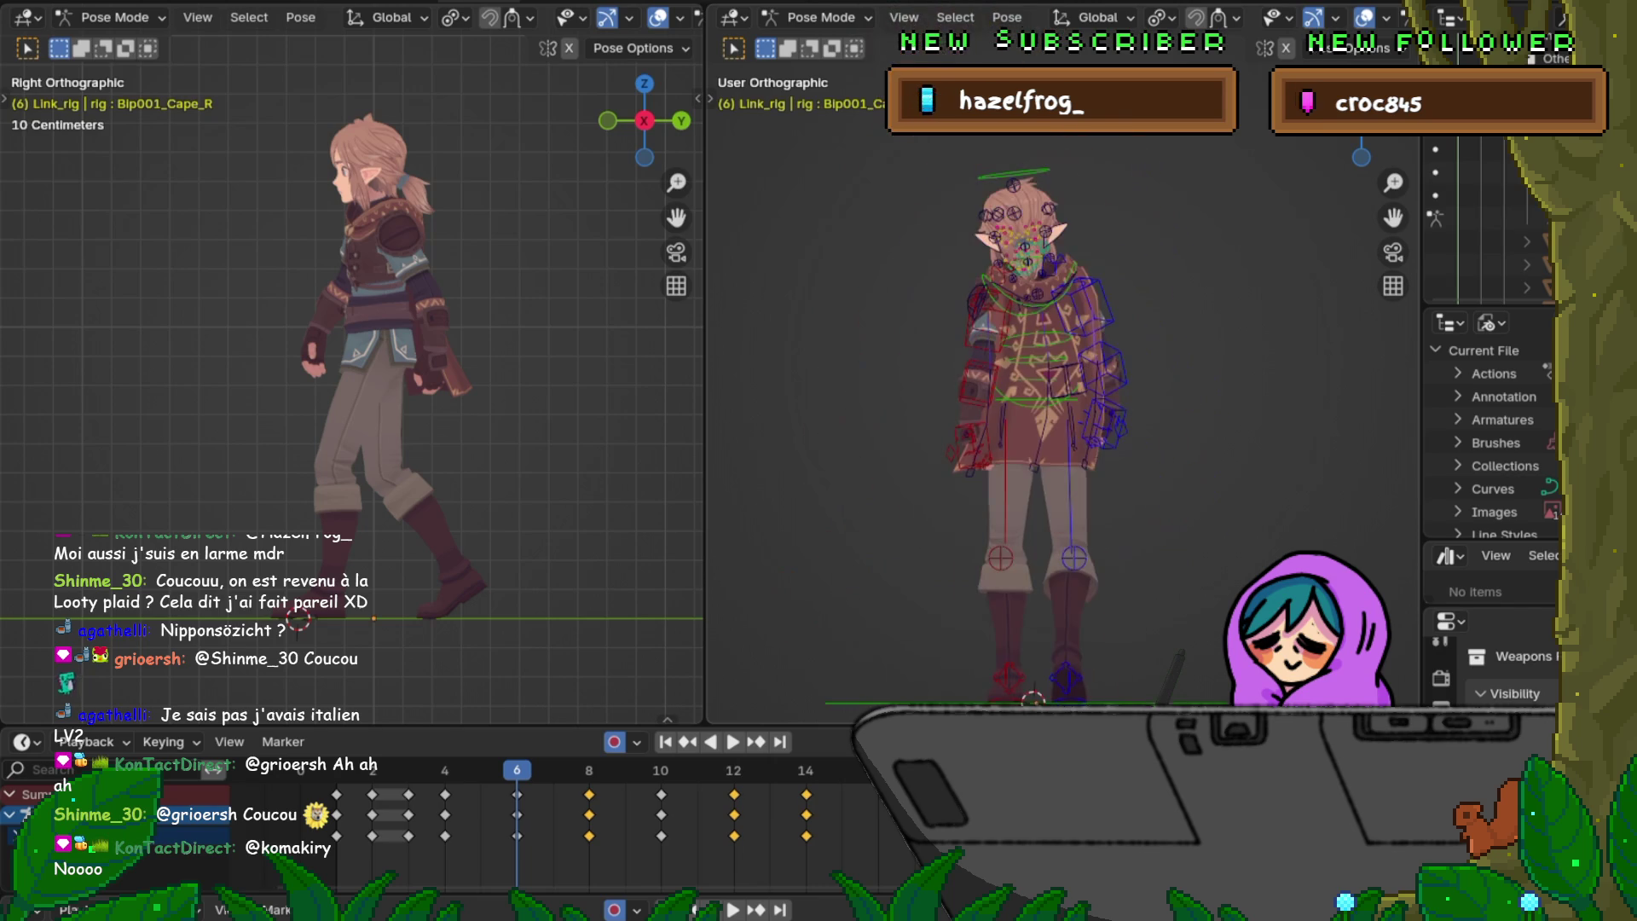
pyautogui.scroll(1, 1036, 422)
# Step: Orbit to side and front views while stepping frames 6 to 10 to check the cape swing
pyautogui.moveTo(1062, 422); pyautogui.dragTo(973, 415, button='middle')
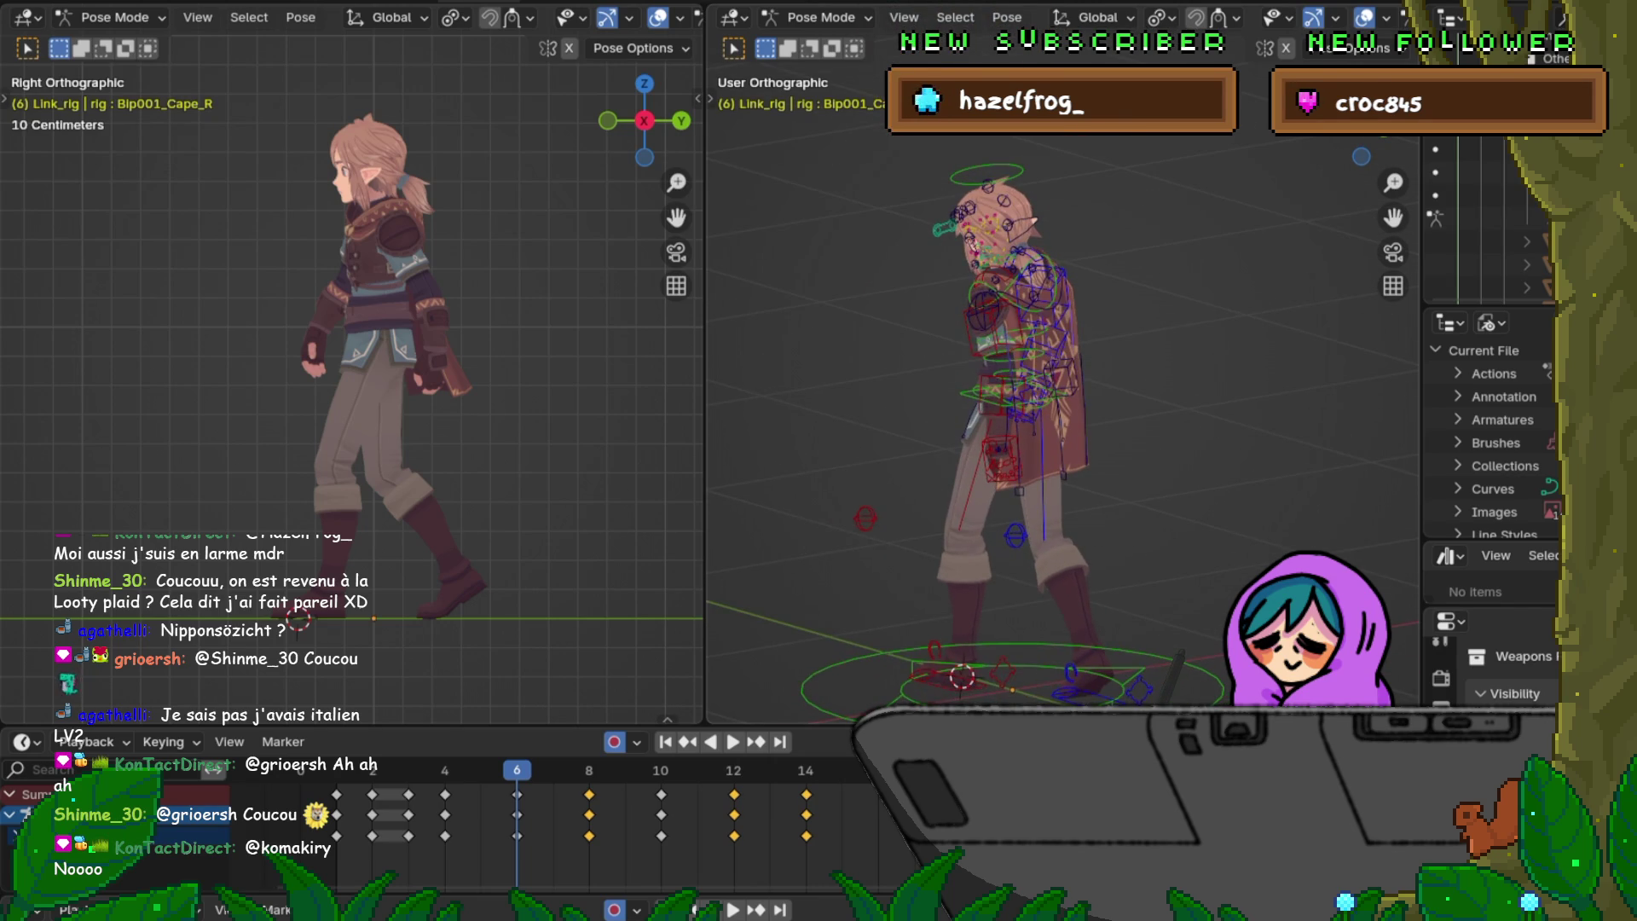
pyautogui.press('Up')
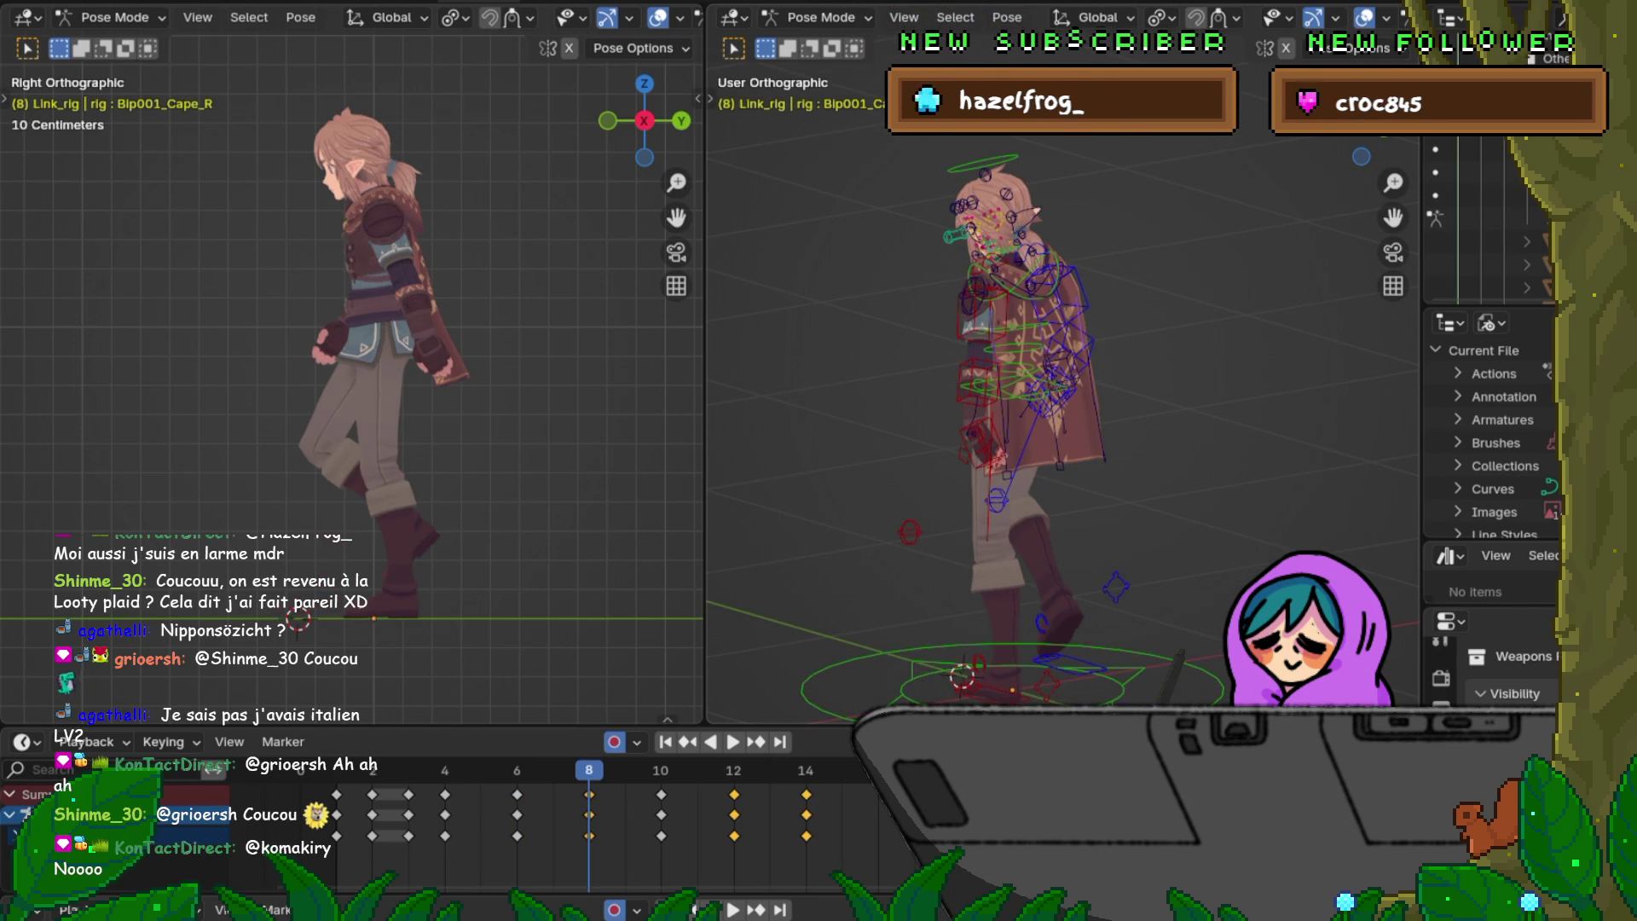
pyautogui.press('Down')
pyautogui.press('Up')
pyautogui.press('Up')
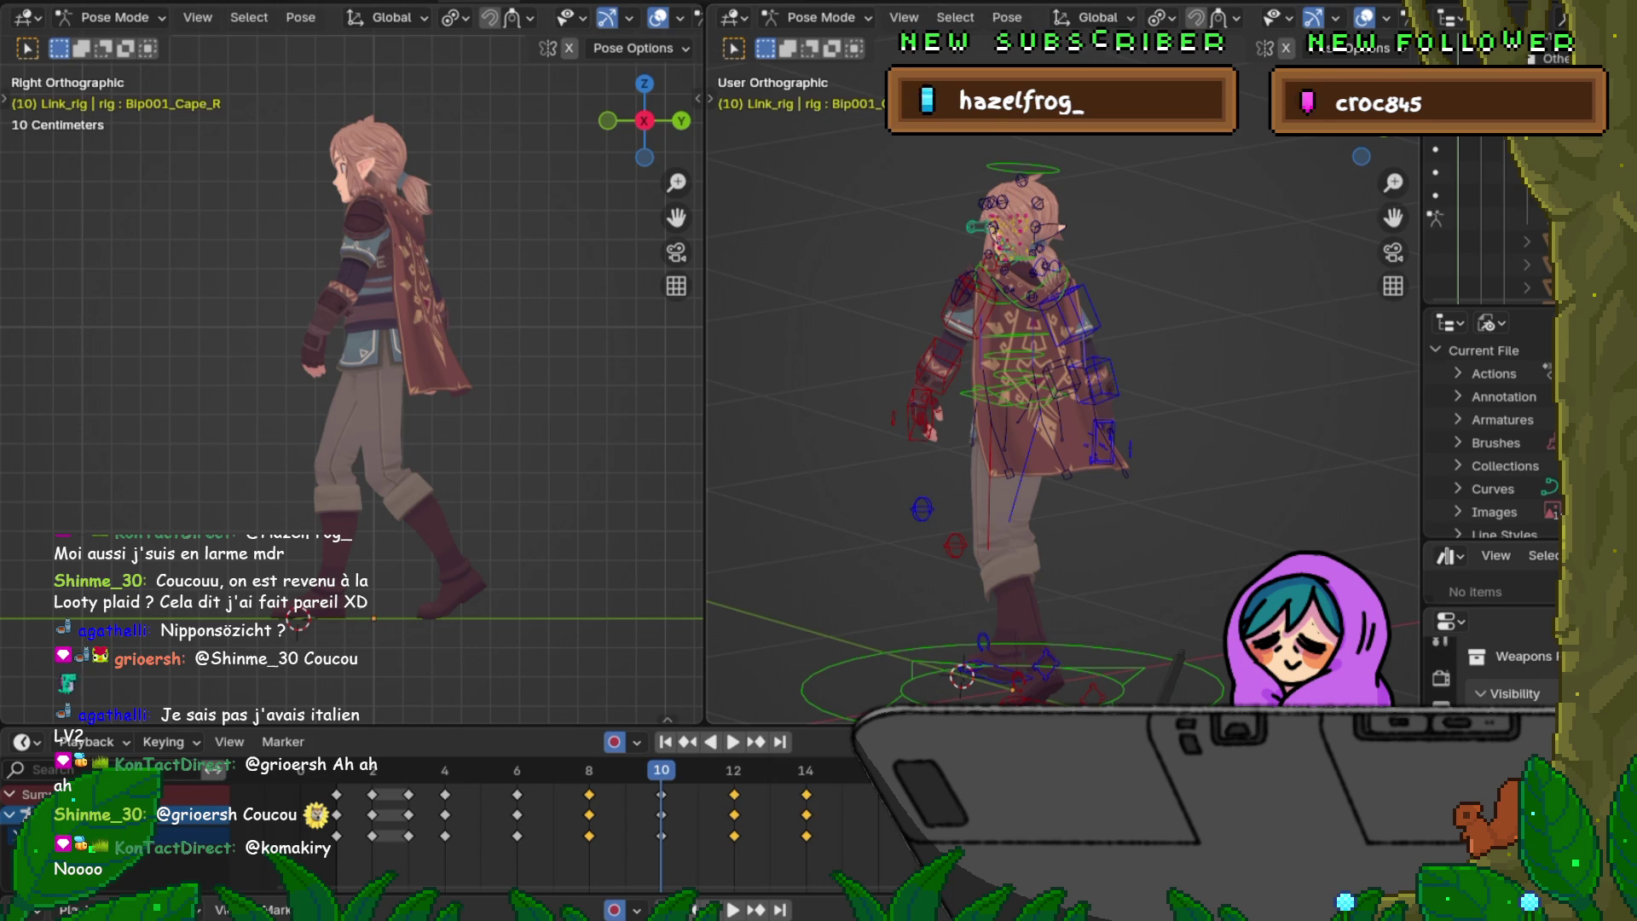
pyautogui.press('Down')
pyautogui.press('Down')
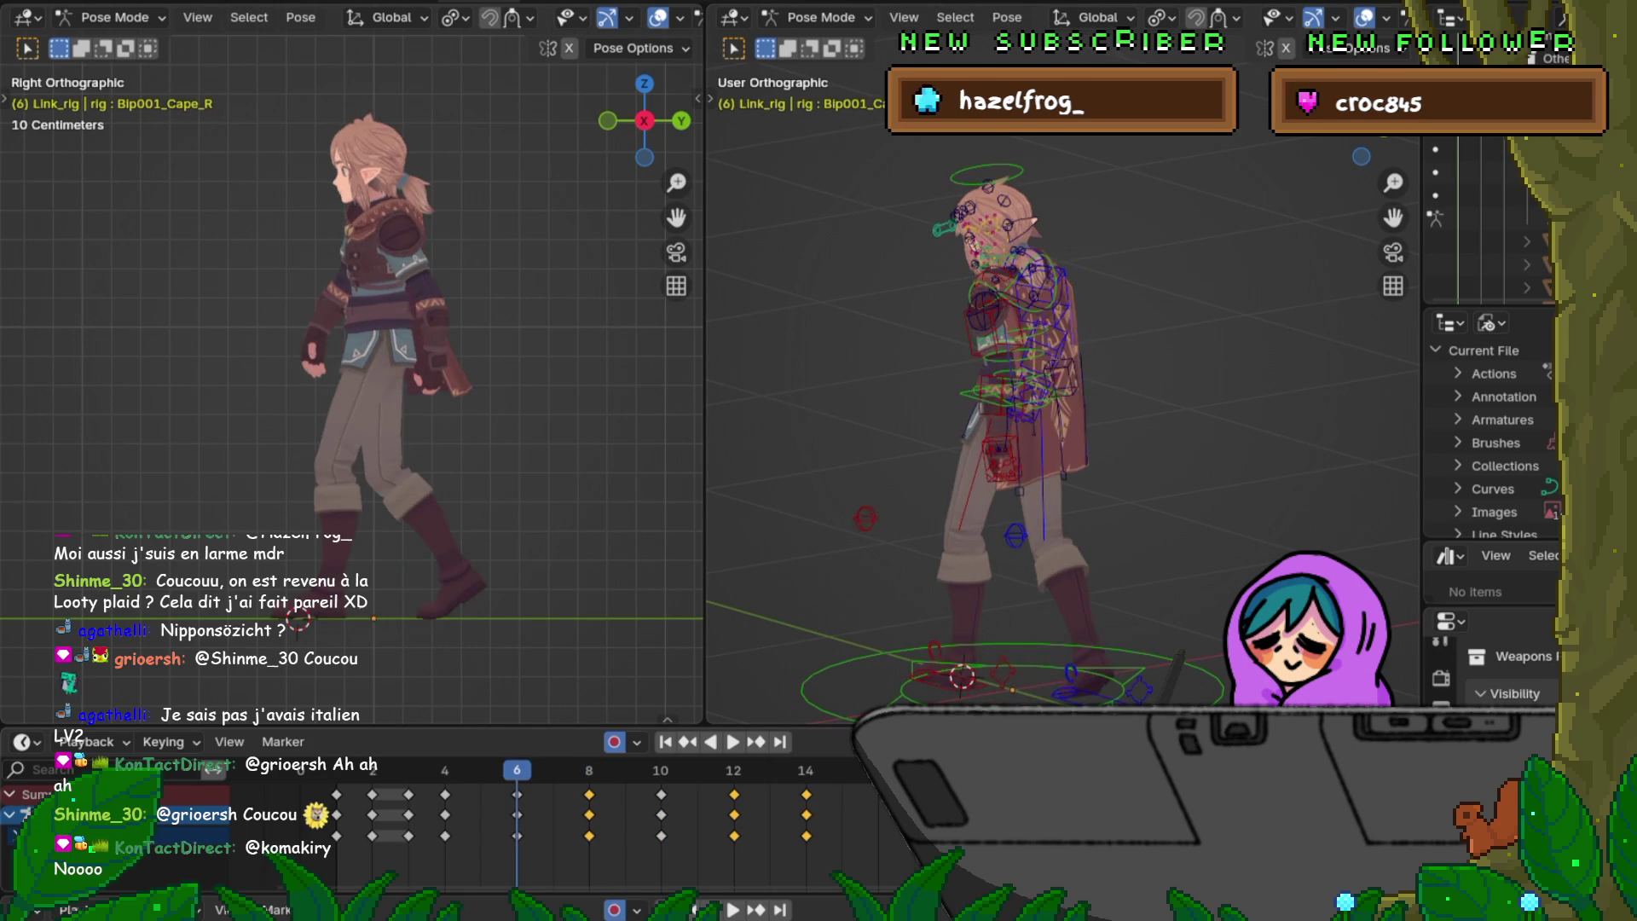
pyautogui.scroll(1, 1011, 422)
pyautogui.moveTo(1012, 422); pyautogui.dragTo(1152, 423, button='middle')
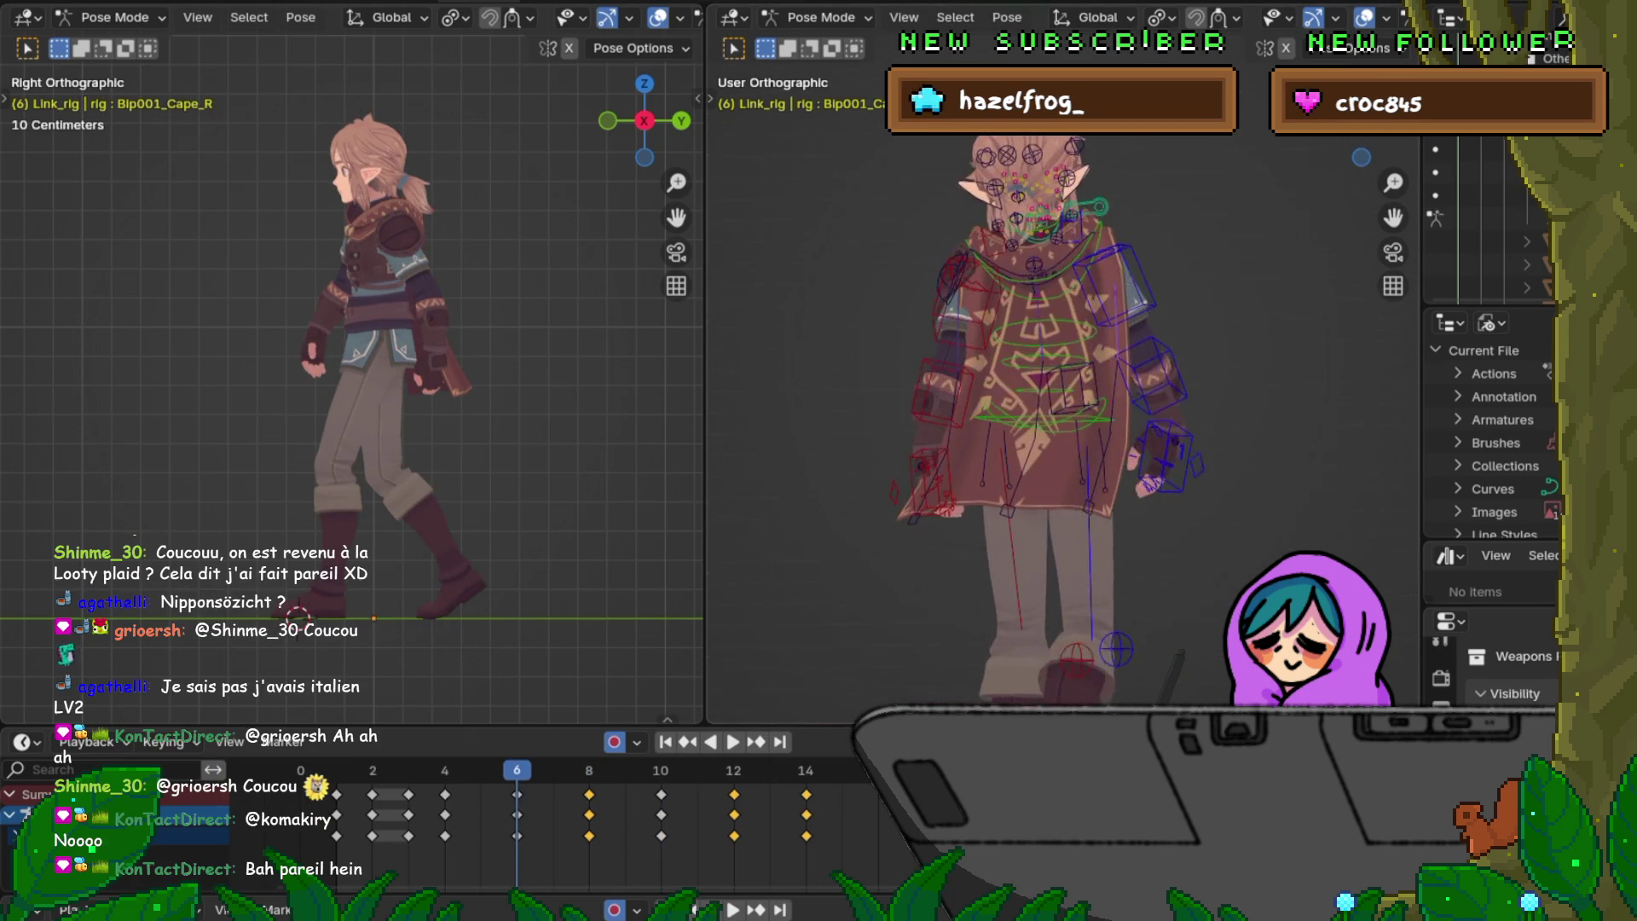
pyautogui.press('Up')
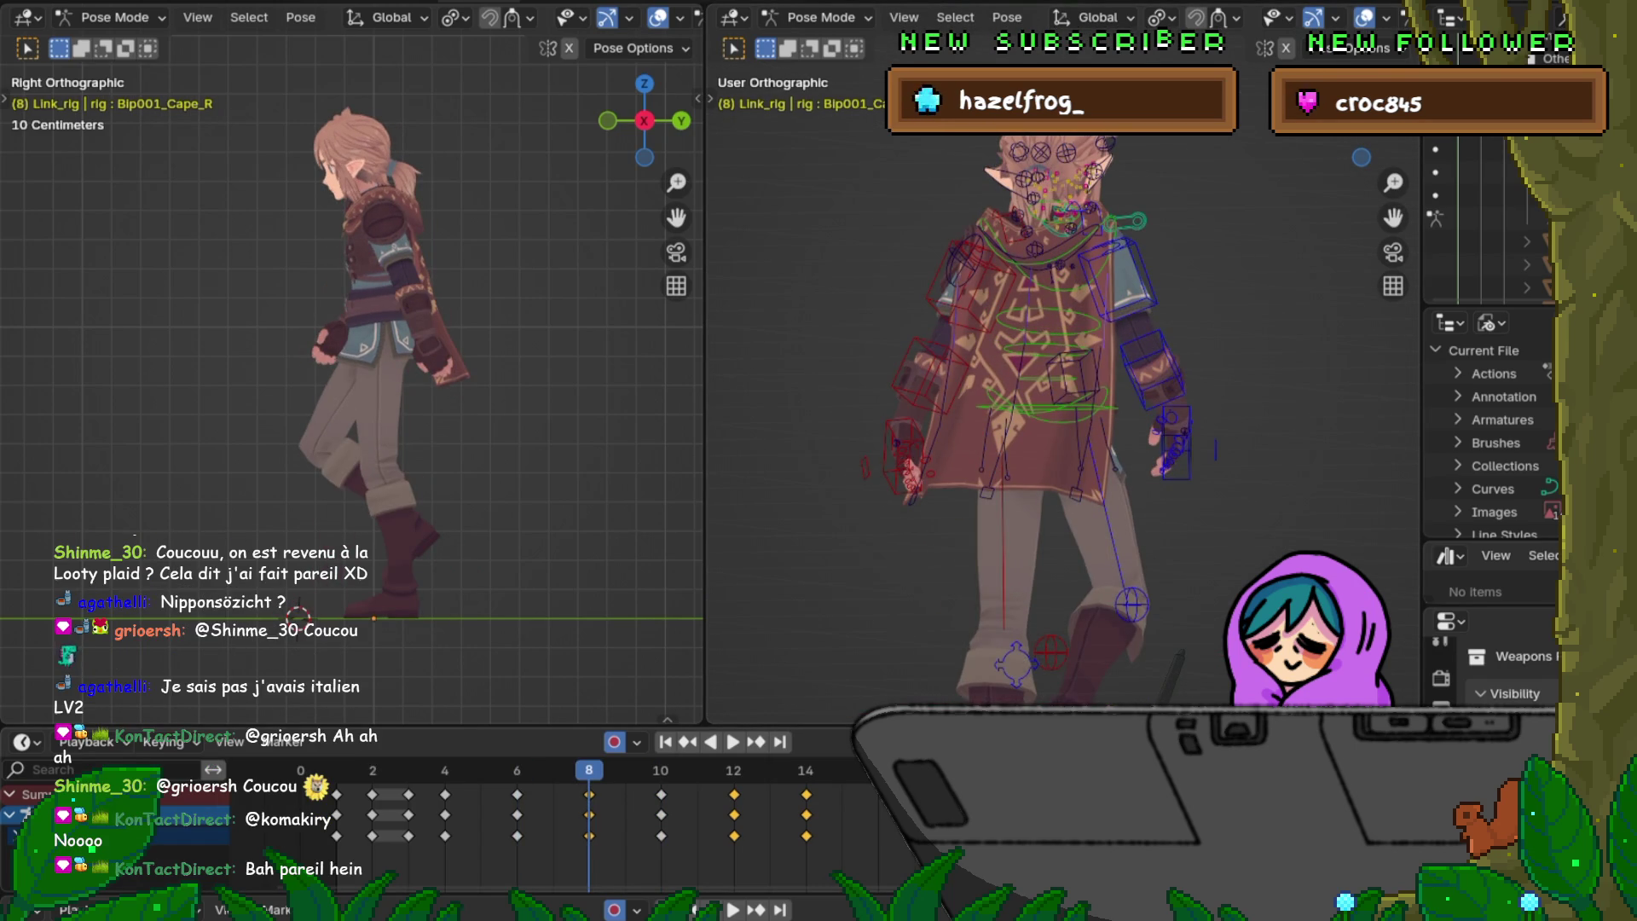
pyautogui.scroll(3, 1011, 422)
# Step: Inspect the cape from right, front and back views on frame 8, then save the file
pyautogui.press('KP_3')
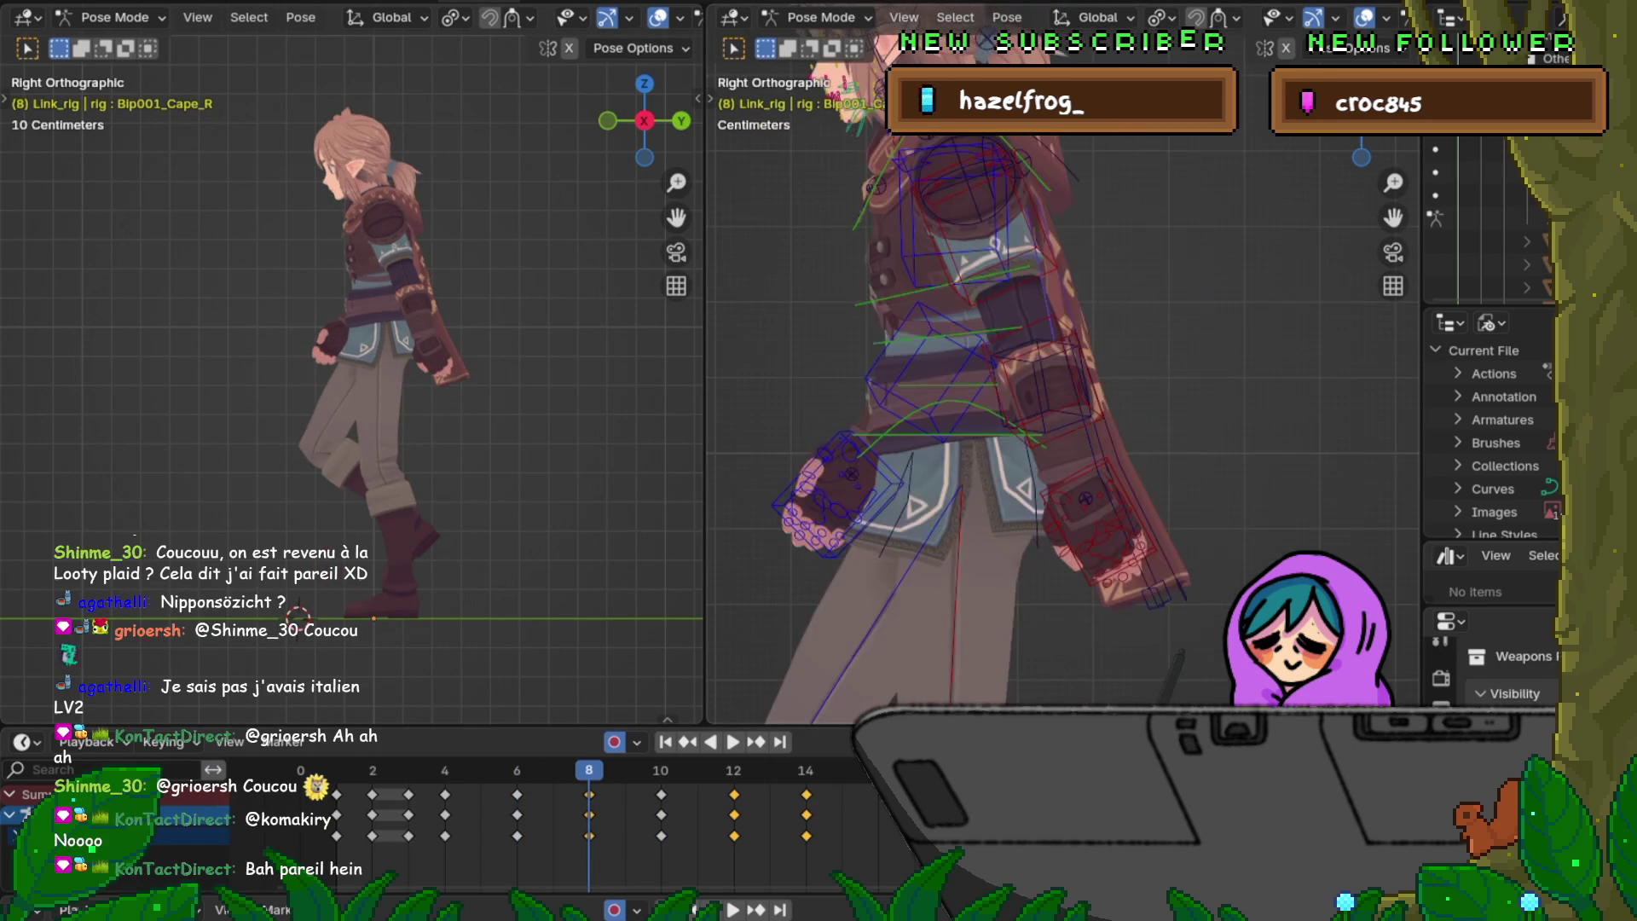
pyautogui.moveTo(1061, 423); pyautogui.dragTo(1356, 423, button='middle')
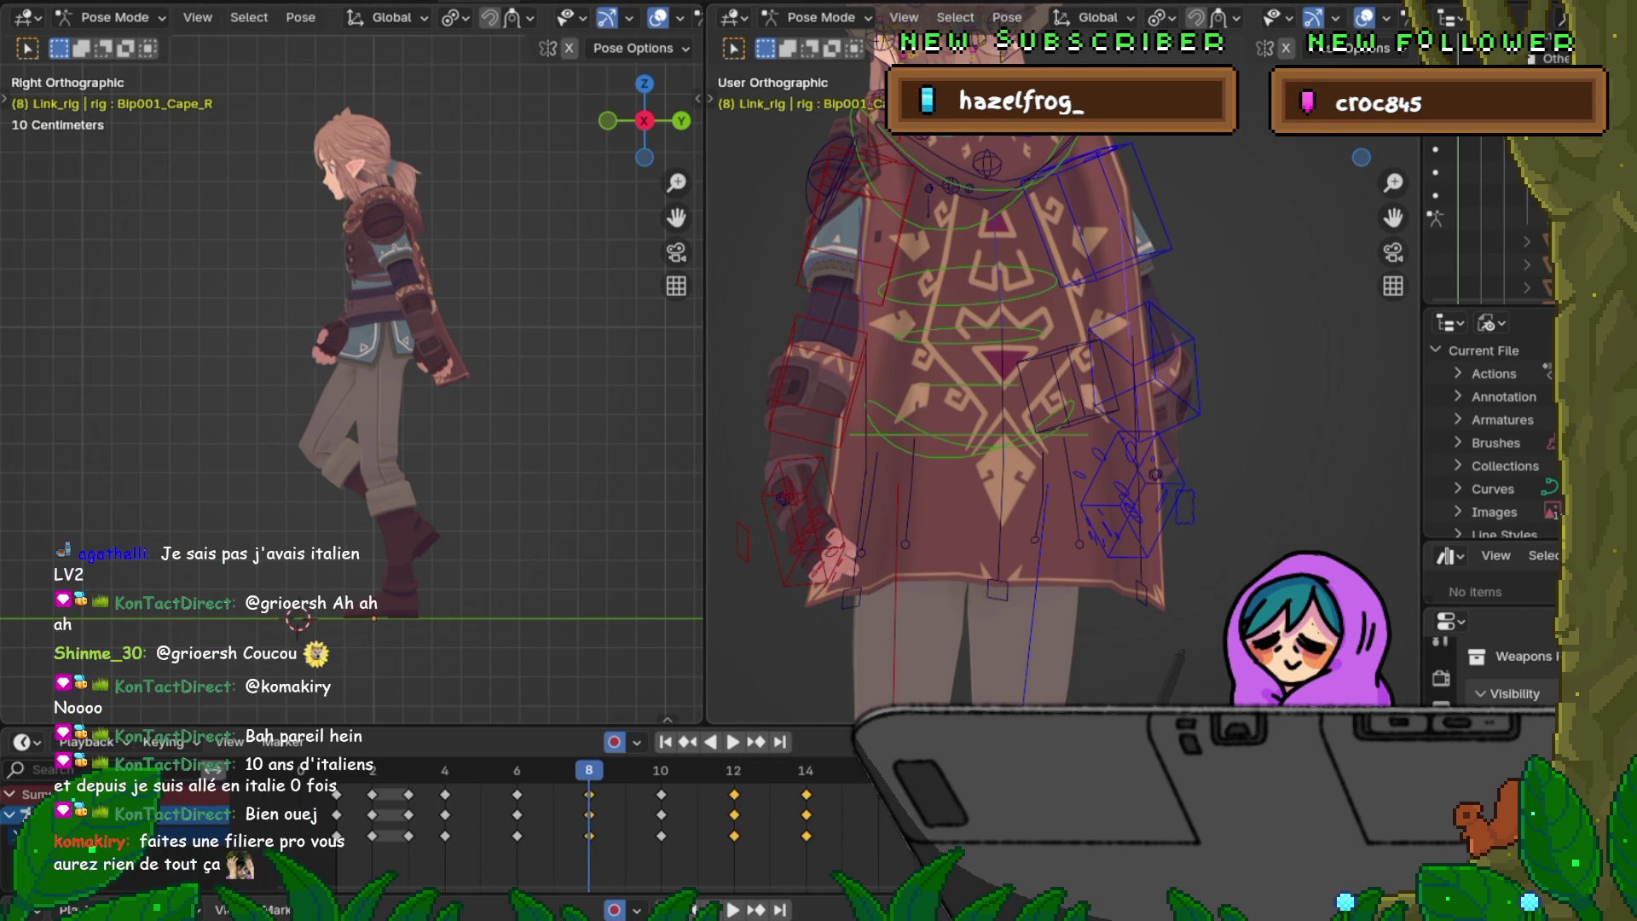
pyautogui.moveTo(1062, 384); pyautogui.dragTo(895, 384, button='middle')
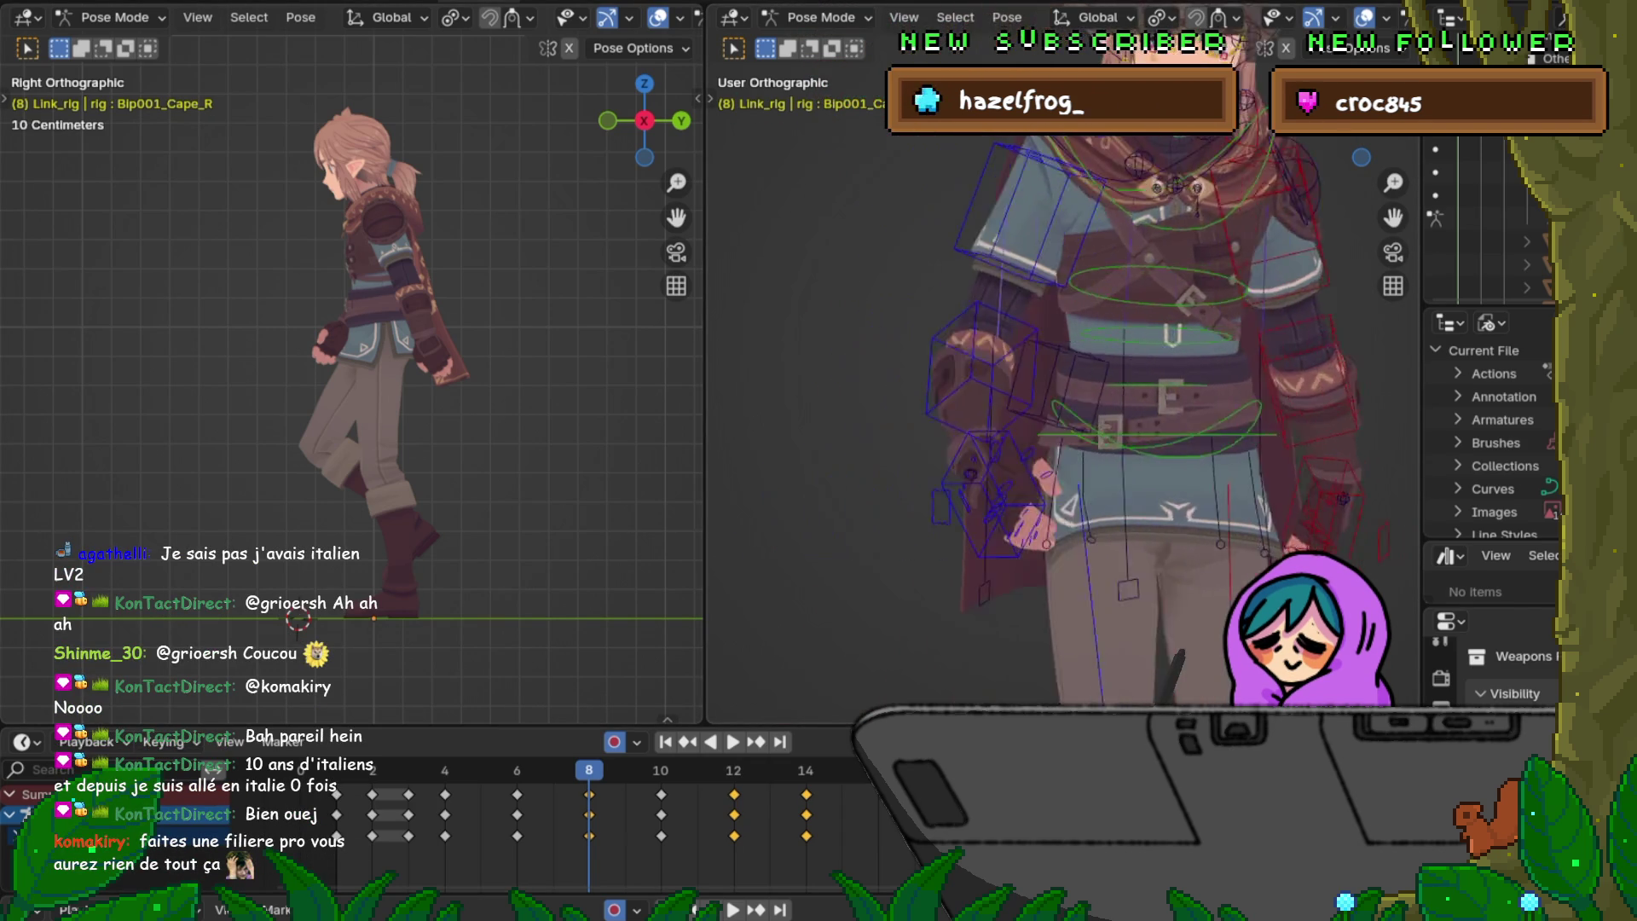
pyautogui.moveTo(1062, 383); pyautogui.dragTo(896, 385, button='middle')
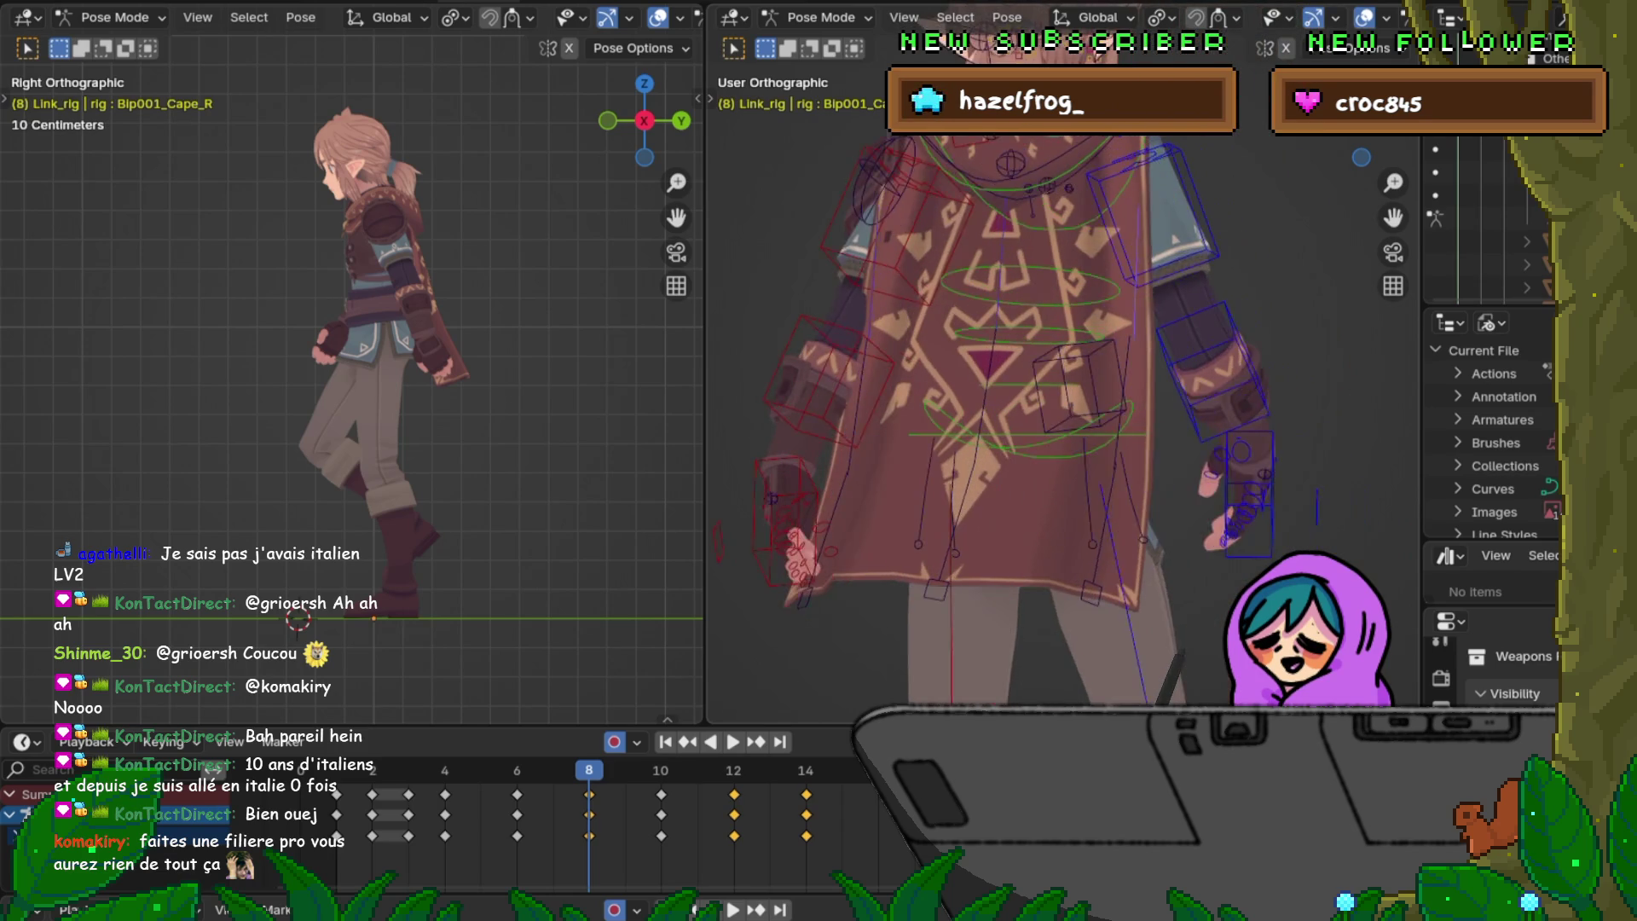
pyautogui.moveTo(1061, 384); pyautogui.dragTo(1023, 384, button='middle')
pyautogui.scroll(1, 985, 385)
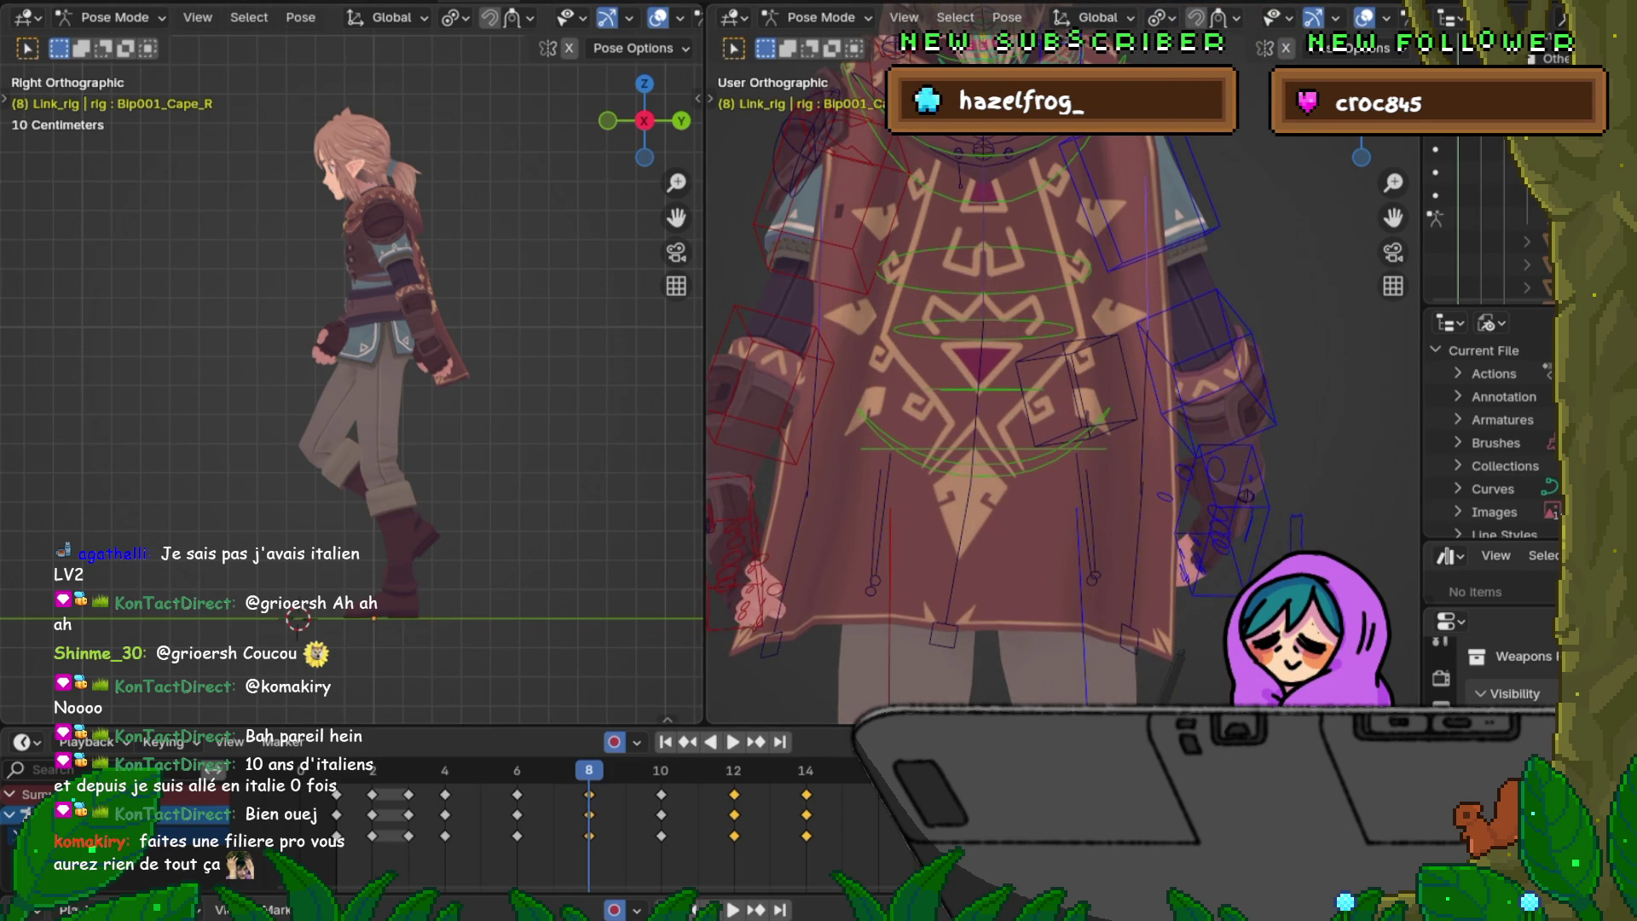
pyautogui.click(52, 3)
pyautogui.click(83, 138)
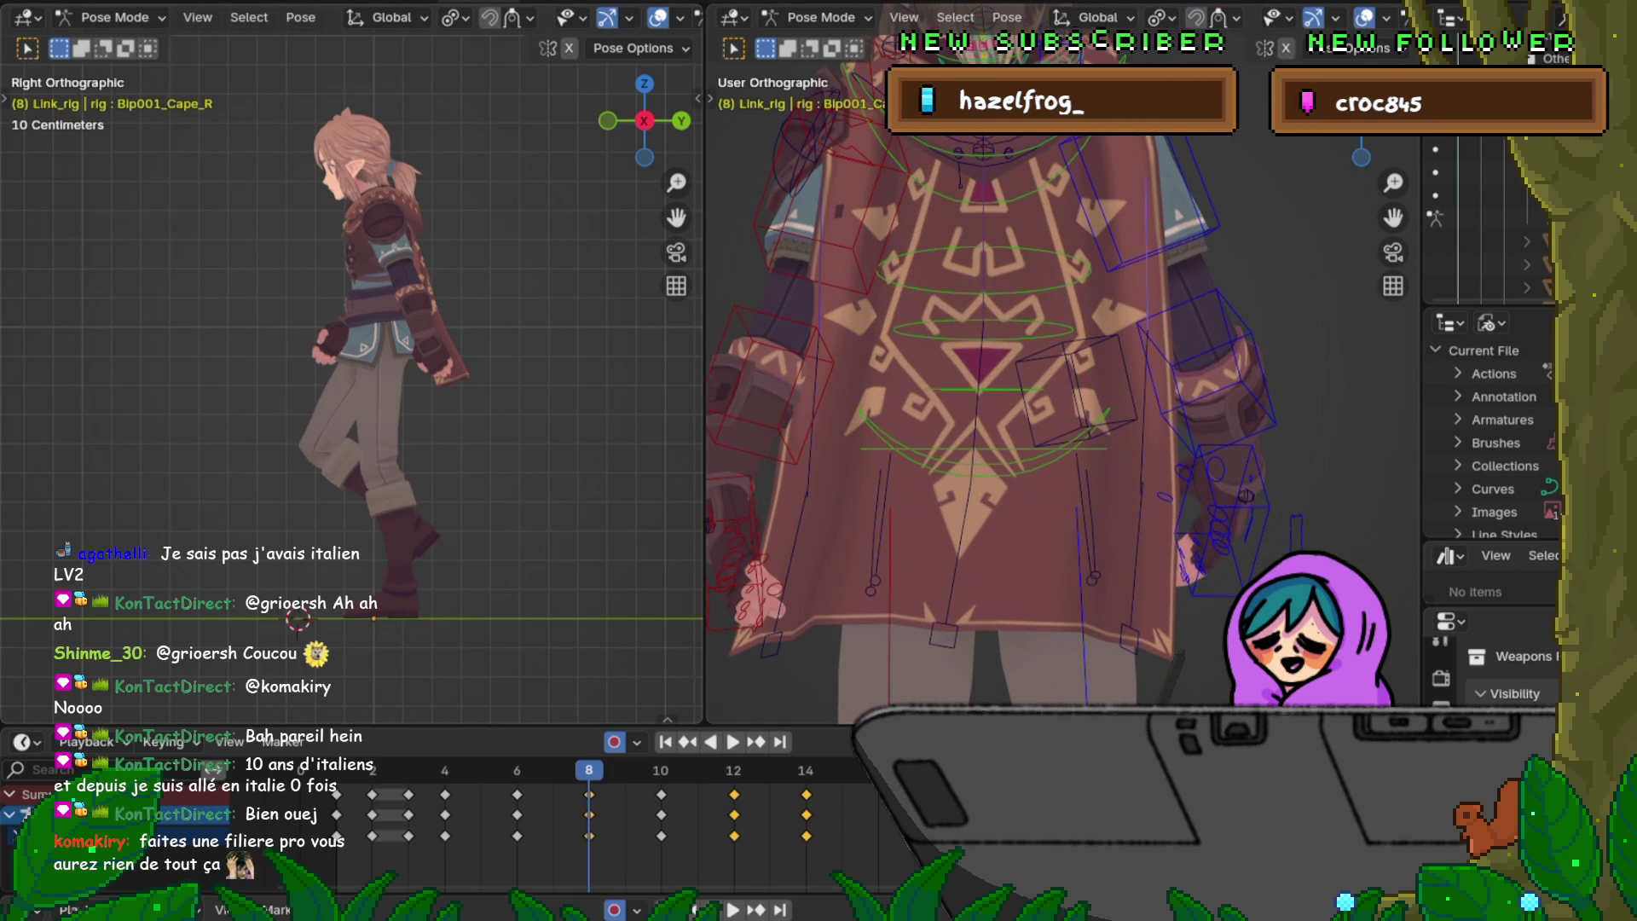
pyautogui.scroll(-2, 1024, 384)
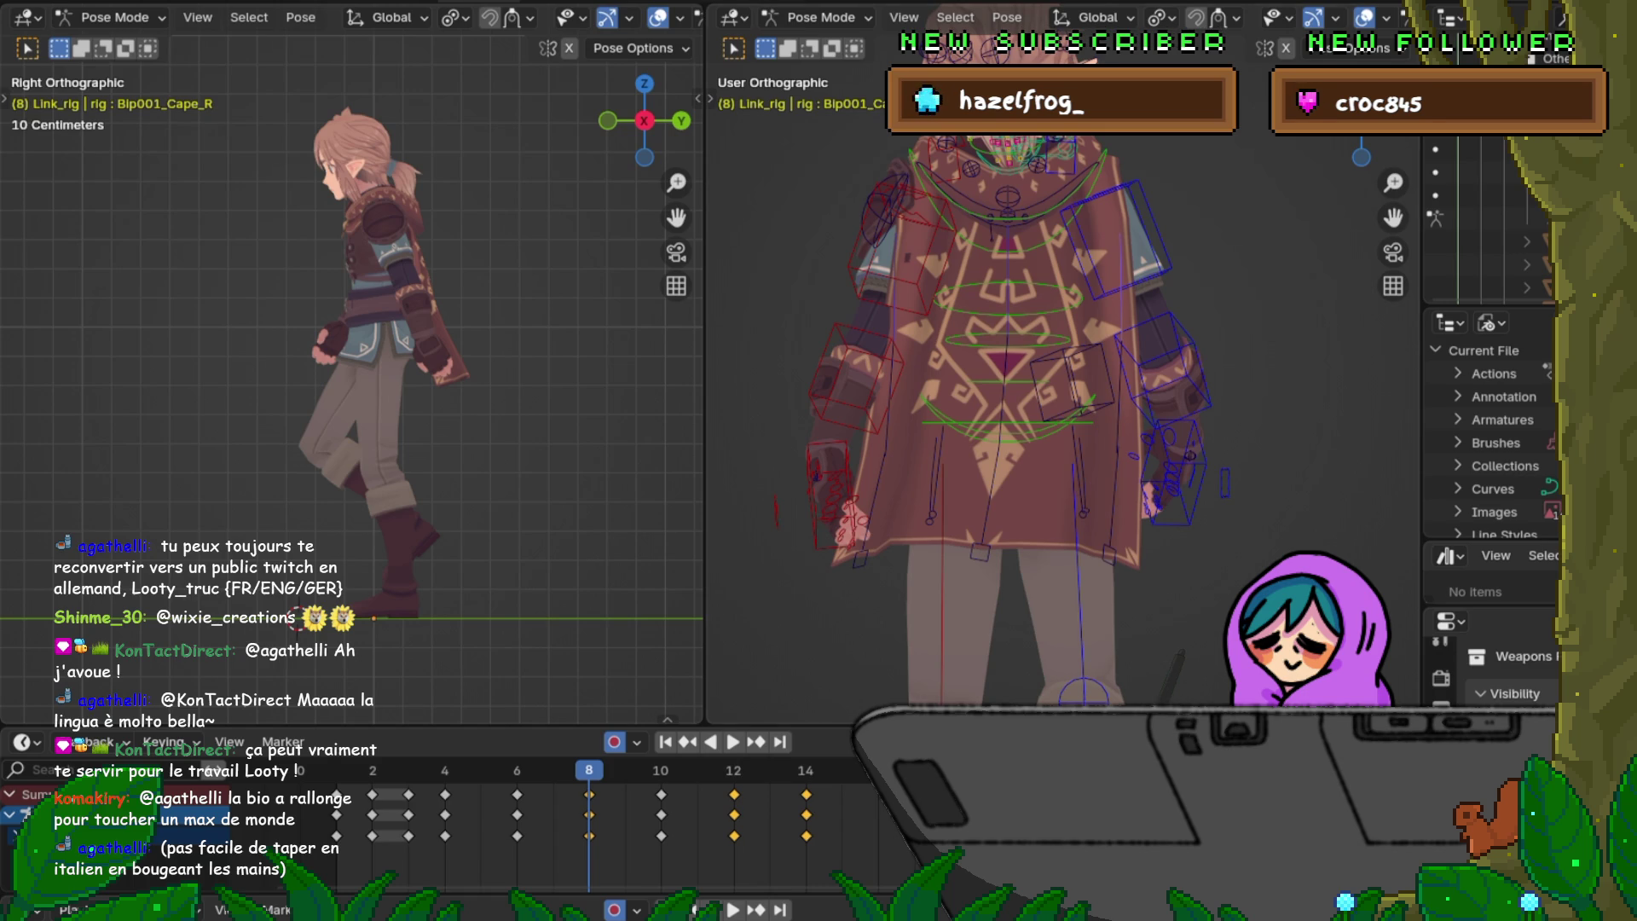
pyautogui.click(40, 0)
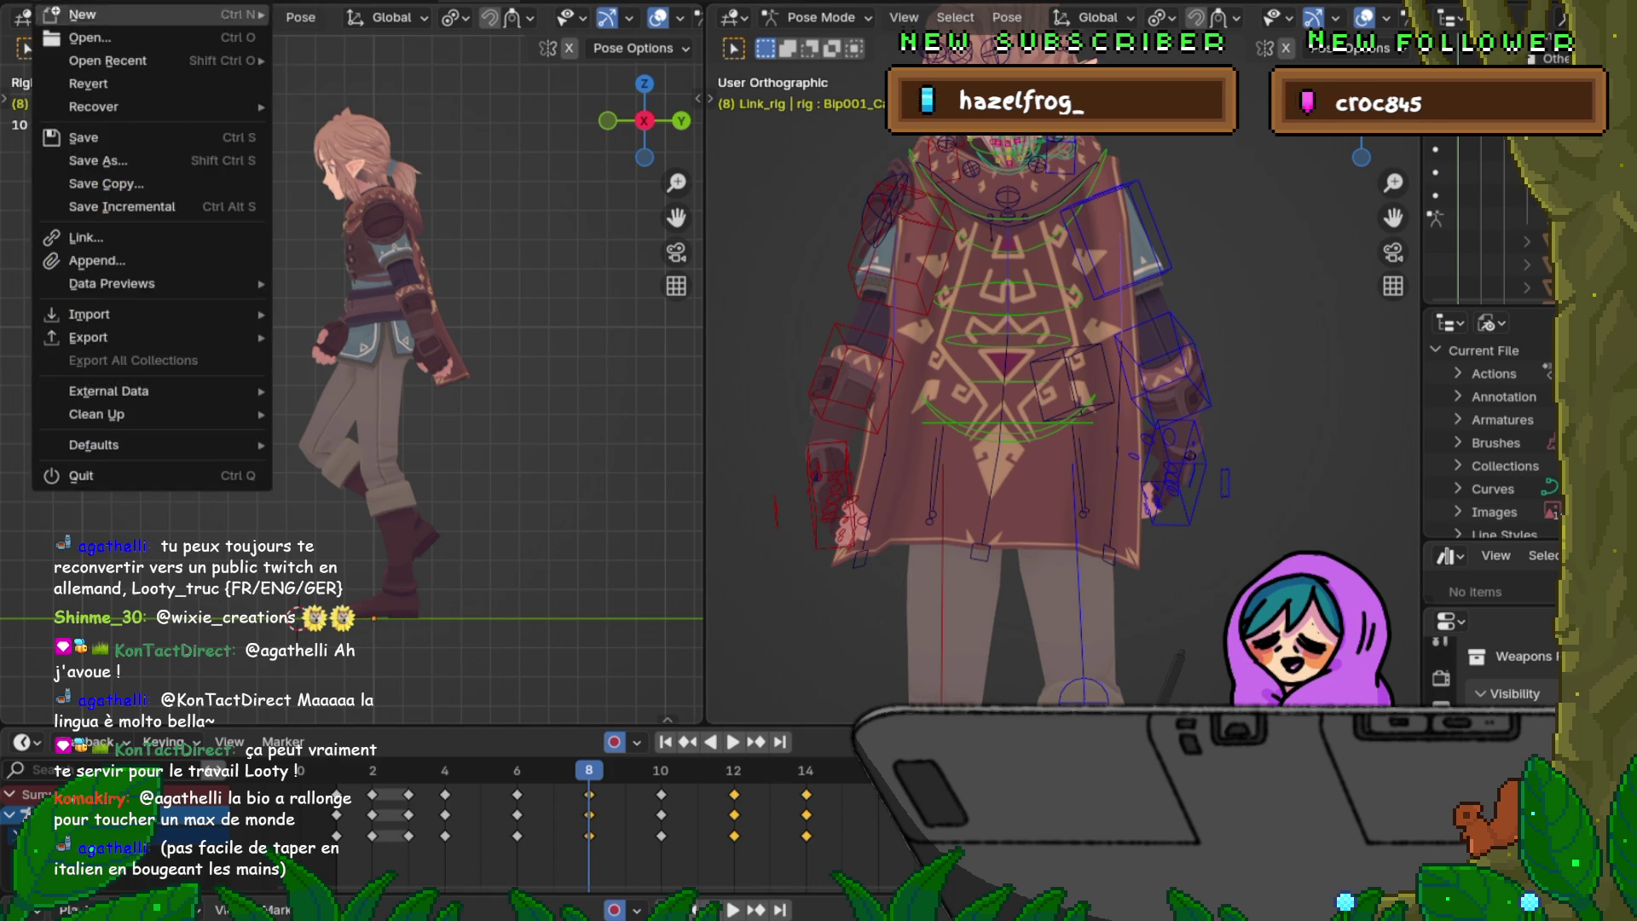
pyautogui.click(78, 138)
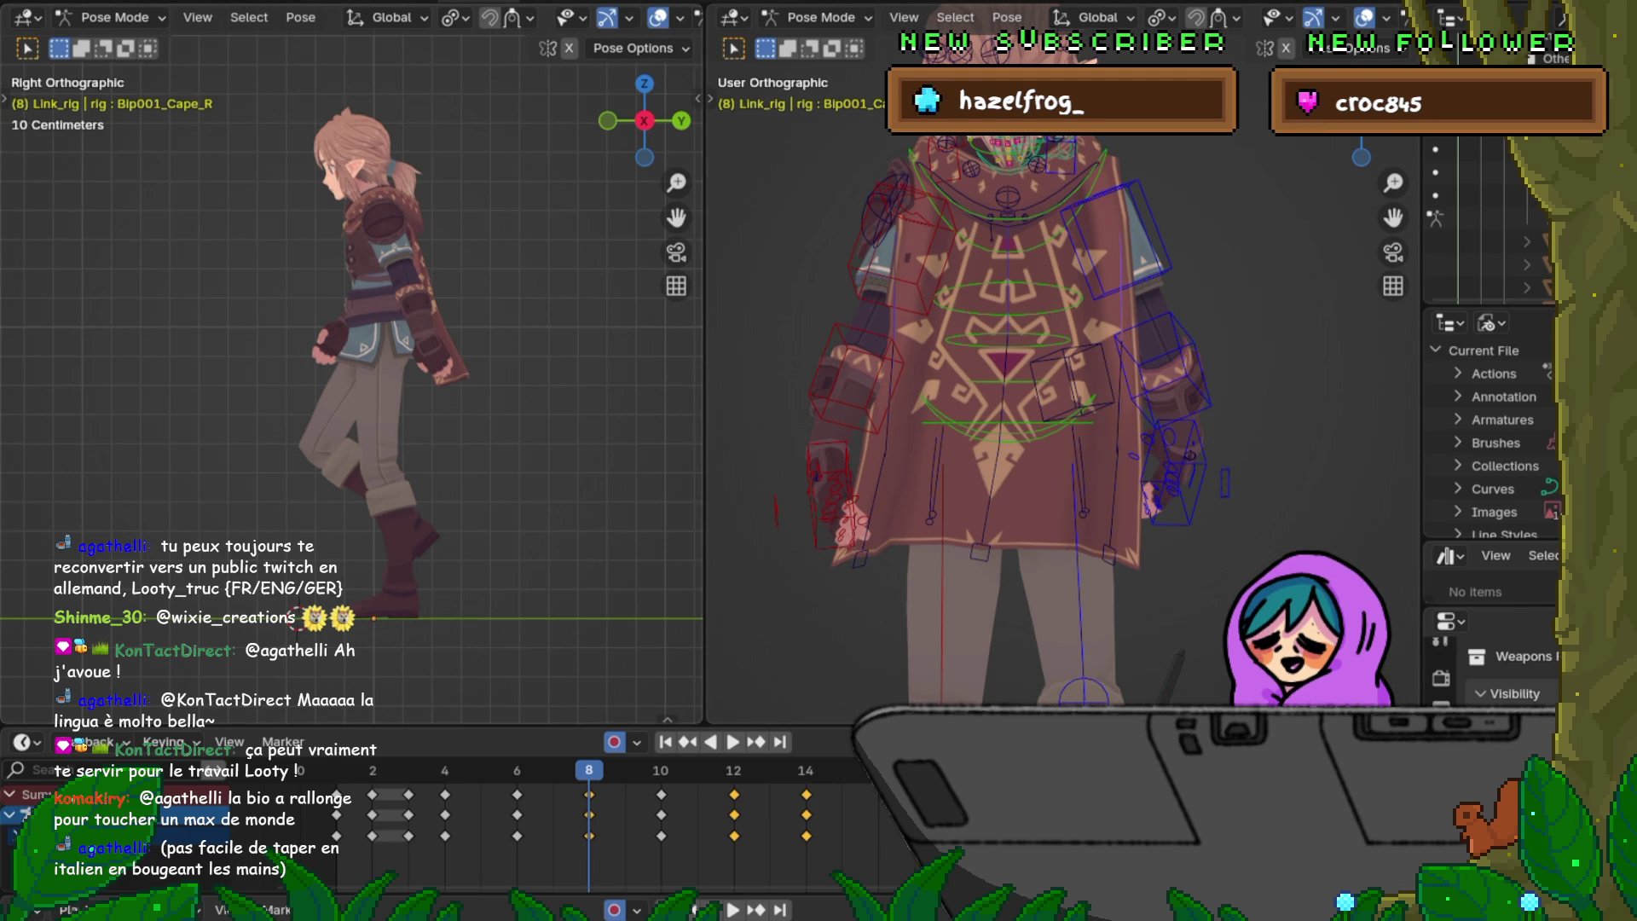
pyautogui.click(52, 3)
pyautogui.press('Escape')
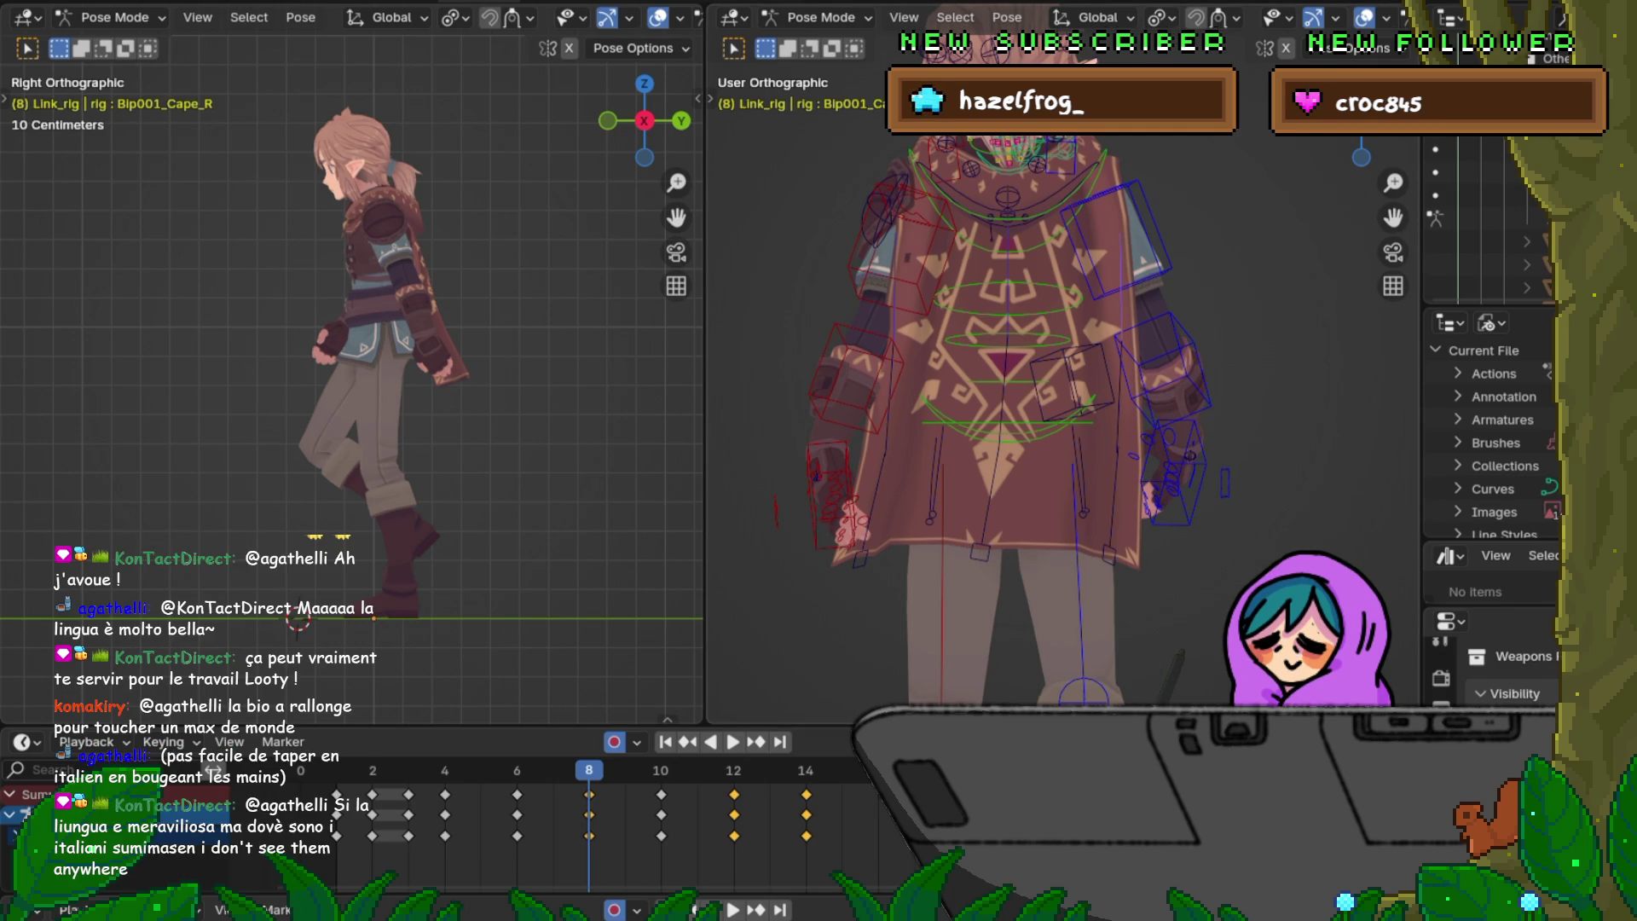
# Step: Flip between frames 6, 8 and 10 to compare the cape swing, ending back on frame 6
pyautogui.press('Left')
pyautogui.press('Left')
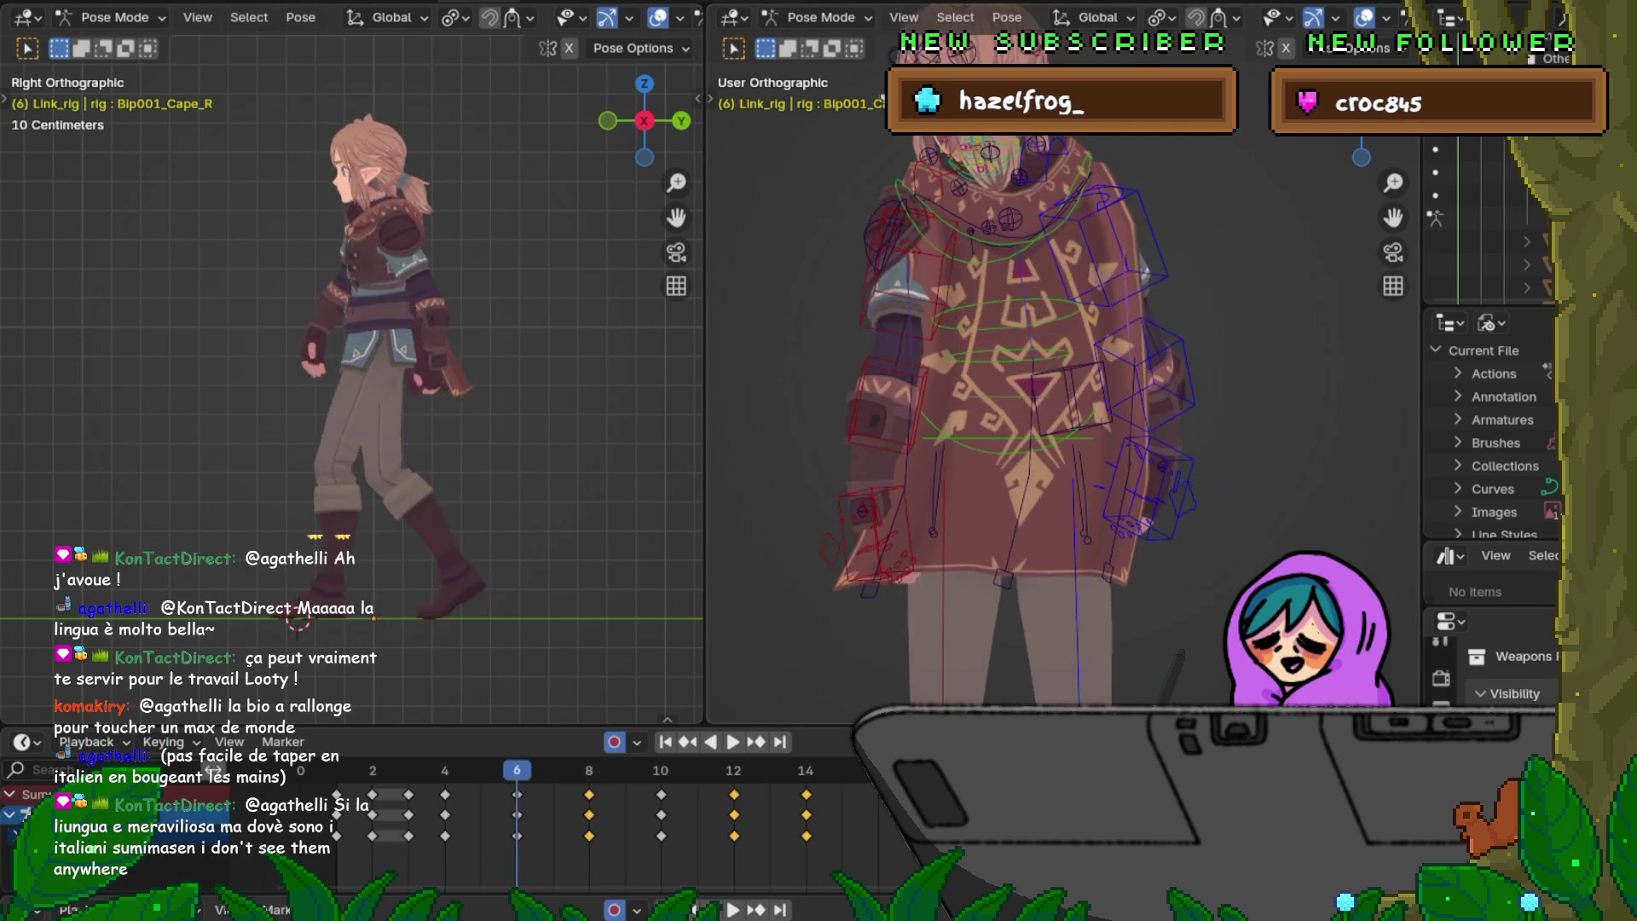
pyautogui.press('Right')
pyautogui.press('Left')
pyautogui.press('Right')
pyautogui.press('Right')
pyautogui.press('Left')
pyautogui.press('Left')
pyautogui.press('Right')
pyautogui.press('Left')
pyautogui.press('Right')
pyautogui.press('Left')
pyautogui.press('Right')
pyautogui.press('Right')
pyautogui.press('Right')
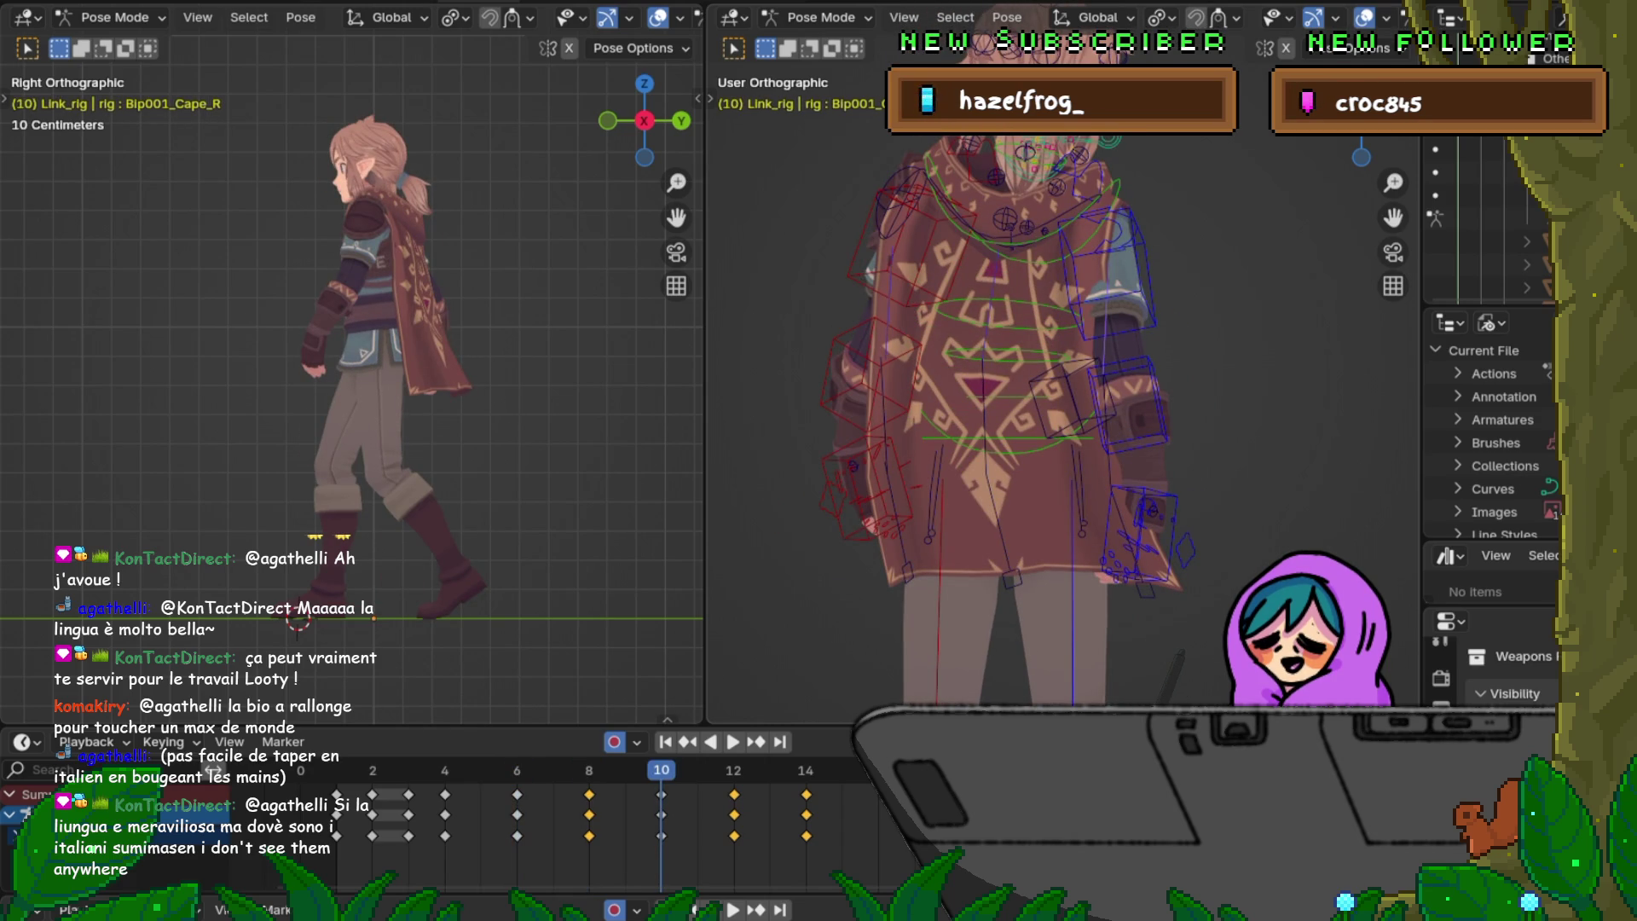
pyautogui.press('Down')
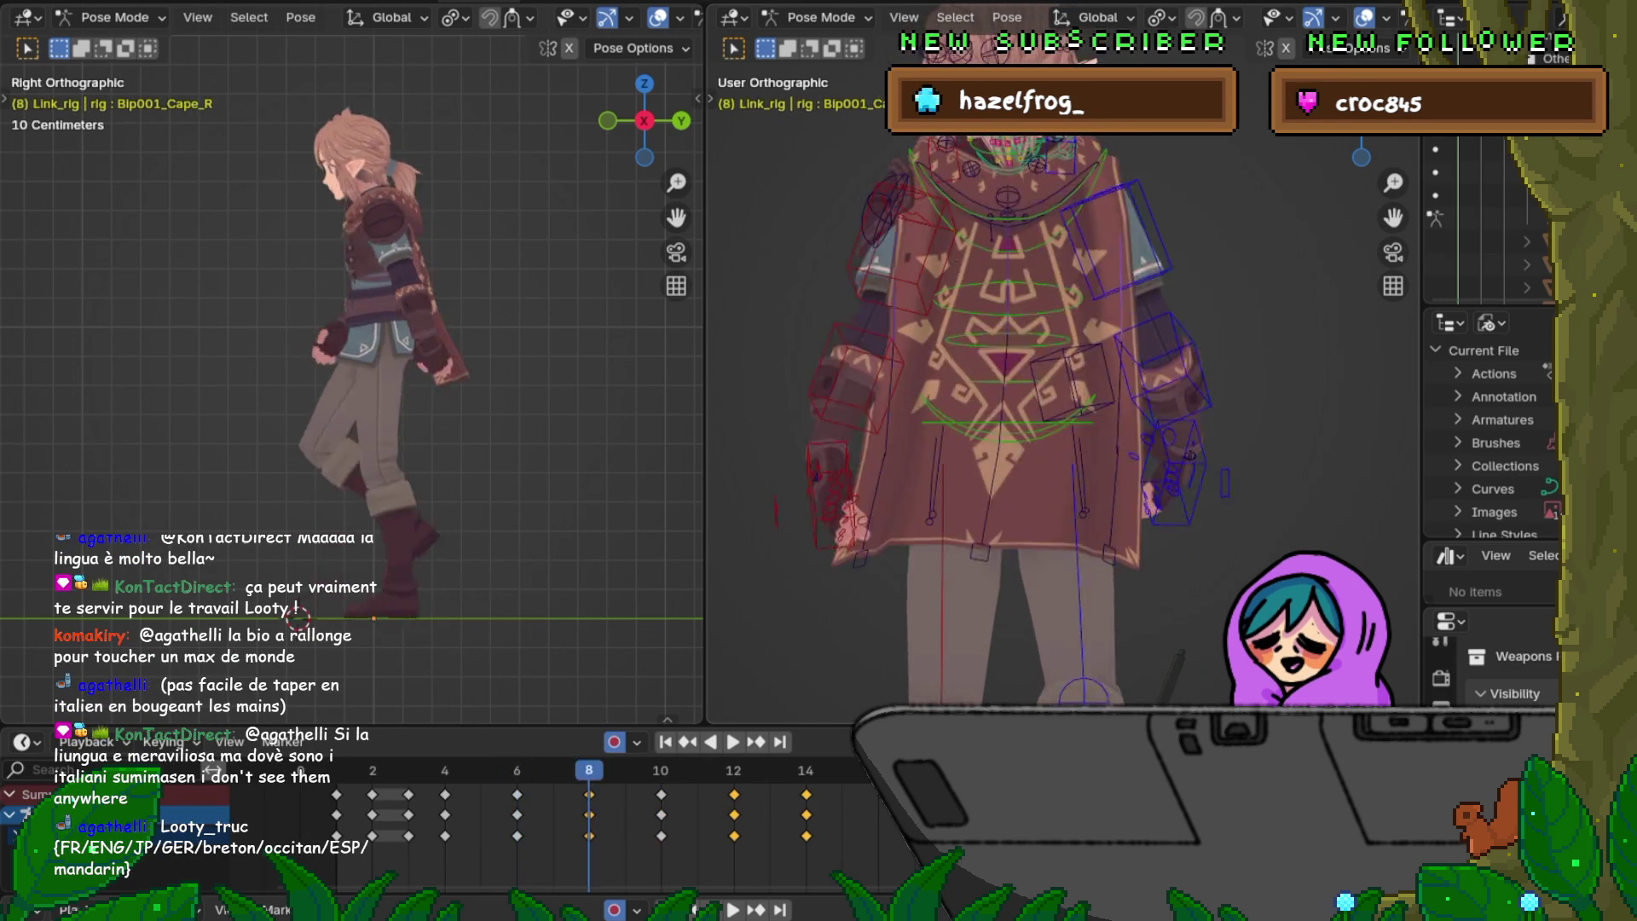
pyautogui.press('Down')
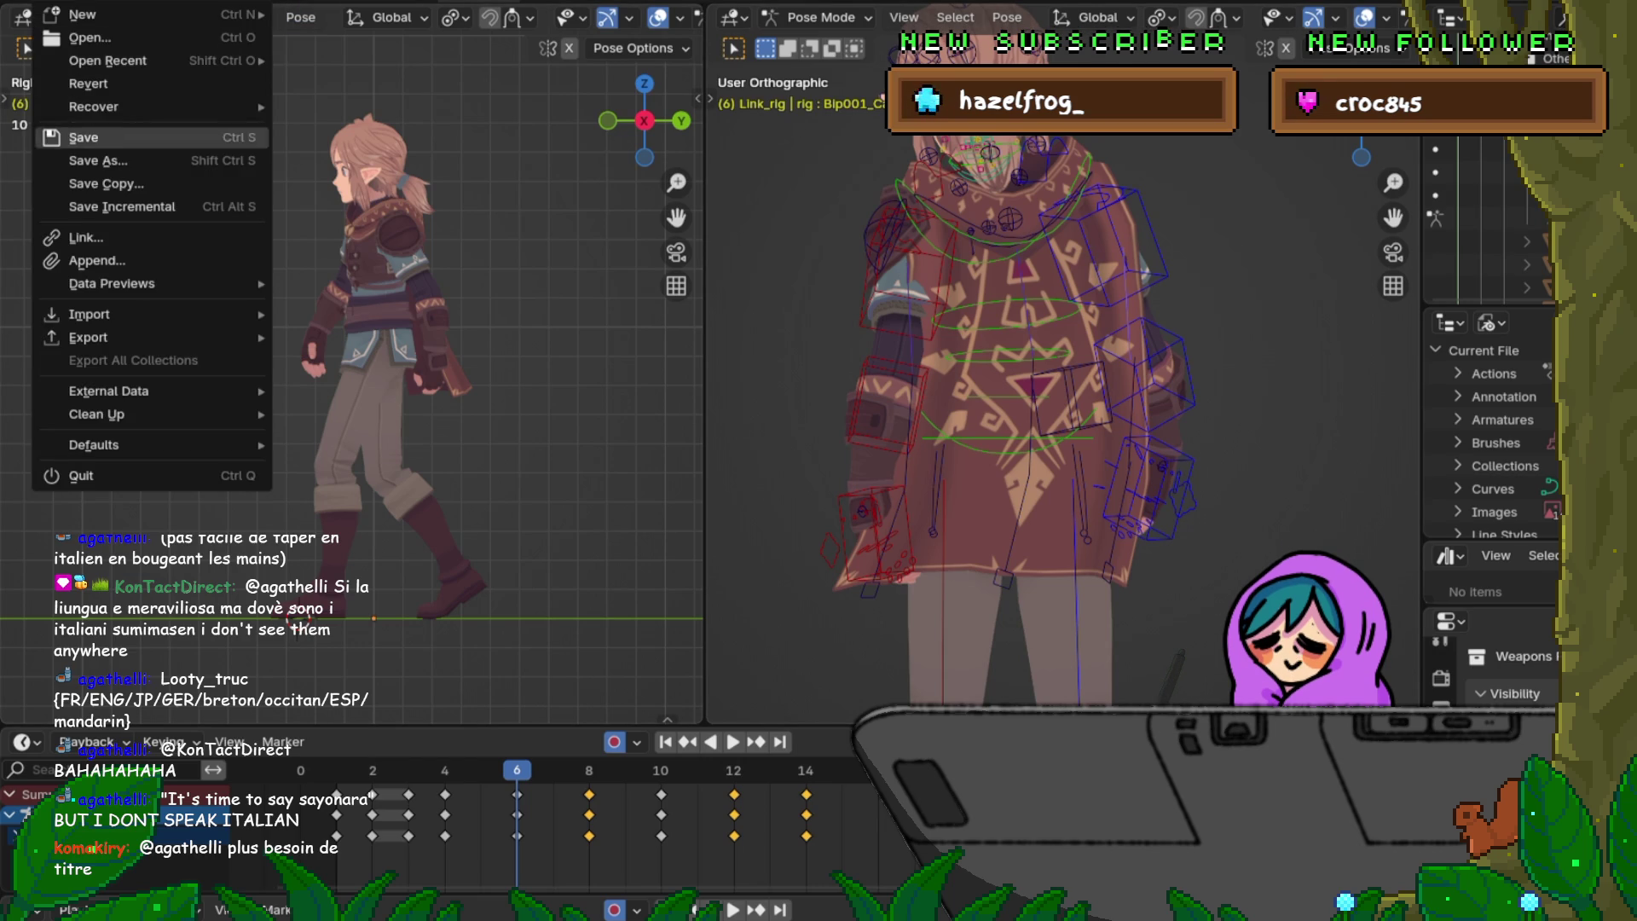
# Step: Save the walk-cycle file with the cape animation done so far
pyautogui.click(77, 136)
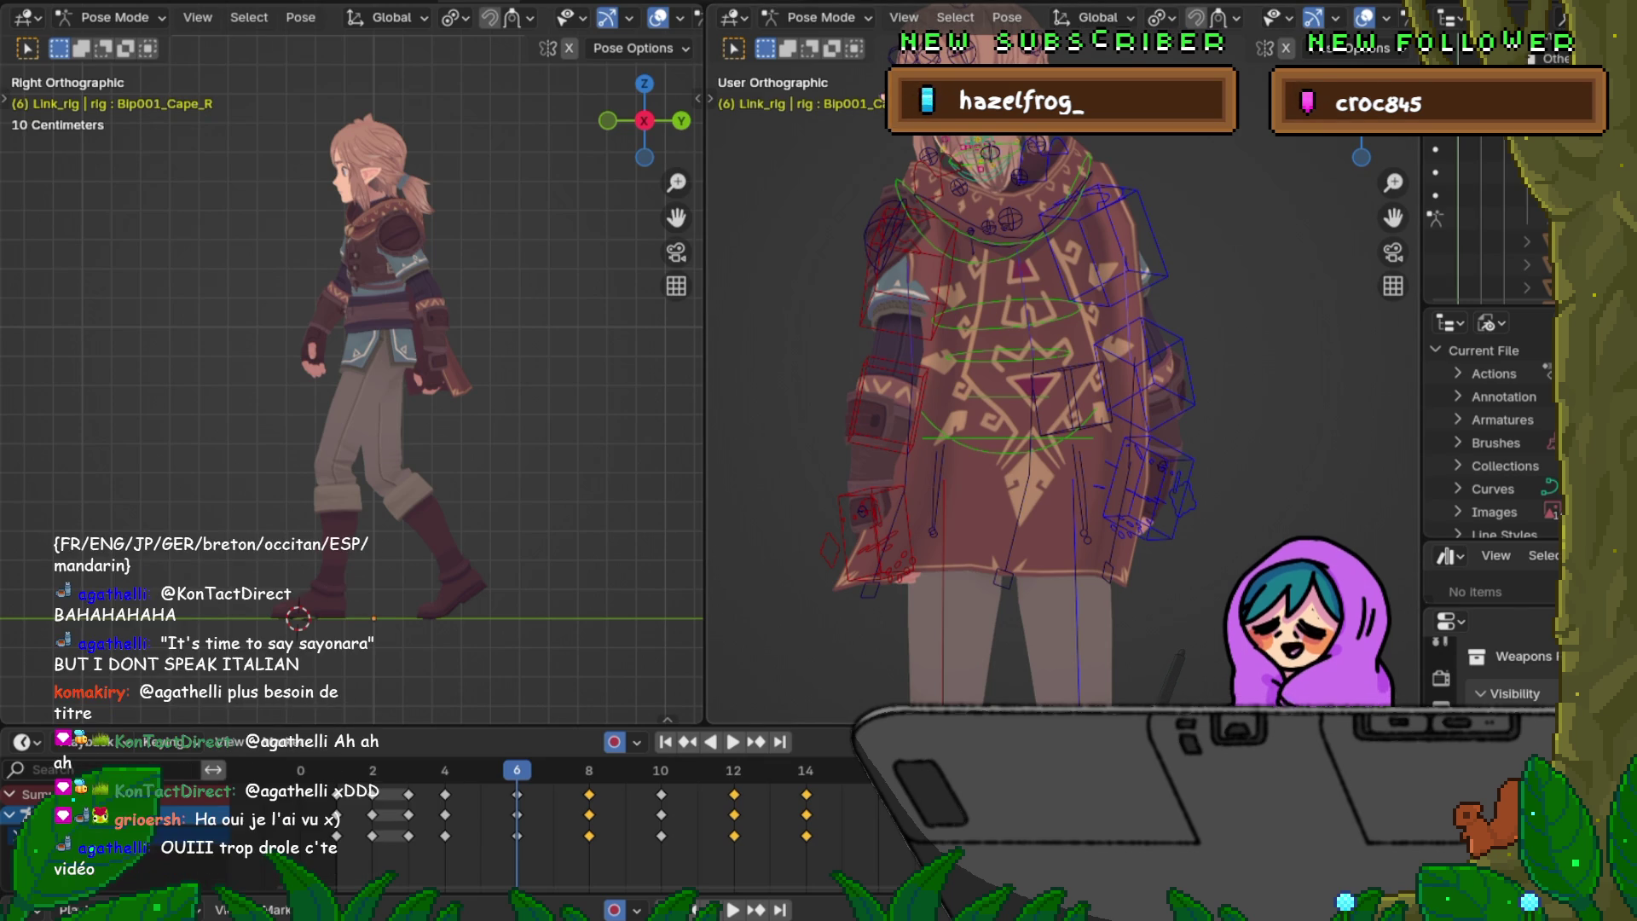
pyautogui.click(77, 6)
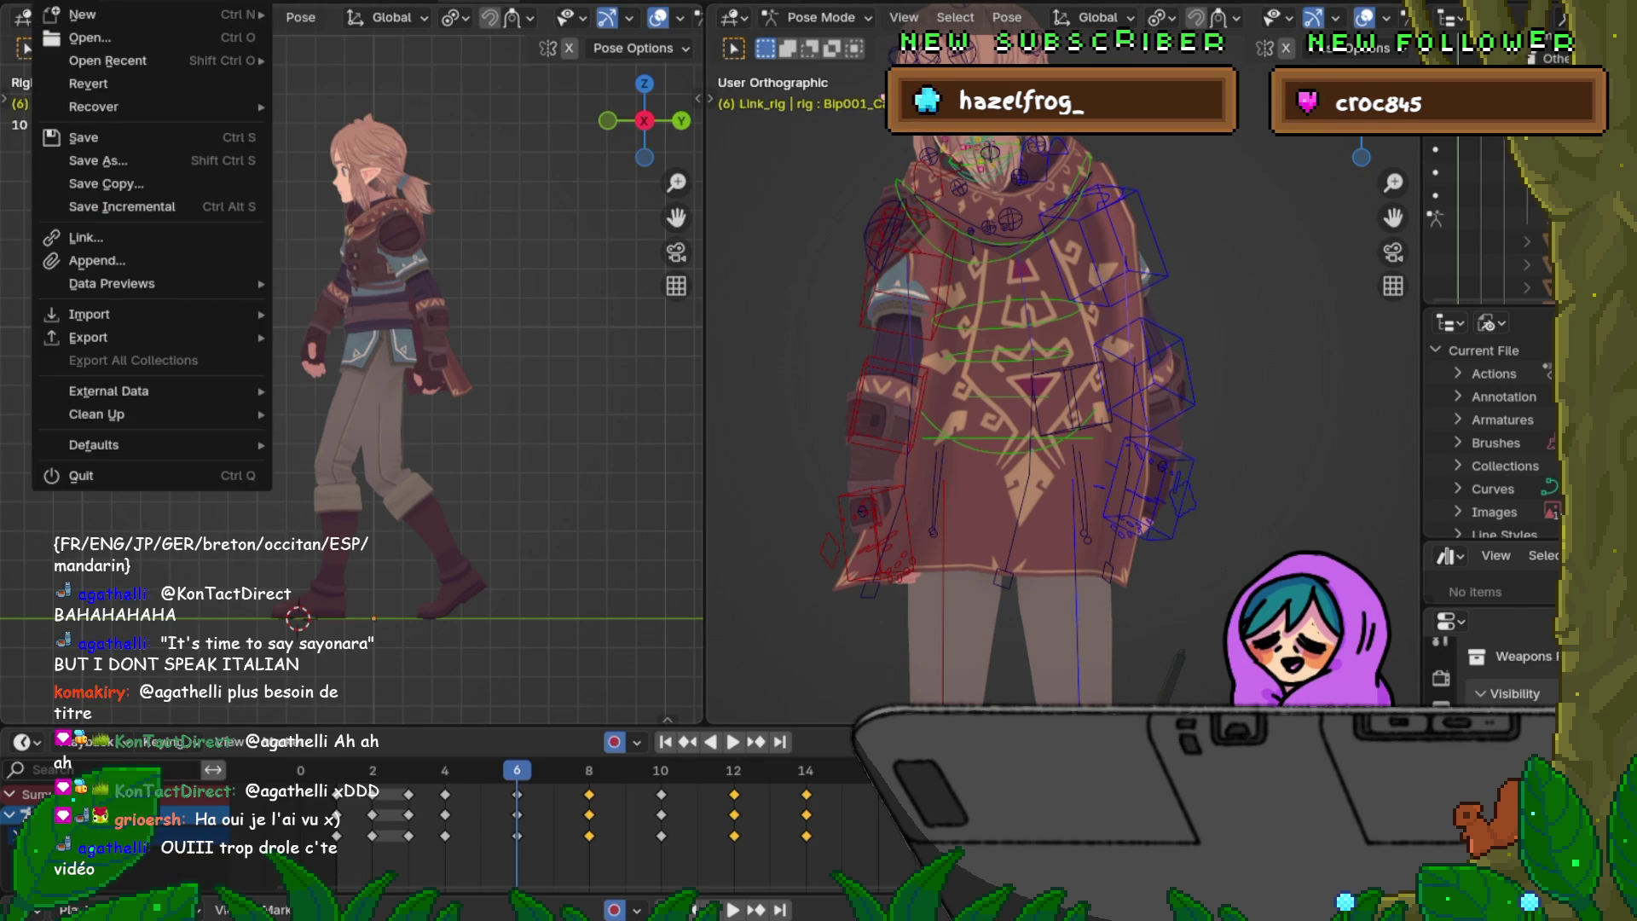
pyautogui.click(102, 138)
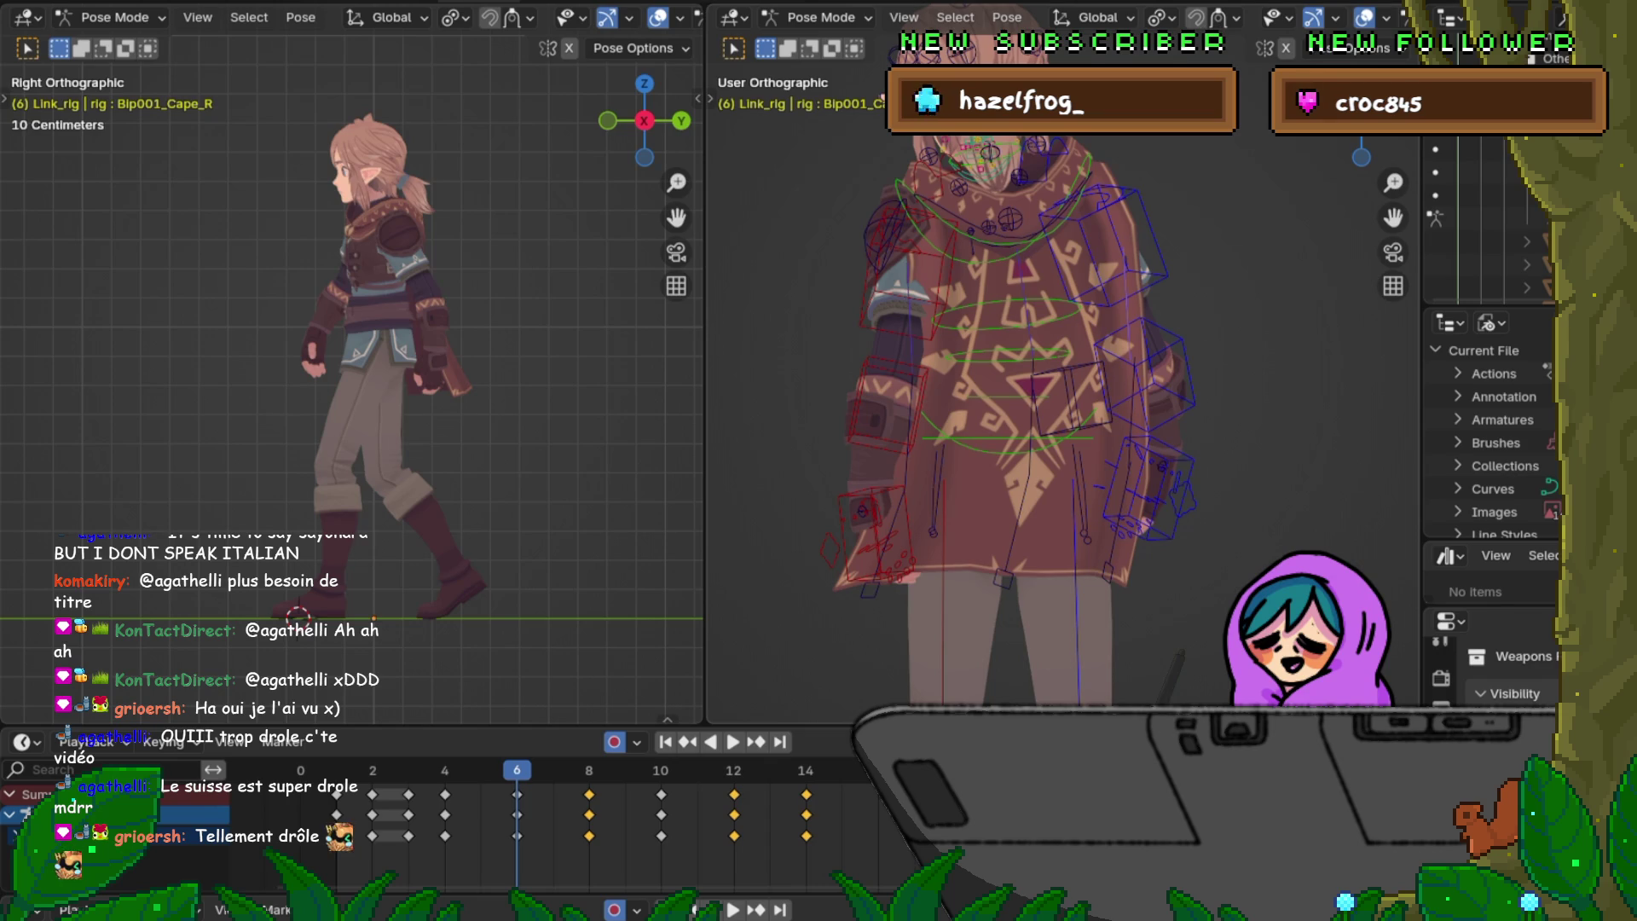
# Step: Flip rapidly between frames 6, 8 and 10 to judge the cape swing
pyautogui.press('Up')
pyautogui.press('Down')
pyautogui.press('Up')
pyautogui.press('Down')
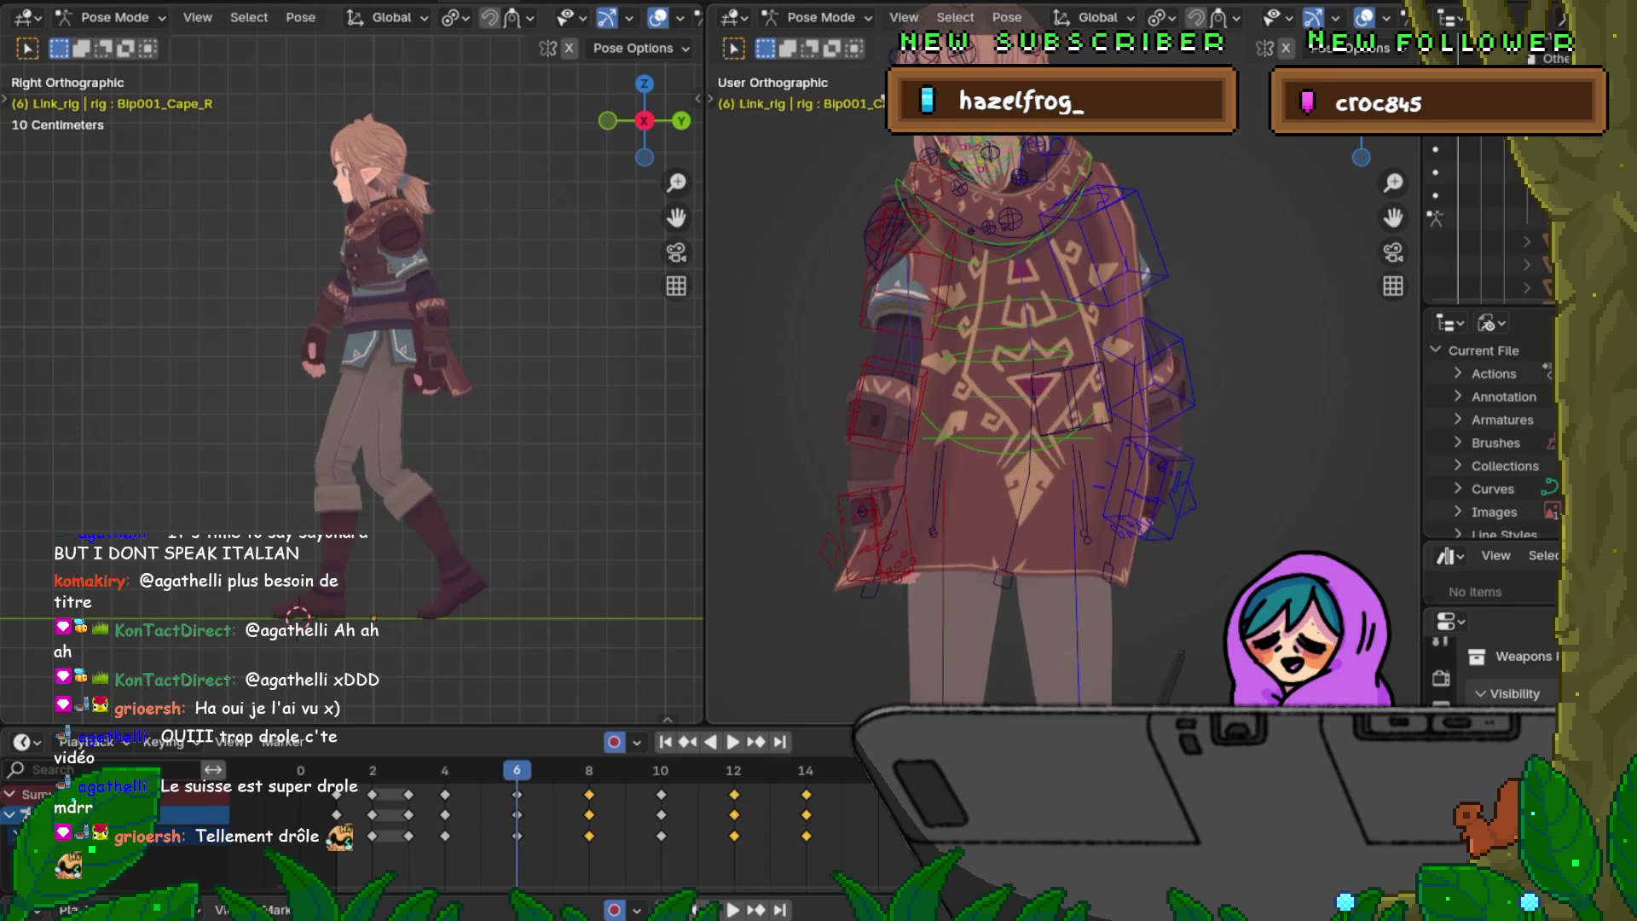
pyautogui.press('Up')
pyautogui.press('Up')
pyautogui.press('Up')
pyautogui.press('Down')
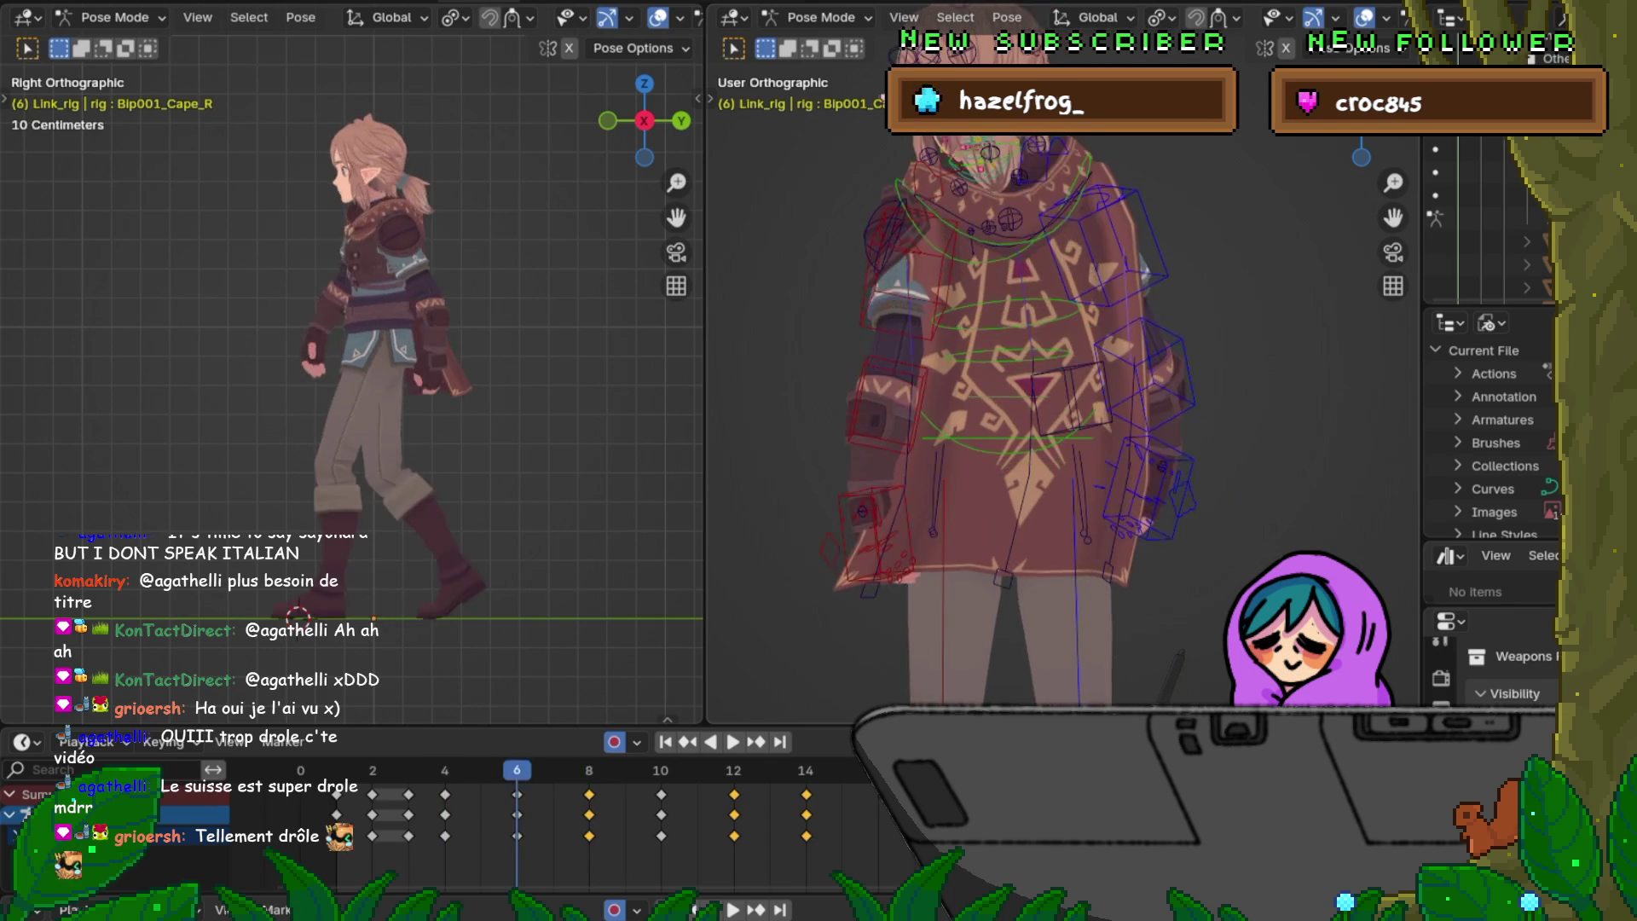
pyautogui.press('Down')
pyautogui.press('Up')
pyautogui.press('Down')
pyautogui.press('Up')
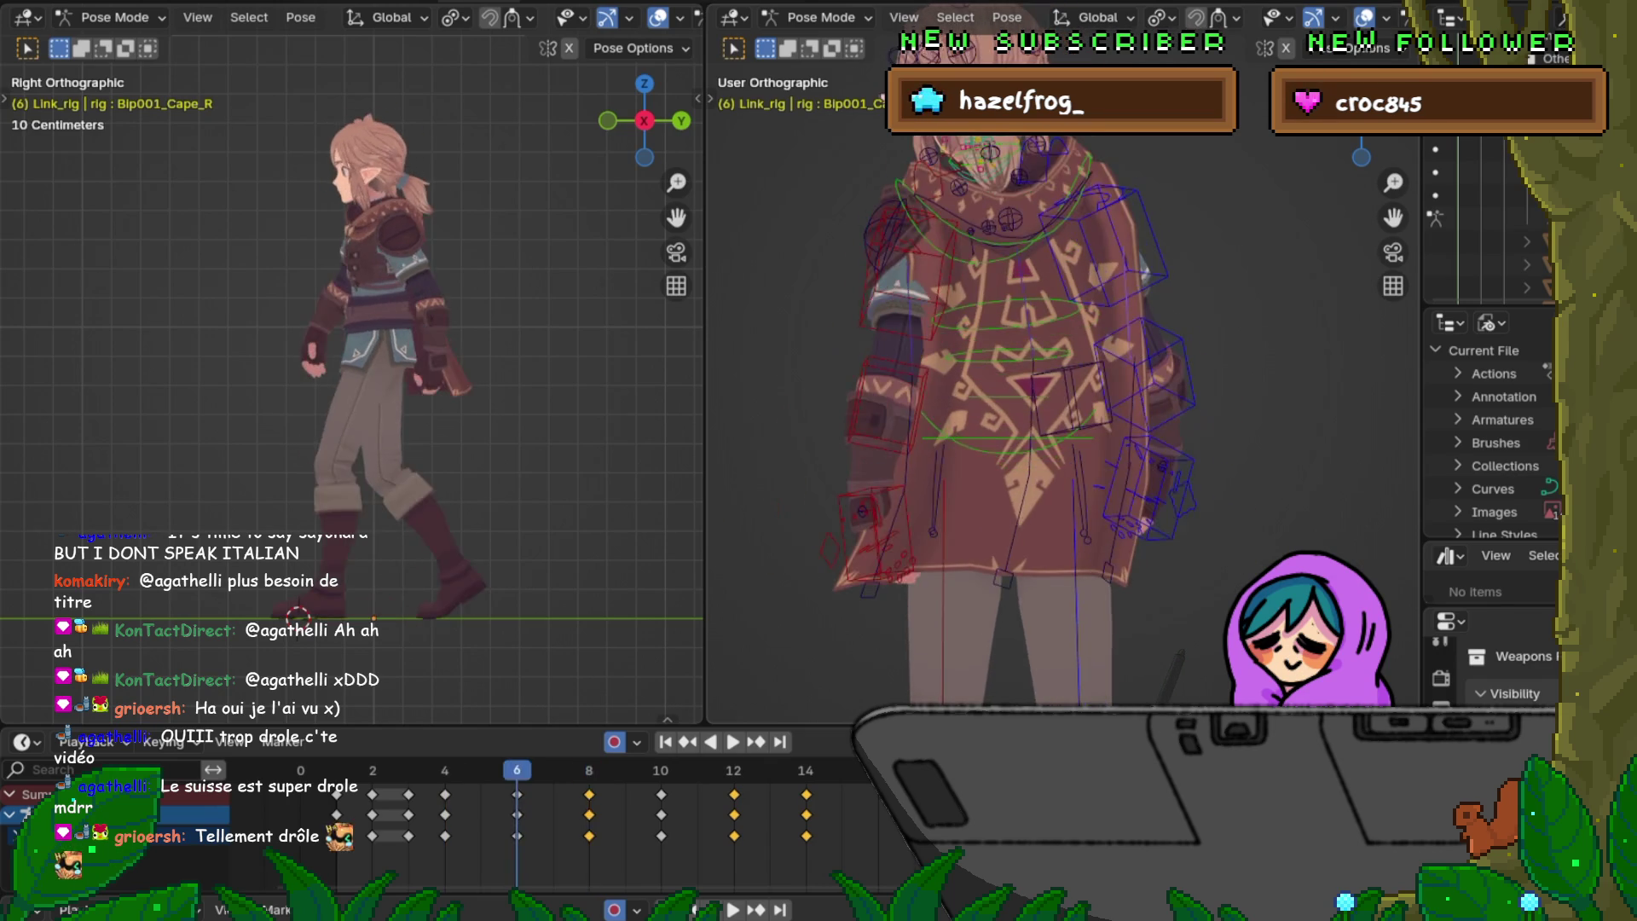
pyautogui.press('Down')
pyautogui.press('Up')
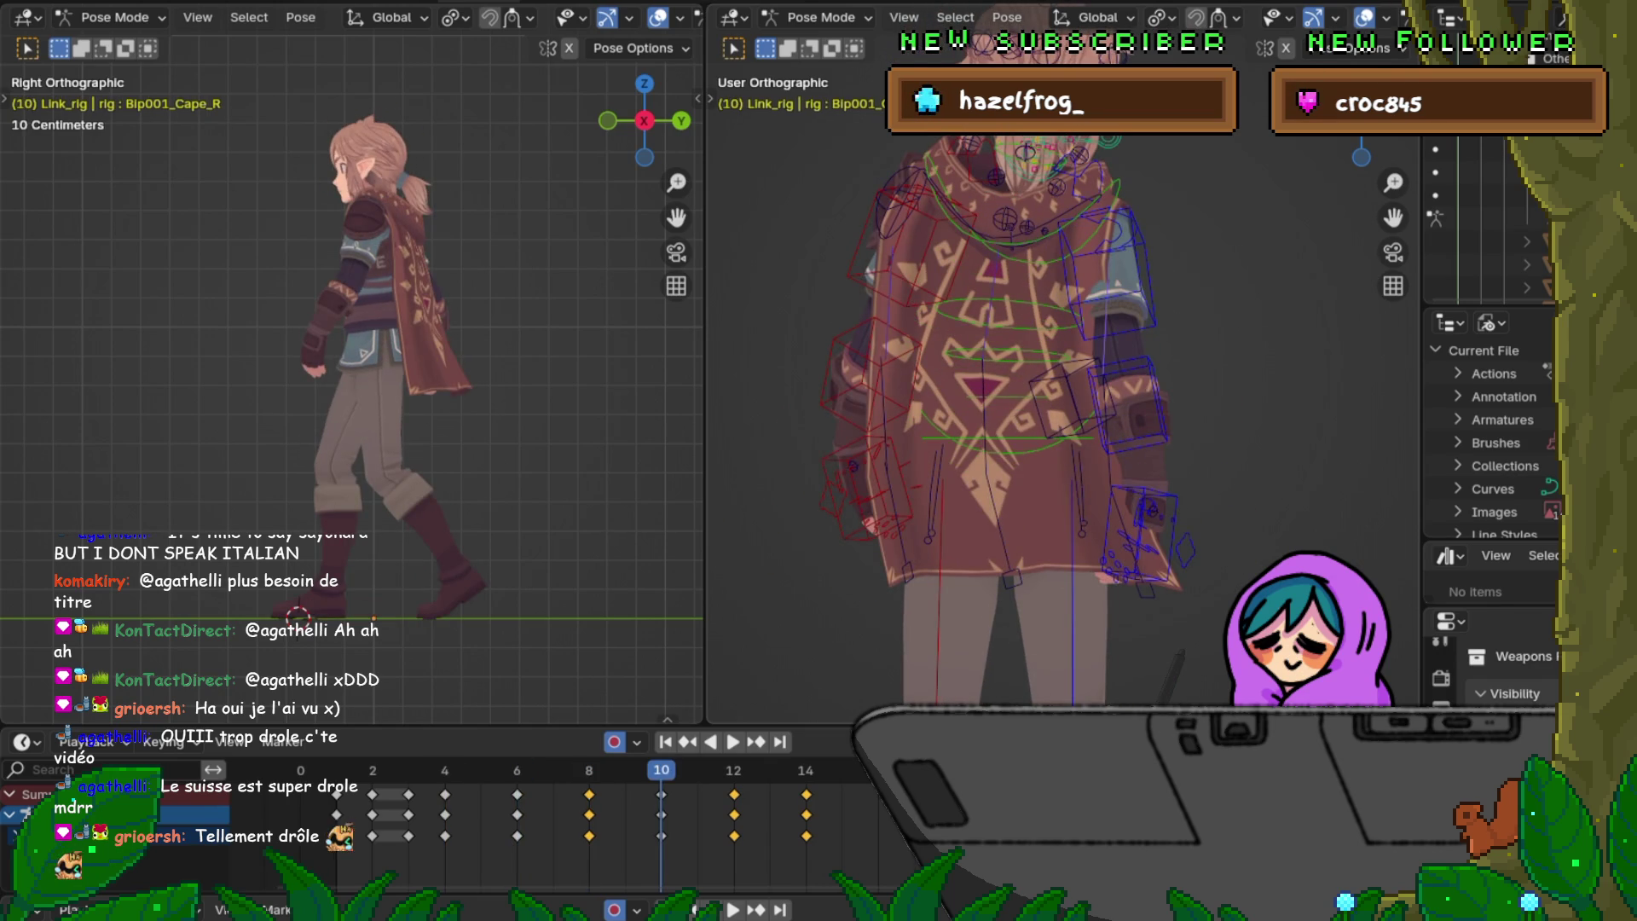
pyautogui.press('Down')
pyautogui.press('Up')
pyautogui.press('Up')
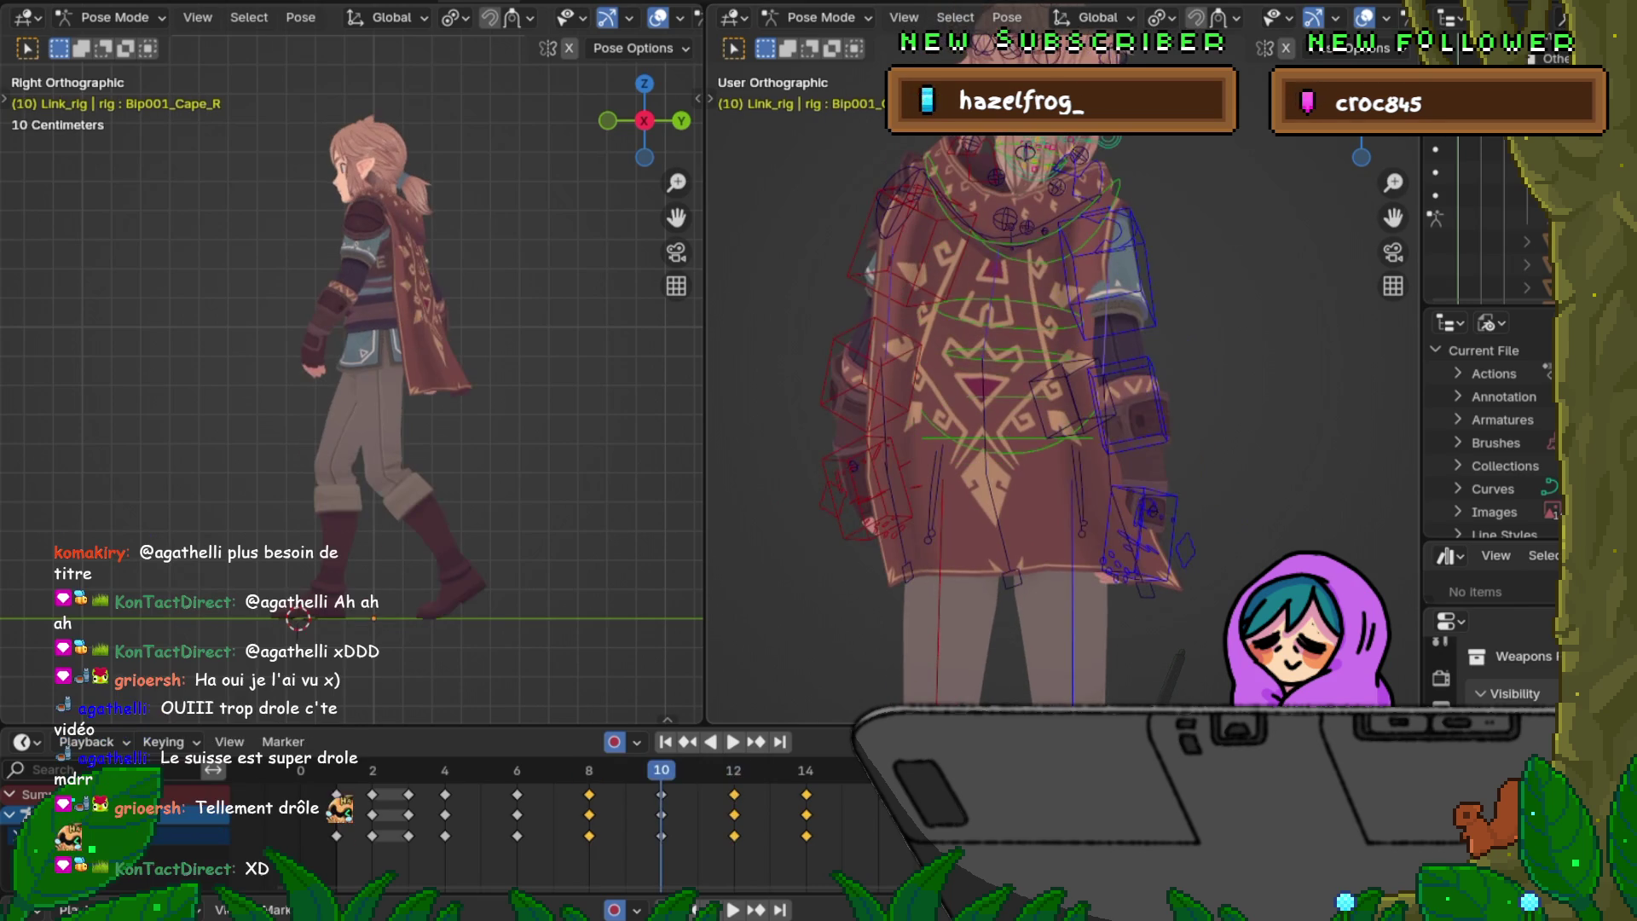
# Step: Step through frames 6 to 10 once more and land on frame 8 with Bip001_Ponytail1 active
pyautogui.press('Down')
pyautogui.press('Down')
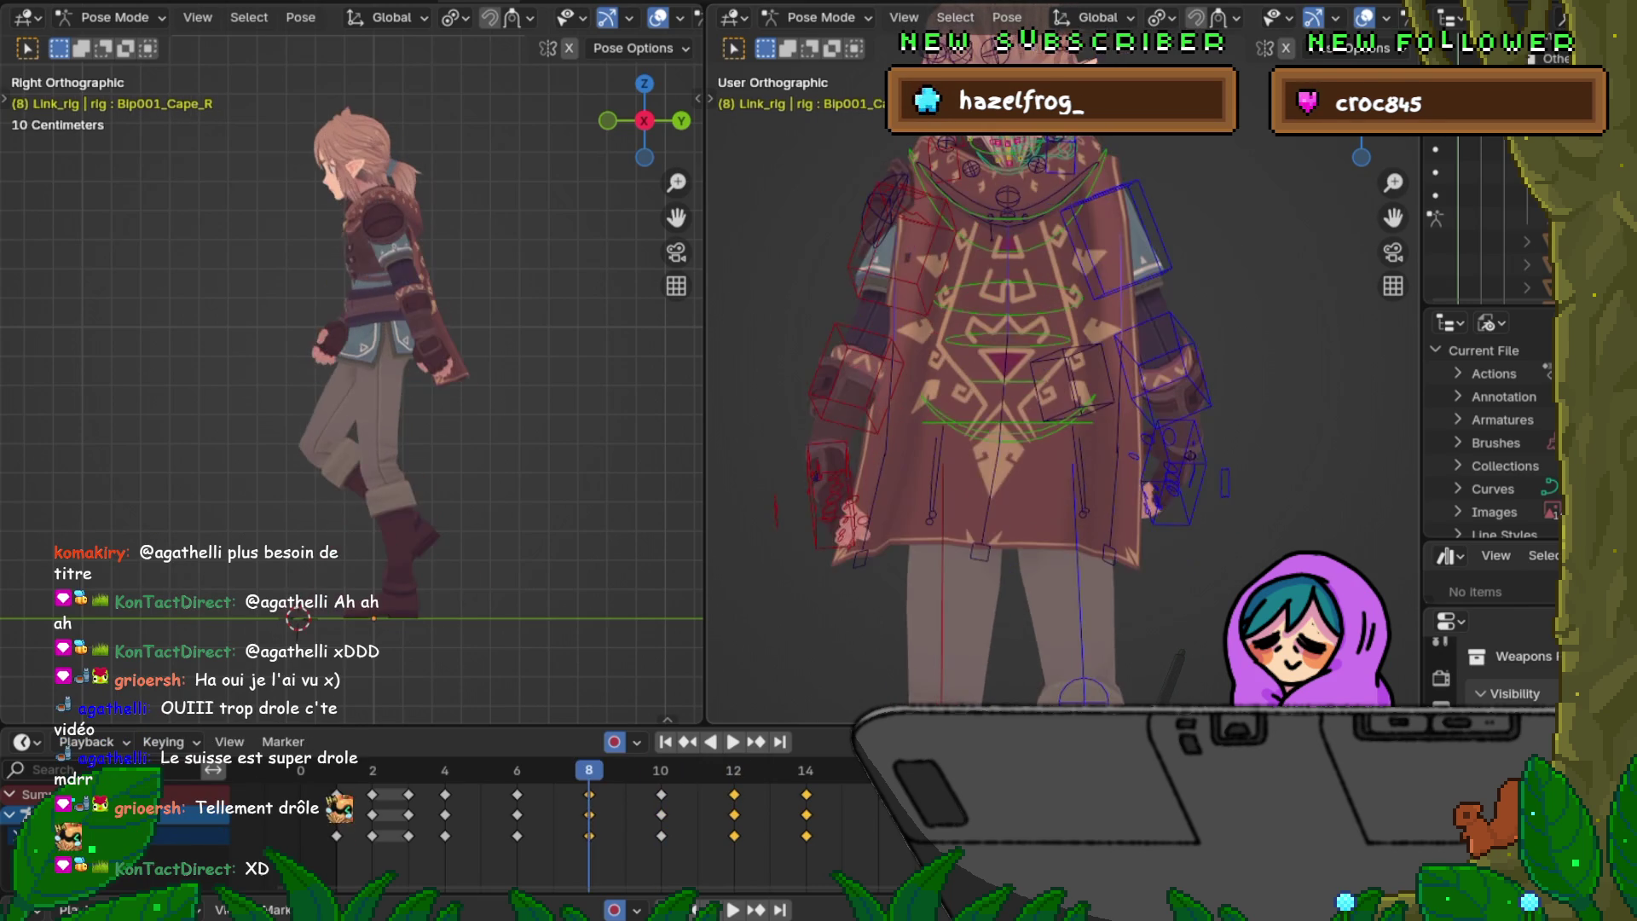
pyautogui.press('Down')
pyautogui.press('Up')
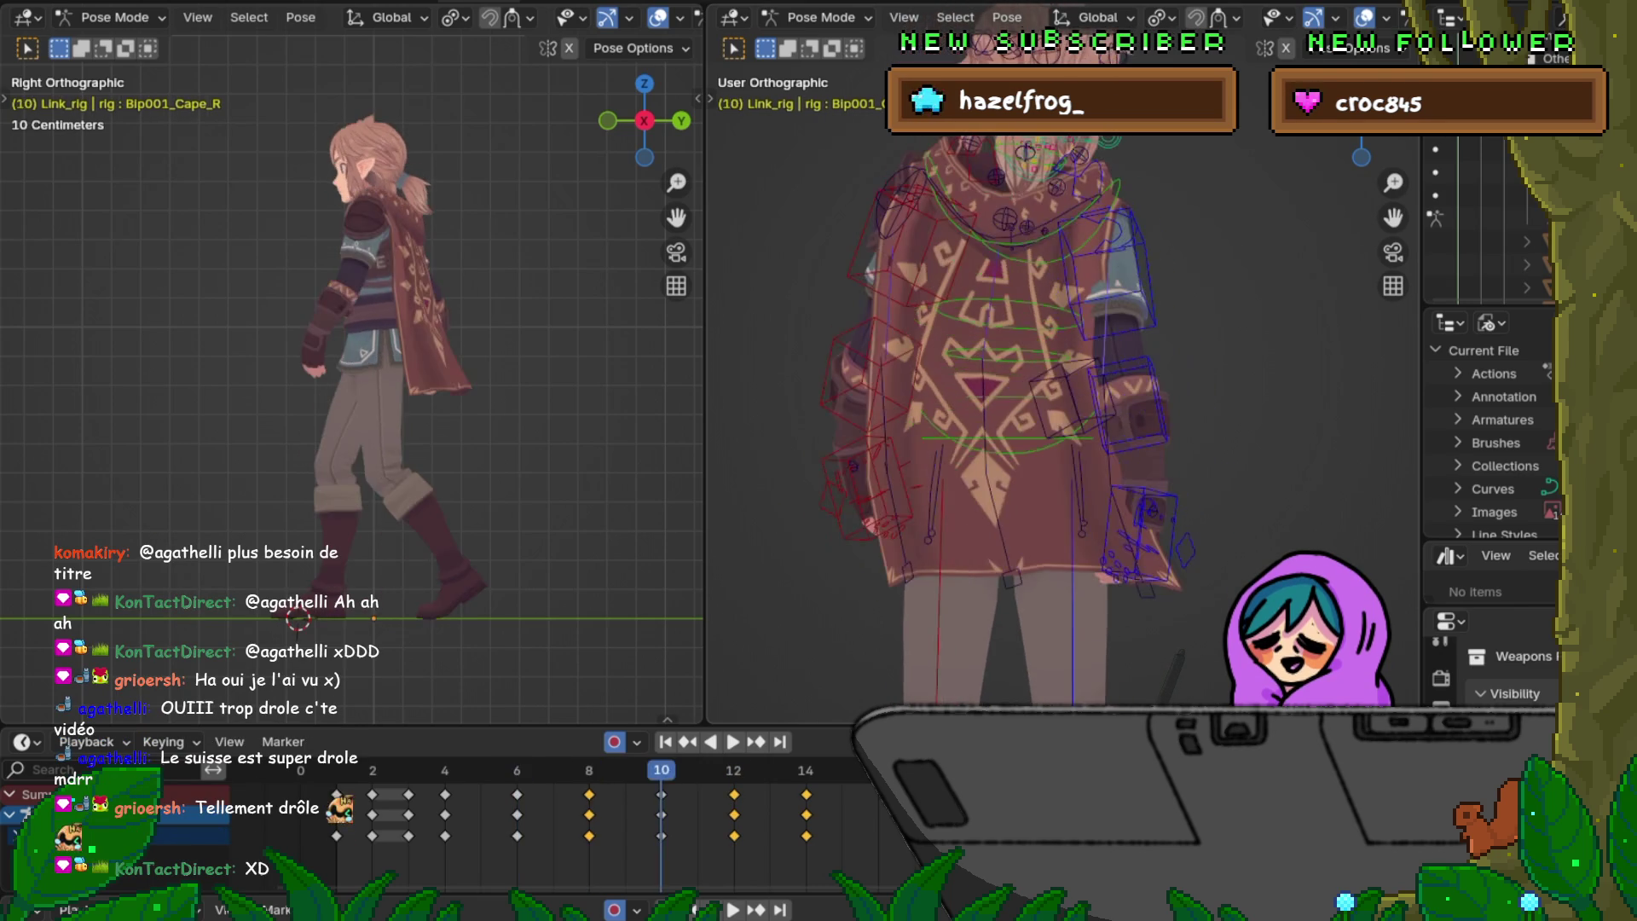
pyautogui.press('Up')
pyautogui.press('Down')
pyautogui.press('Up')
pyautogui.press('Down')
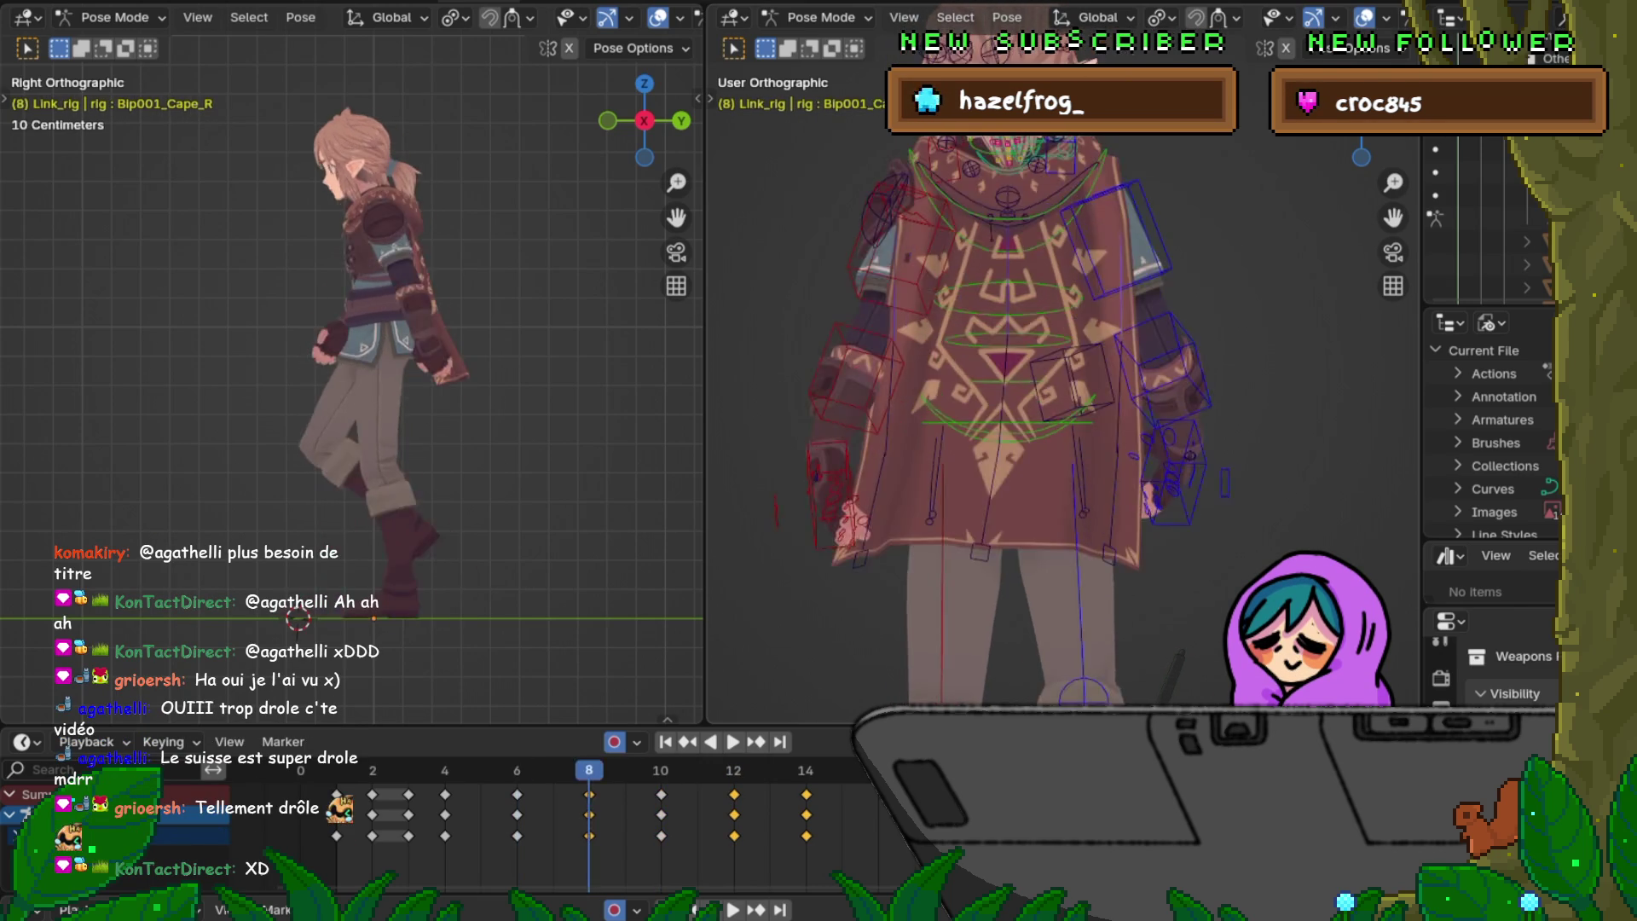
pyautogui.press('Down')
pyautogui.press('Up')
pyautogui.press('Down')
pyautogui.press('Up')
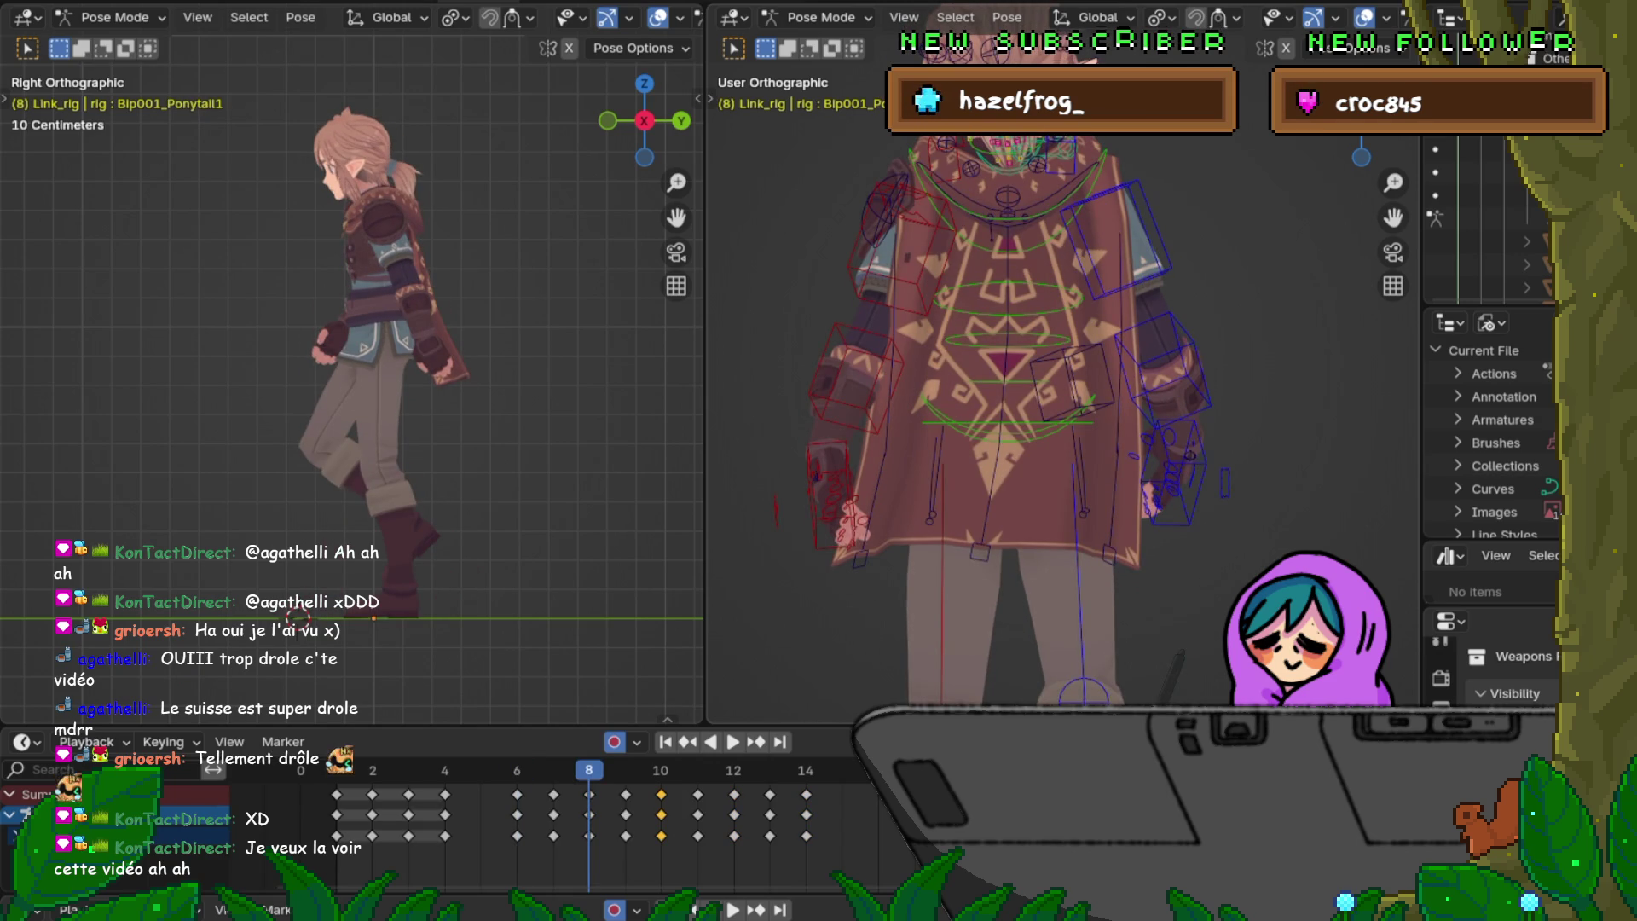
# Step: Switch the right viewport to an exact top view centred close on the character's head
pyautogui.press('KP_3')
pyautogui.press('KP_7')
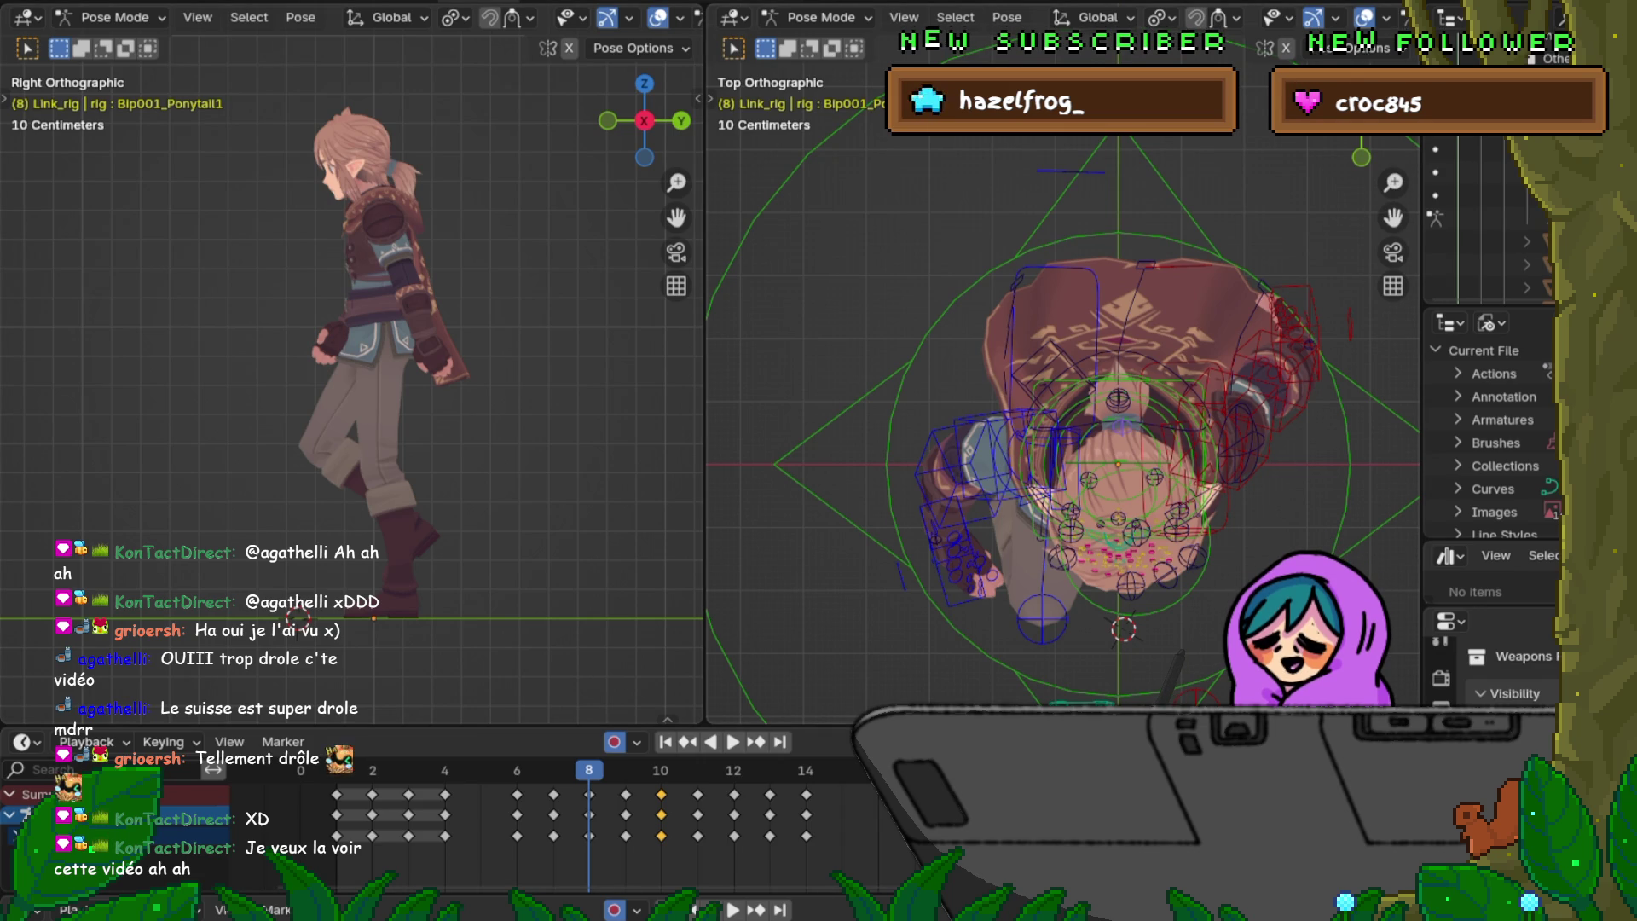
pyautogui.scroll(1, 1063, 423)
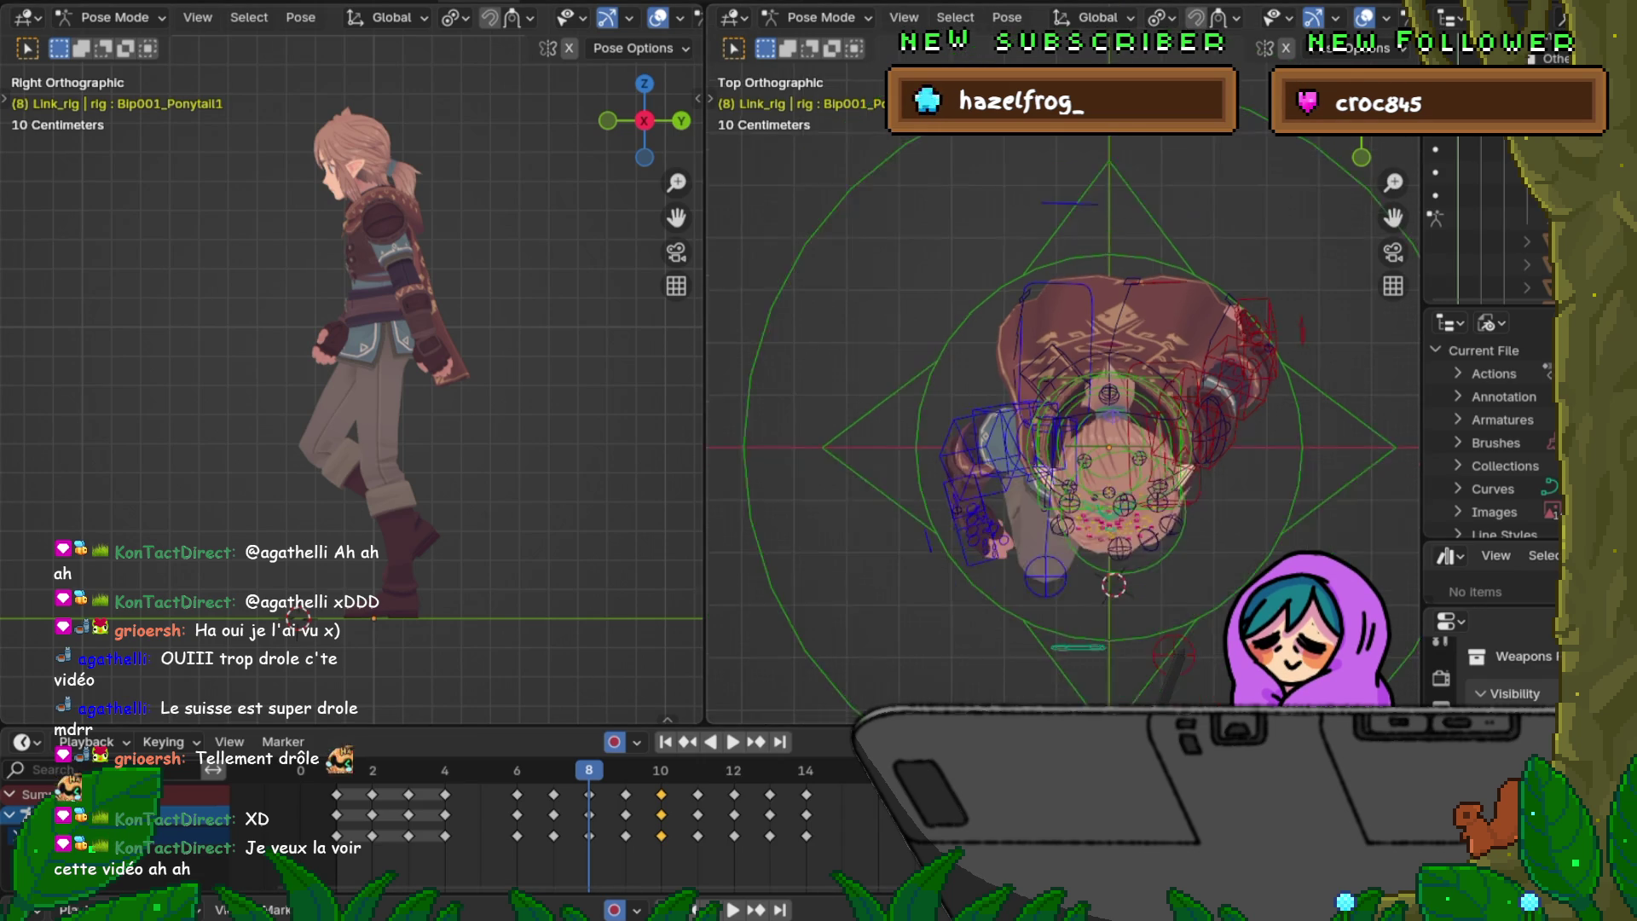
pyautogui.scroll(2, 1063, 422)
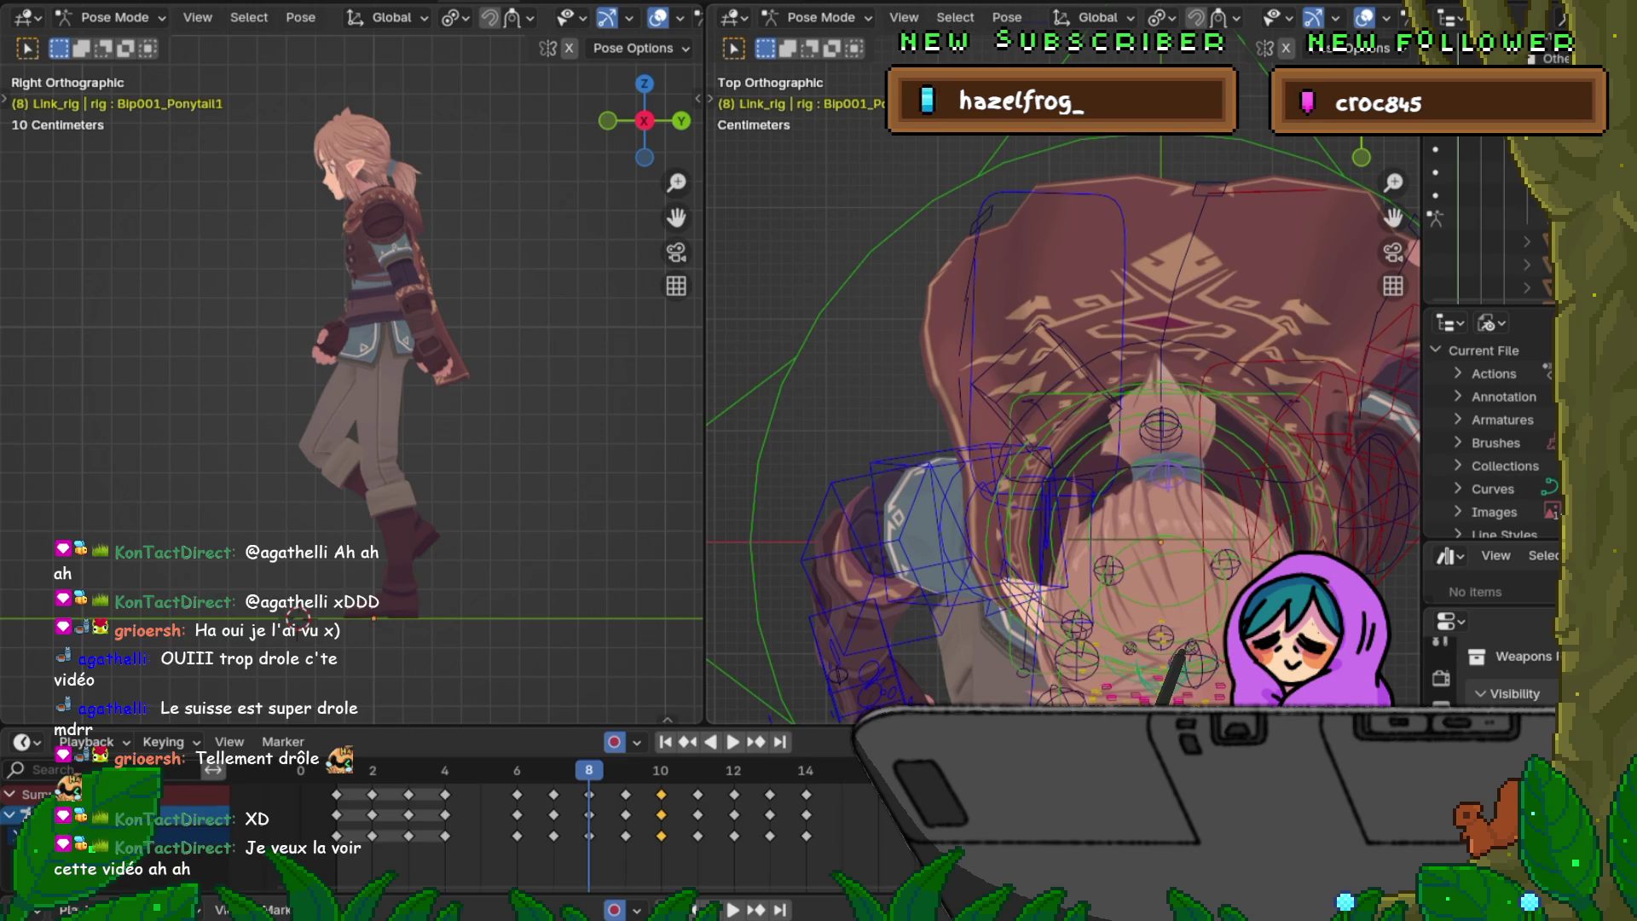
pyautogui.scroll(-1, 1061, 435)
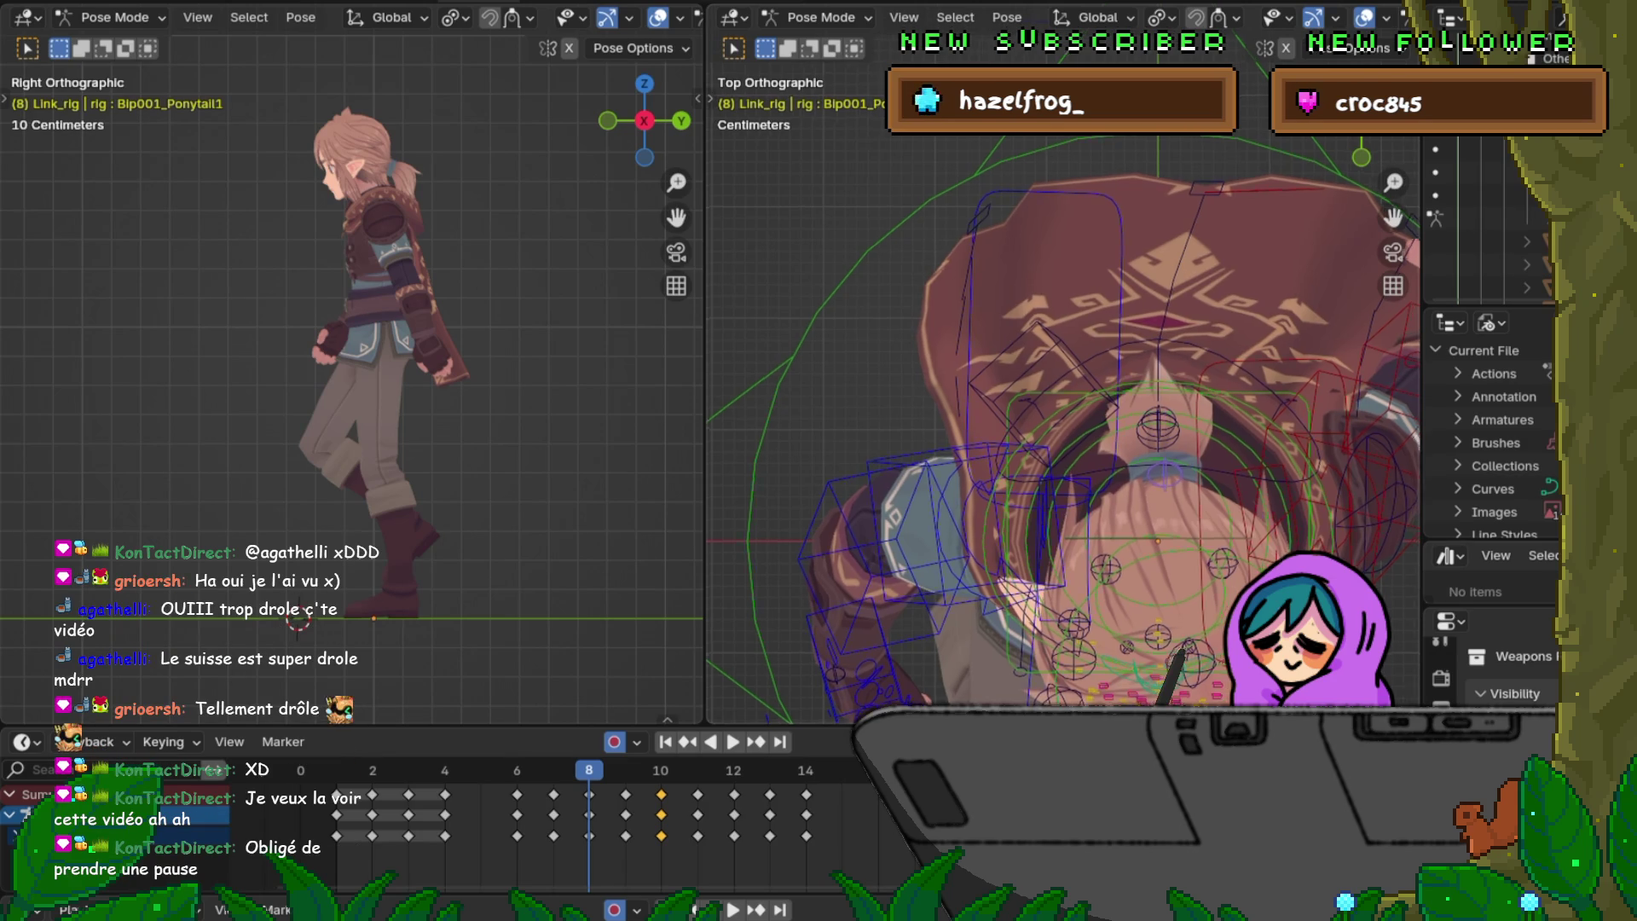
pyautogui.moveTo(1062, 423)
pyautogui.keyDown('shift'); pyautogui.mouseDown(button='middle')
pyautogui.moveTo(884, 346)
pyautogui.moveTo(917, 361)
pyautogui.mouseUp(button='middle'); pyautogui.keyUp('shift')
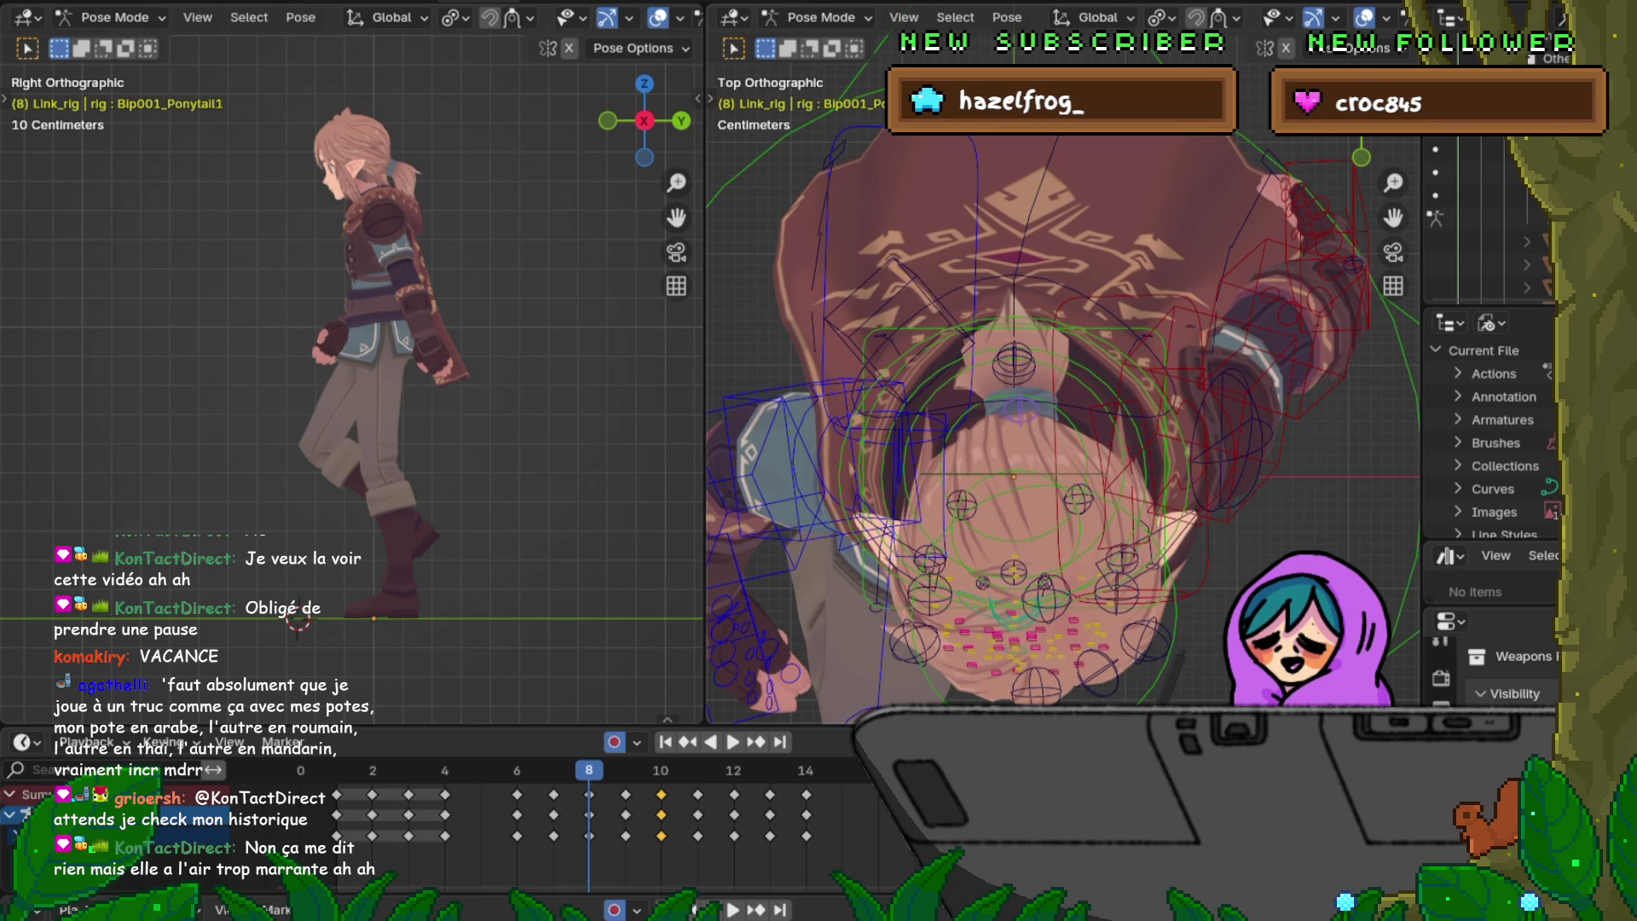
# Step: Rotate Bip001_Ponytail1 about 30 degrees at frame 8 for secondary swing, checking against frame 7
pyautogui.press('r')
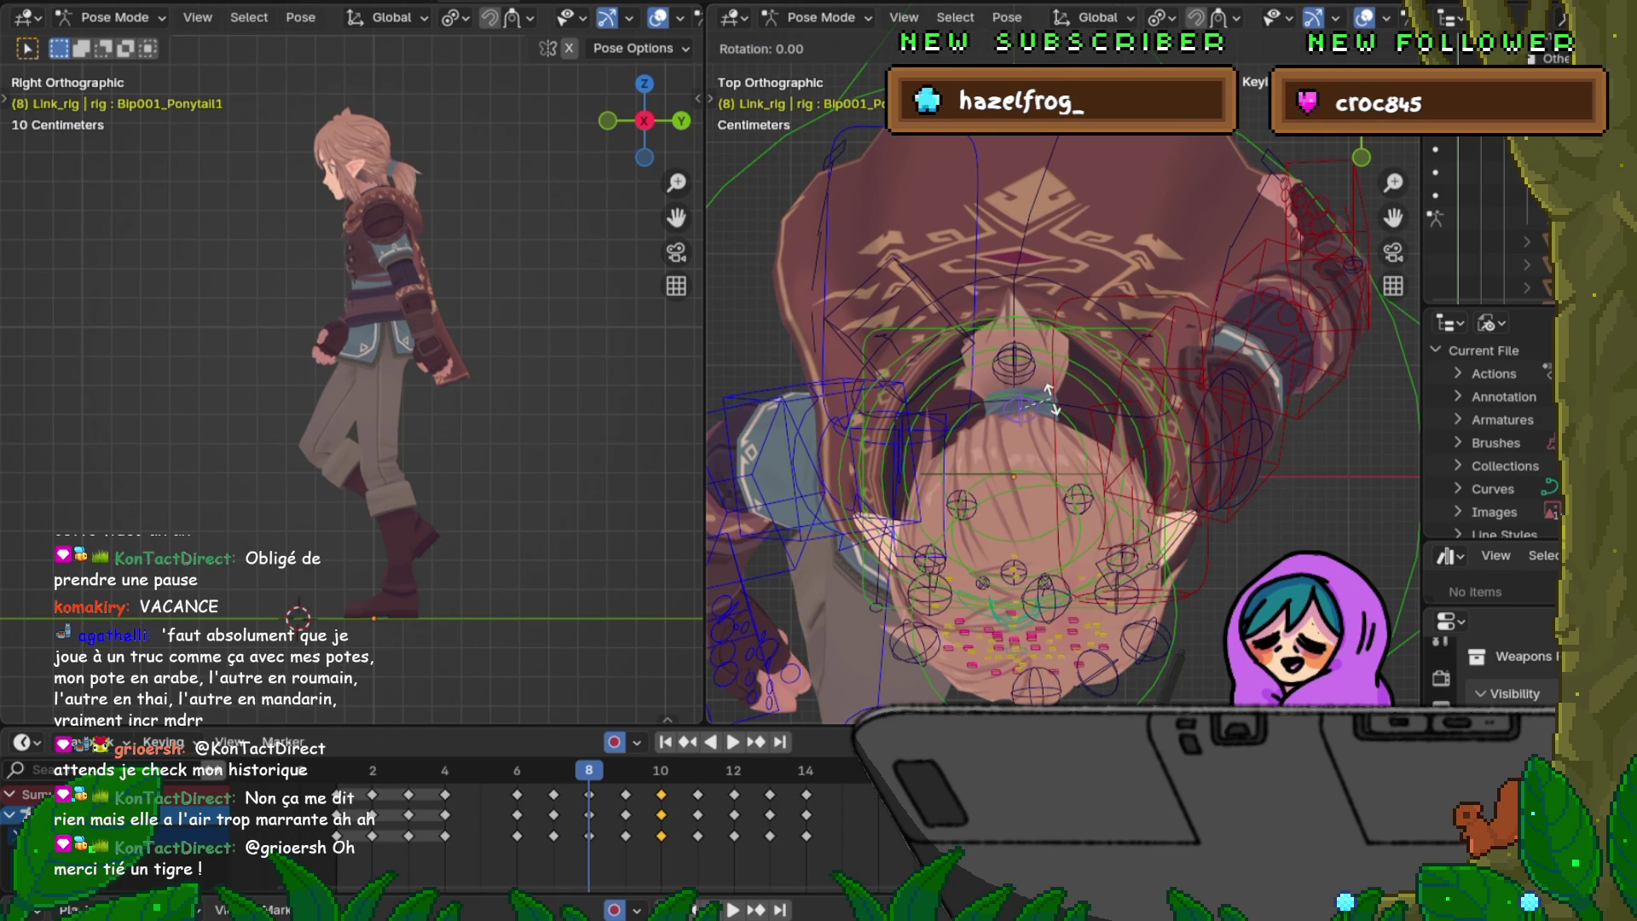
pyautogui.click(1014, 405)
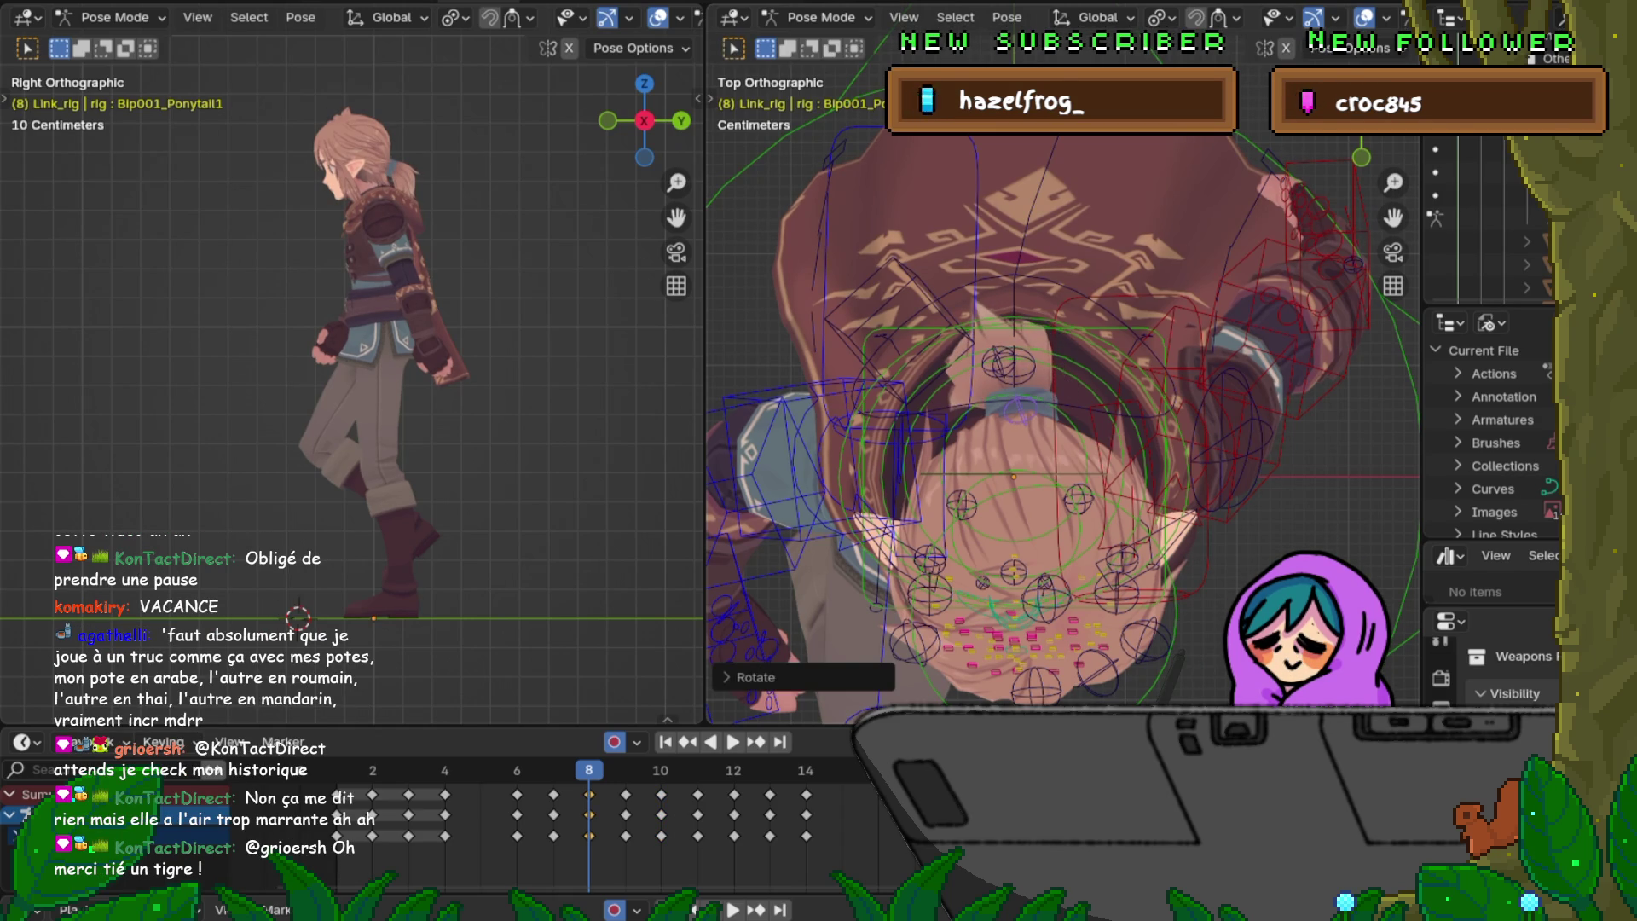
pyautogui.press('Left')
pyautogui.press('Right')
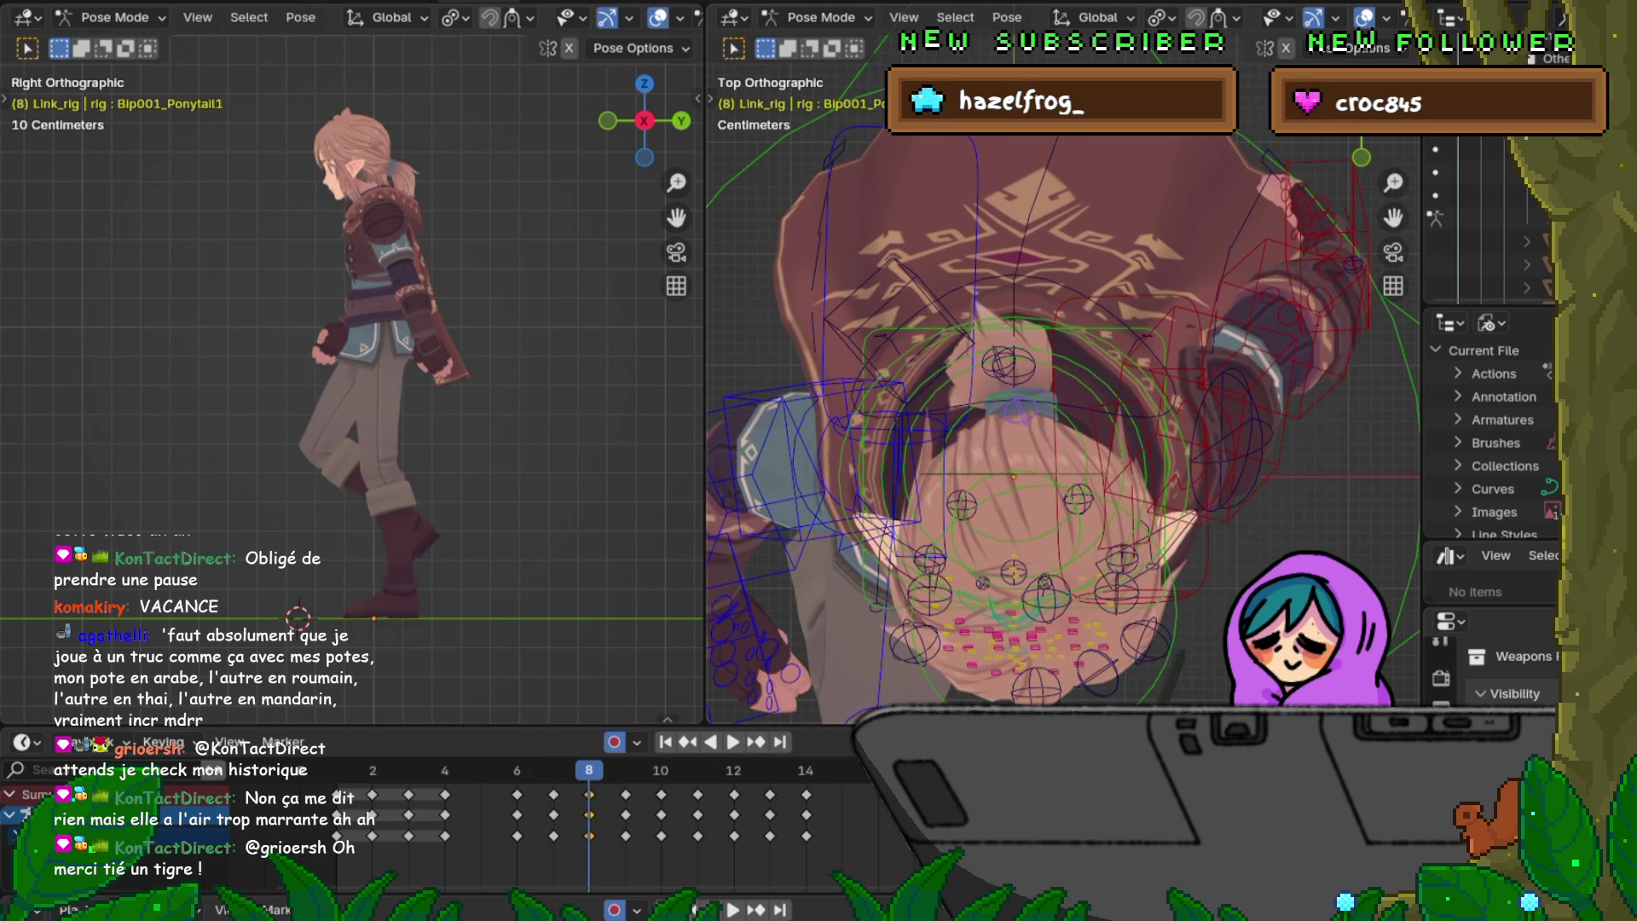
pyautogui.press('r')
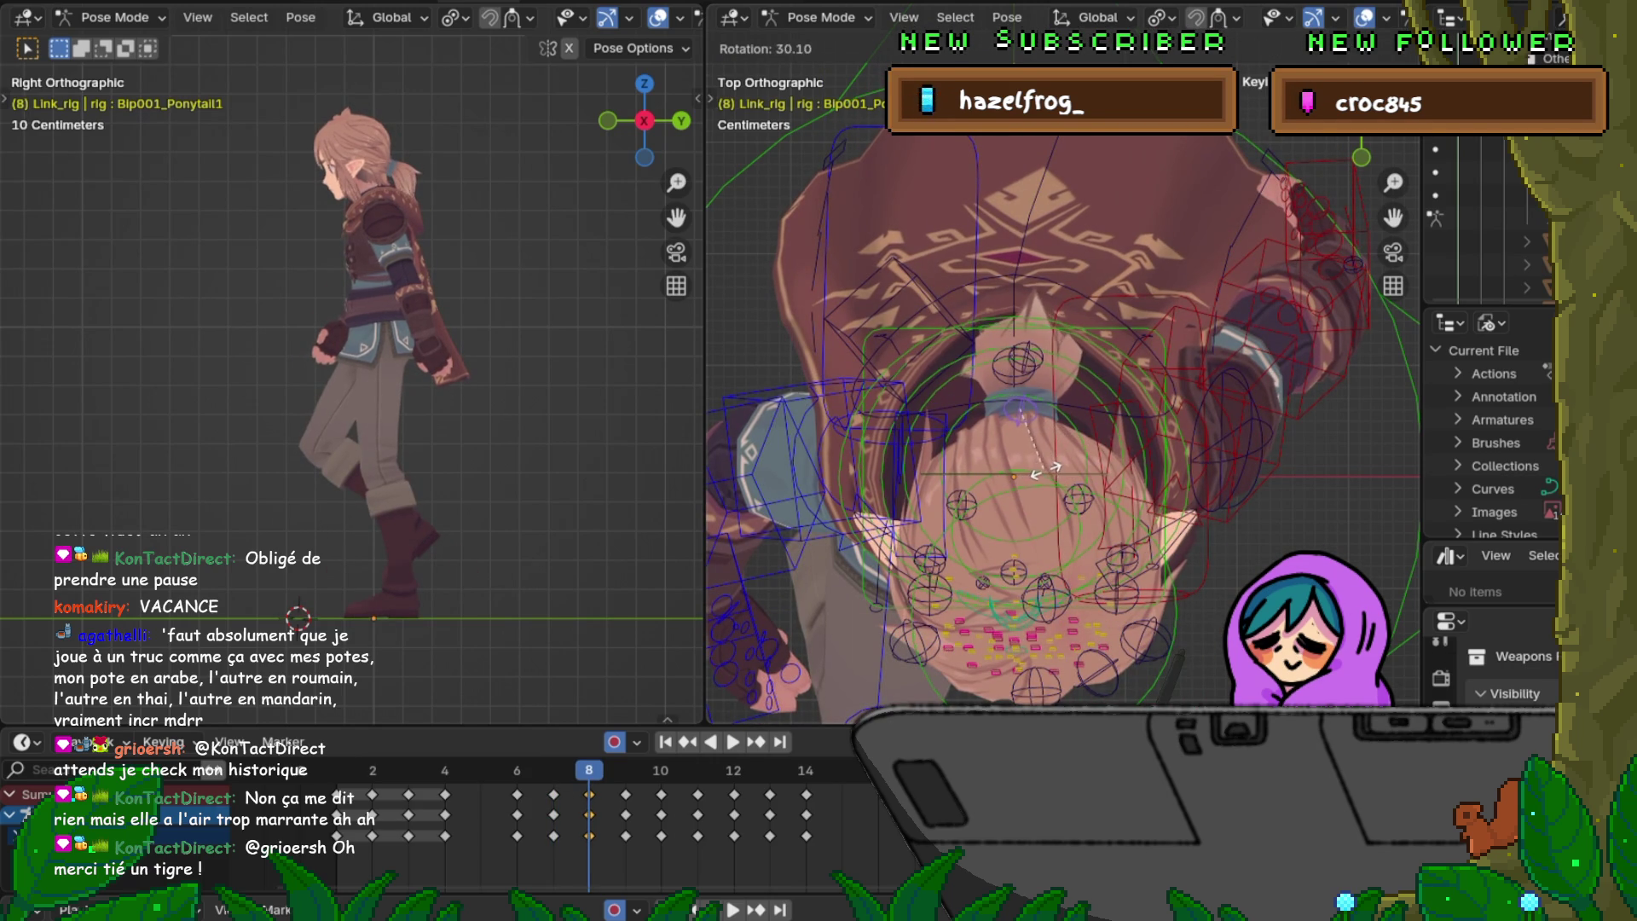
pyautogui.click(1045, 470)
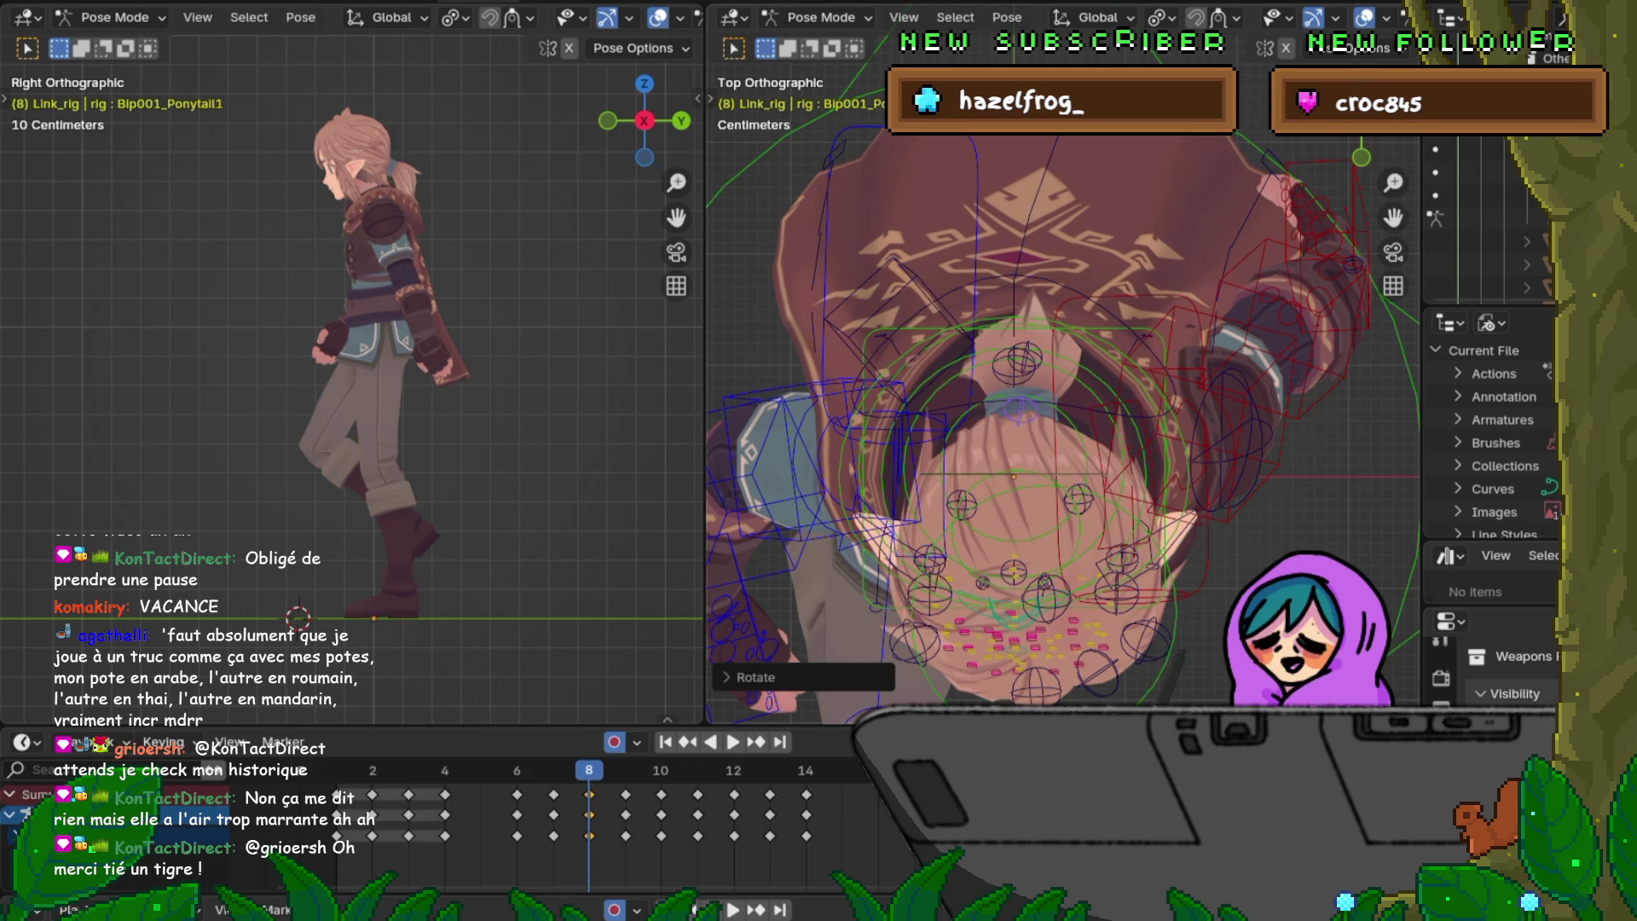
pyautogui.press('Left')
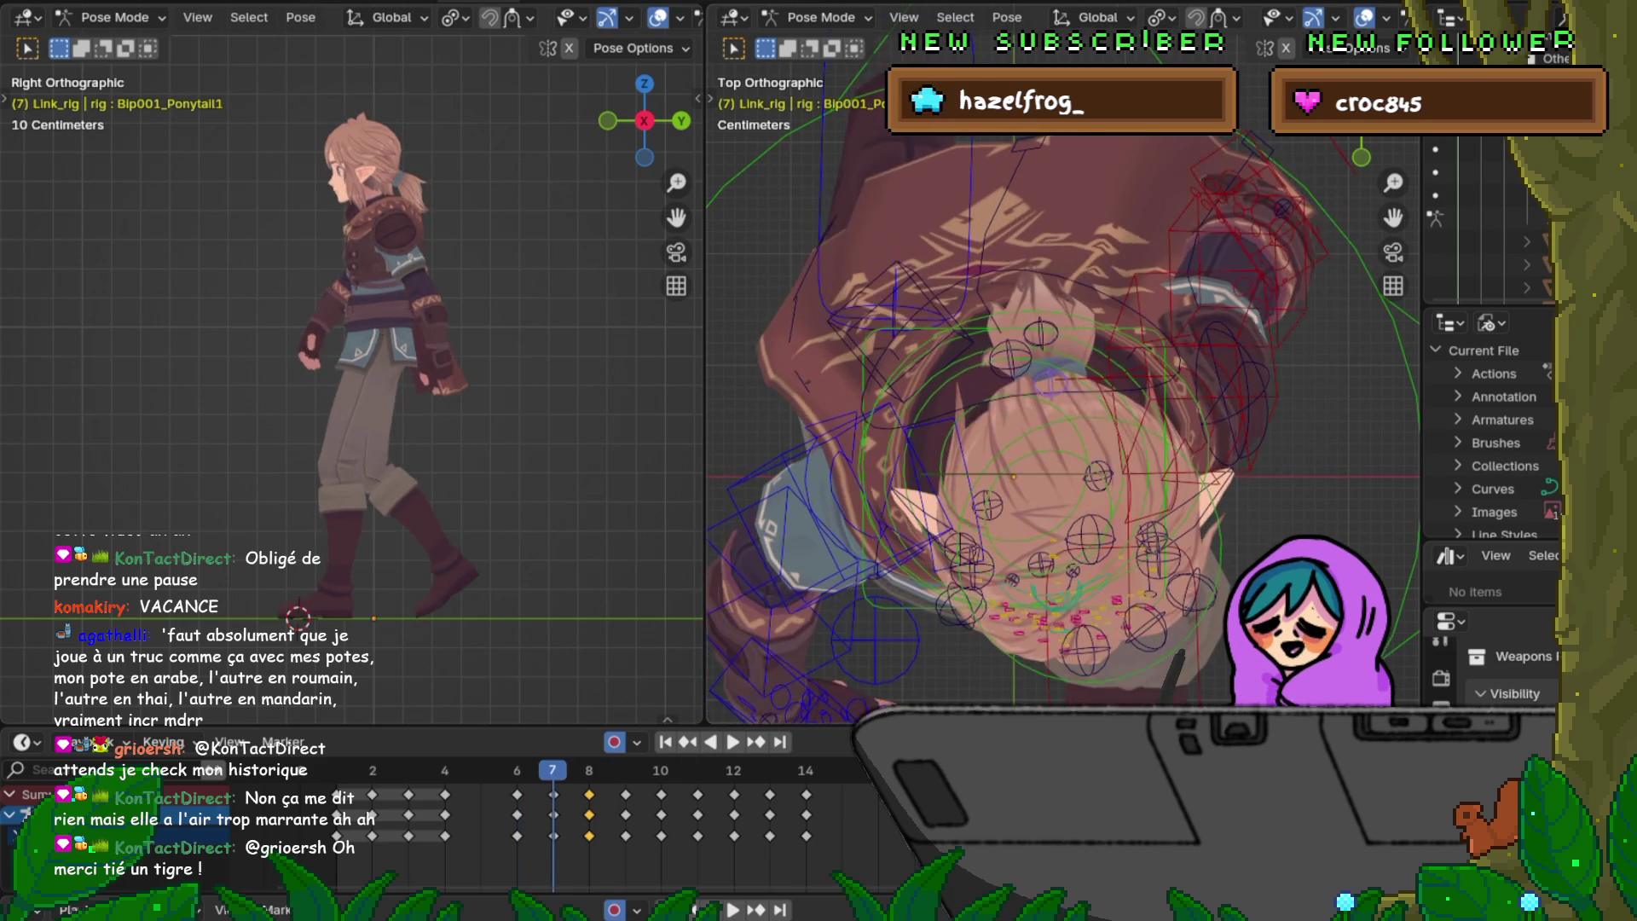
pyautogui.press('Right')
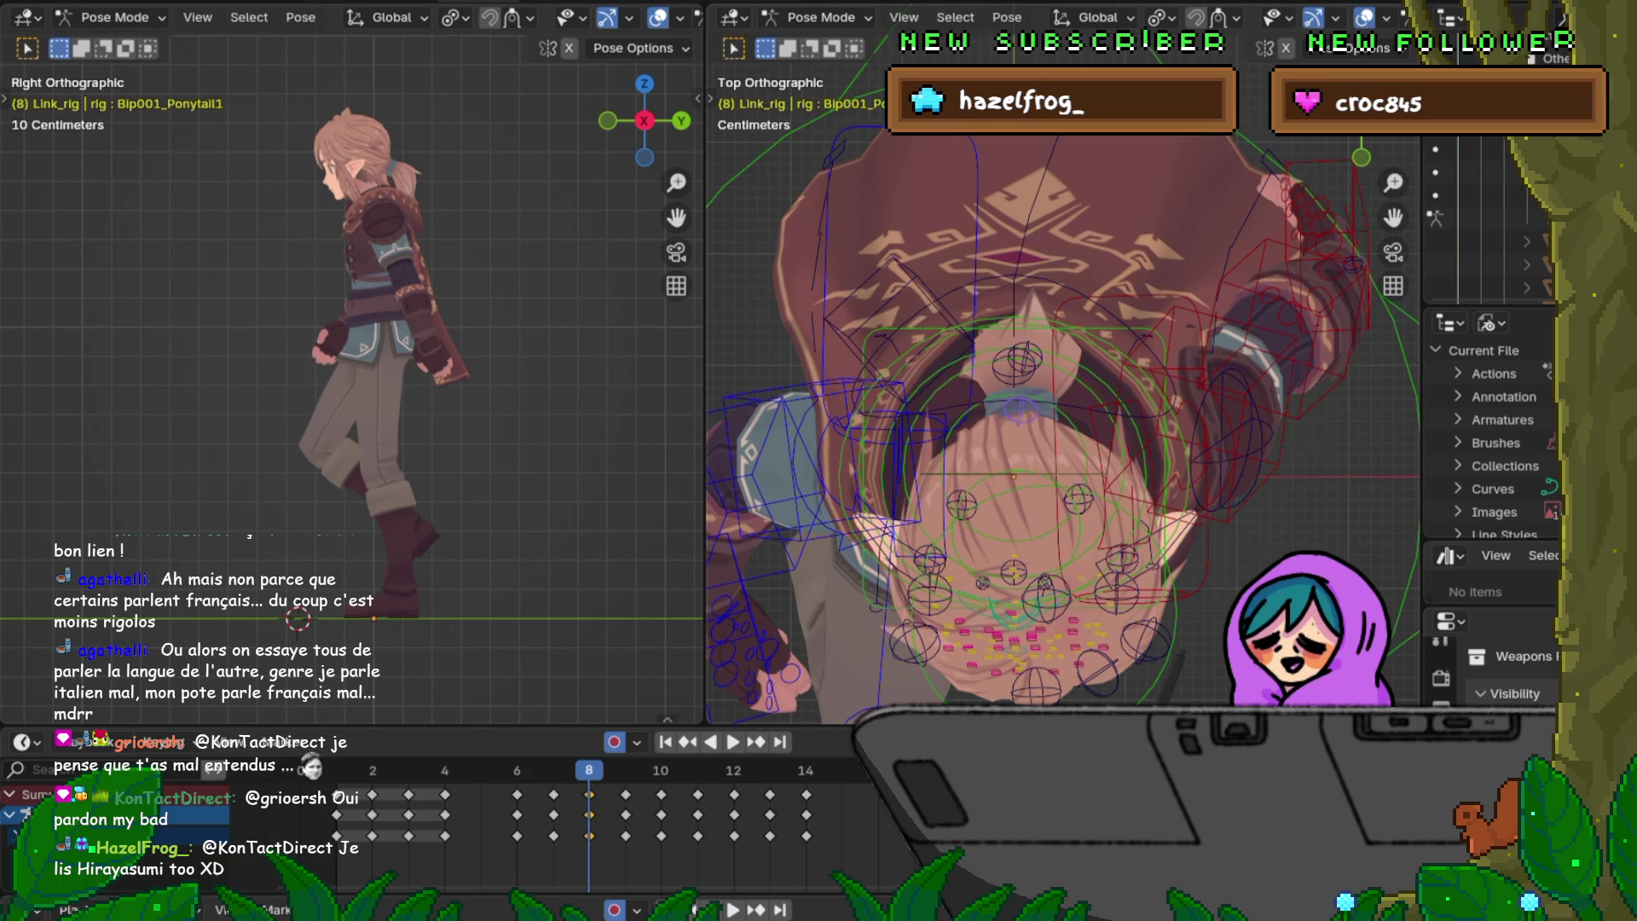
# Step: Compare the ponytail pose across frames 8 to 10 and return to frame 8
pyautogui.press('Right')
pyautogui.press('Left')
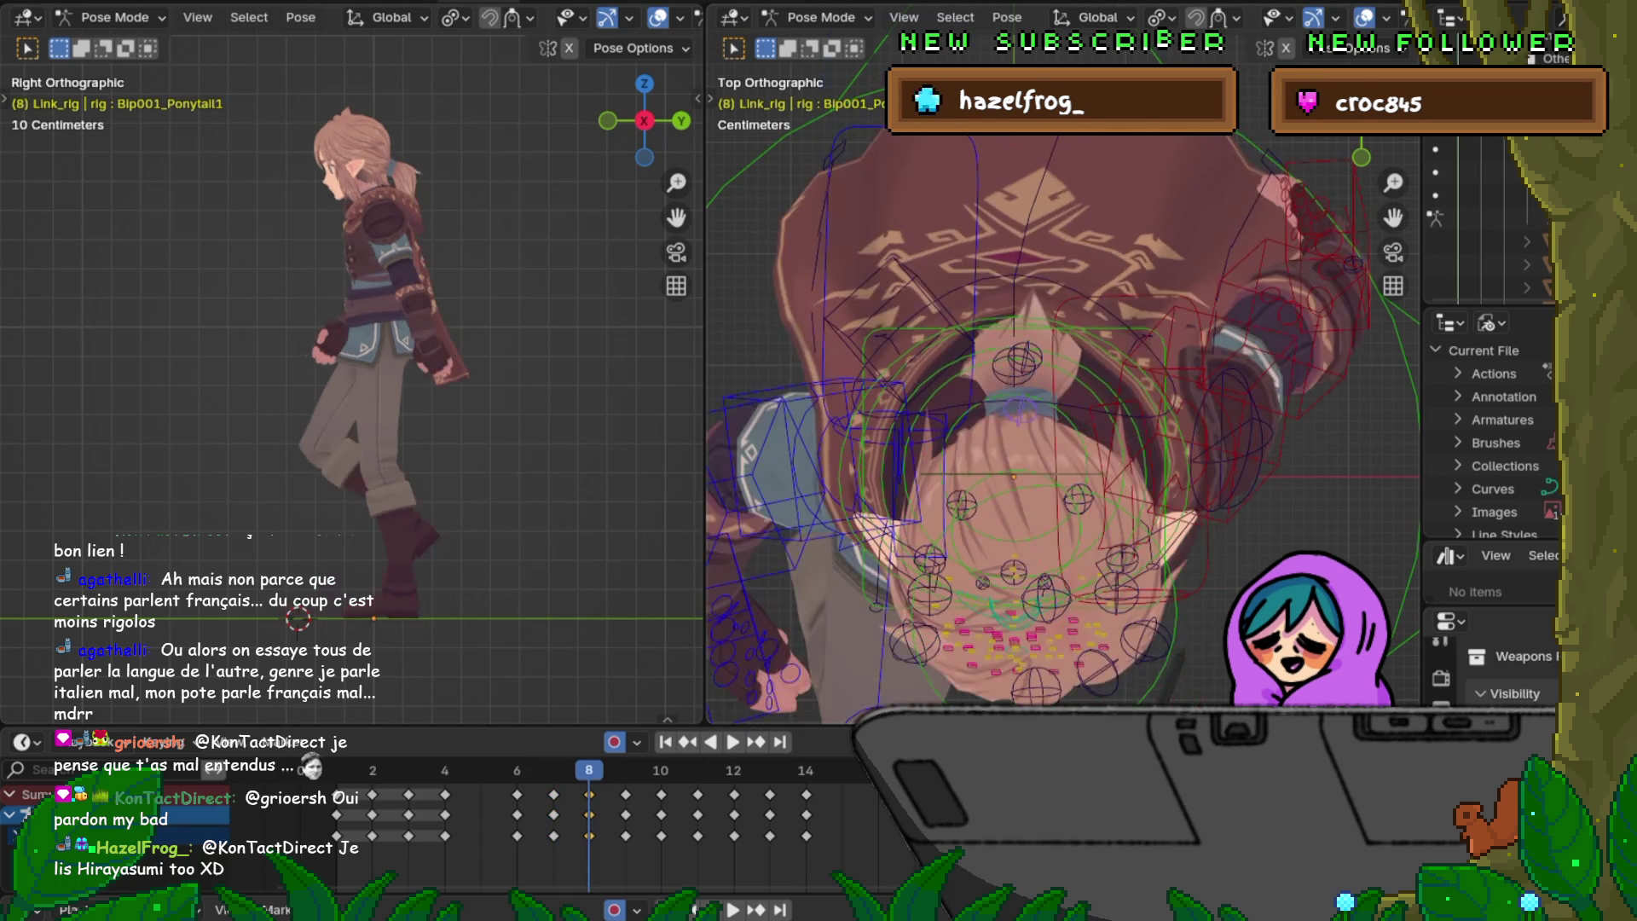
pyautogui.press('Right')
pyautogui.press('Left')
pyautogui.press('Right')
pyautogui.press('Left')
pyautogui.press('Right')
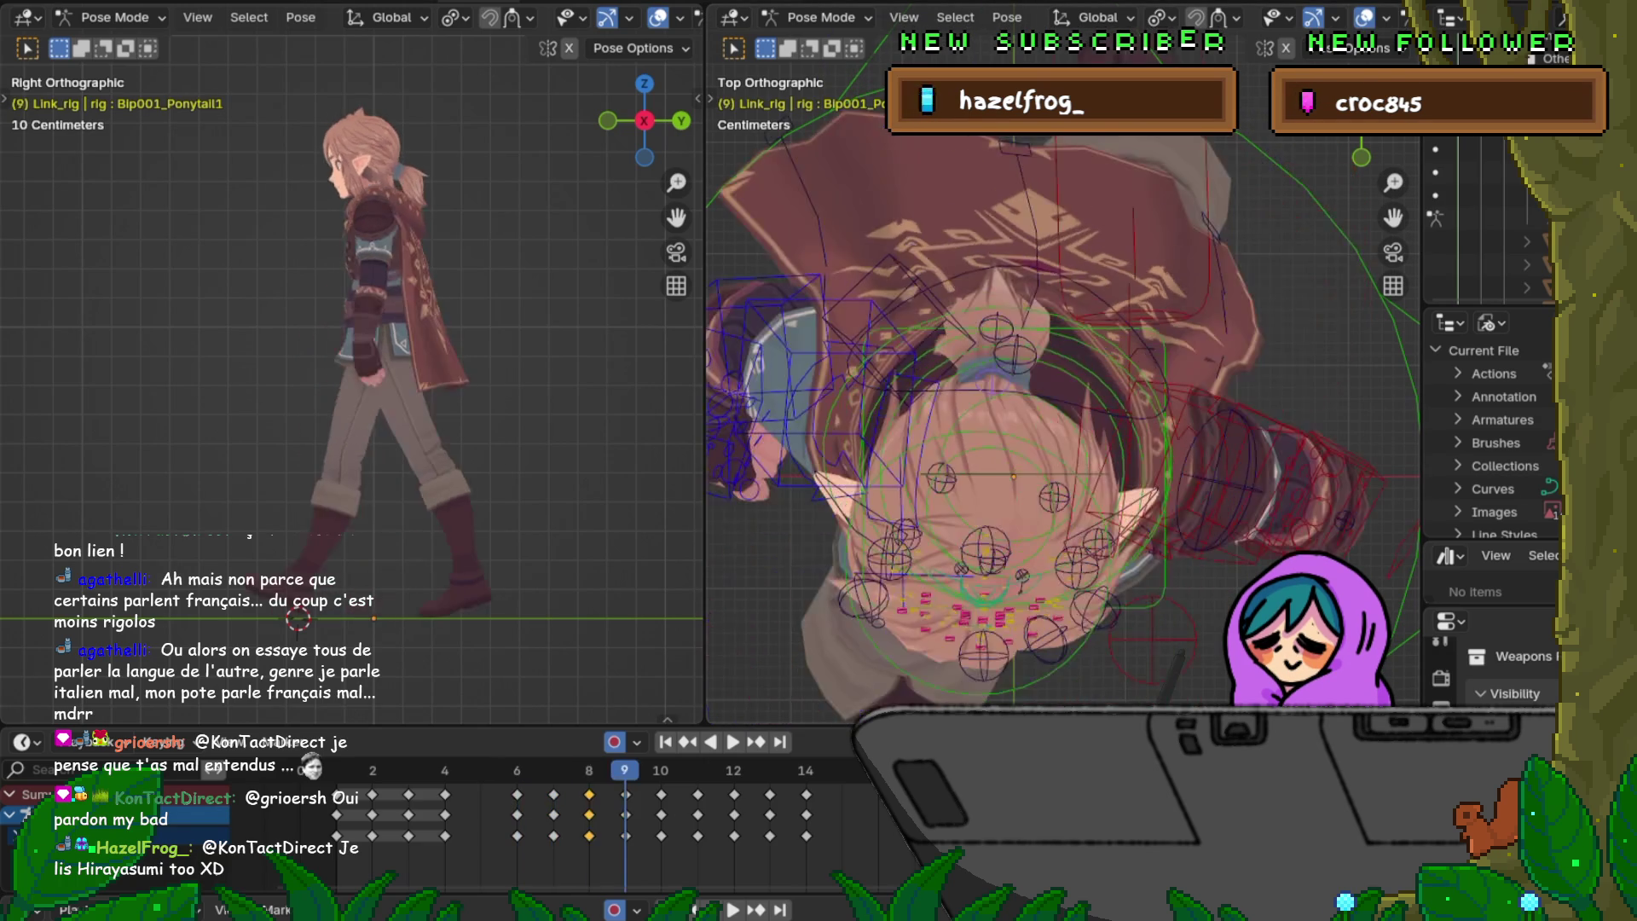
pyautogui.press('Right')
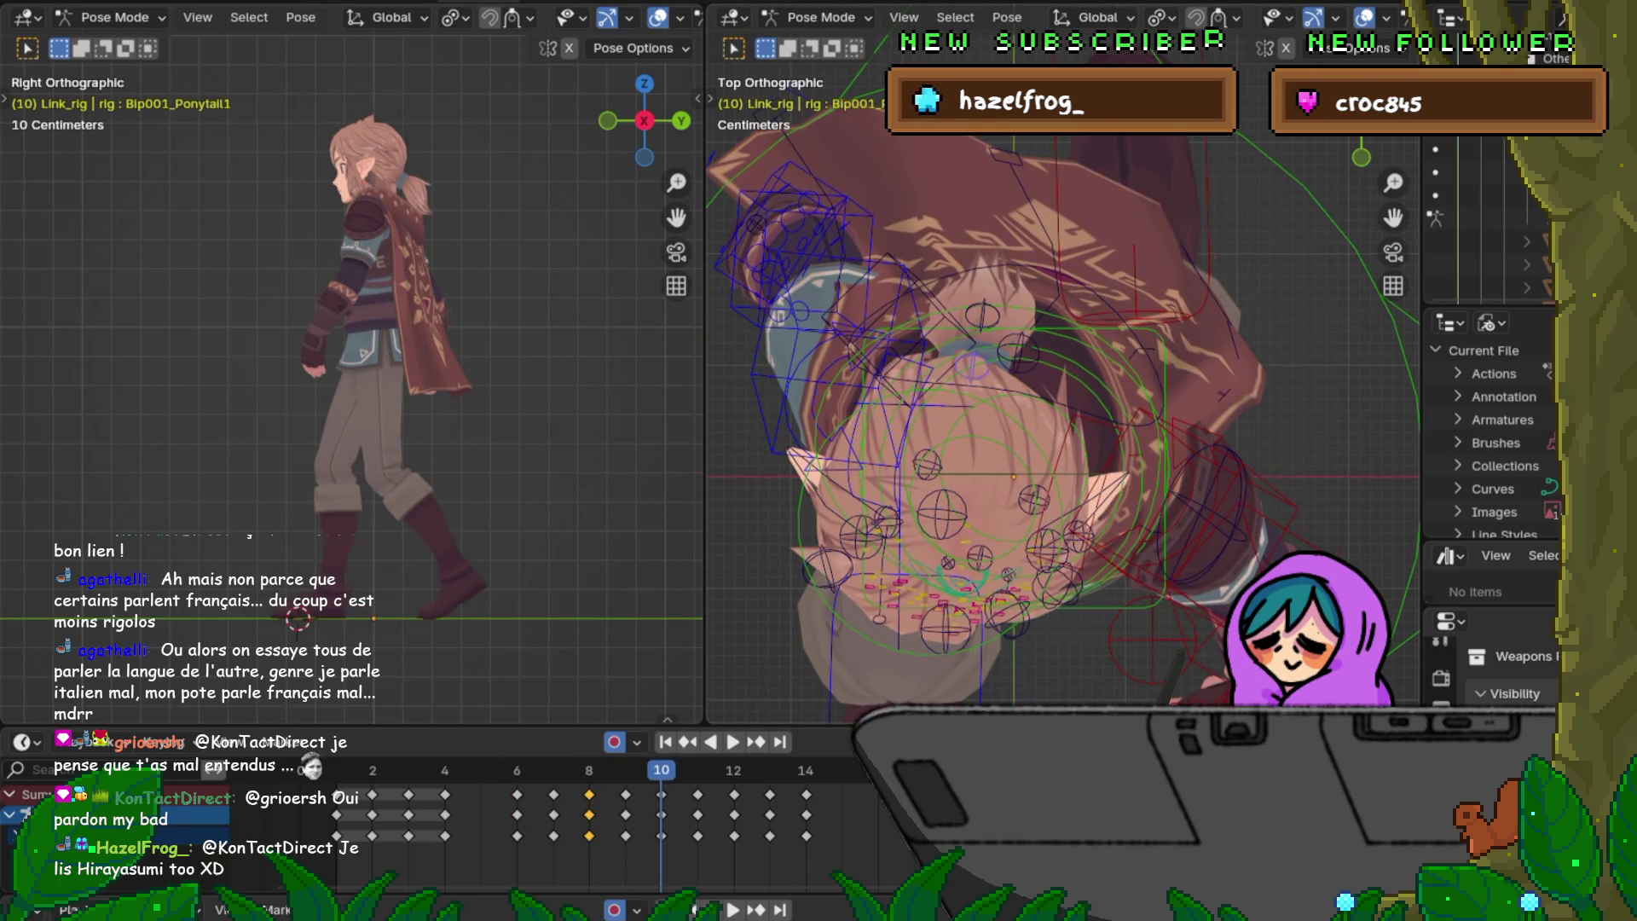
pyautogui.press('Right')
pyautogui.press('Right')
pyautogui.press('Left')
pyautogui.press('Left')
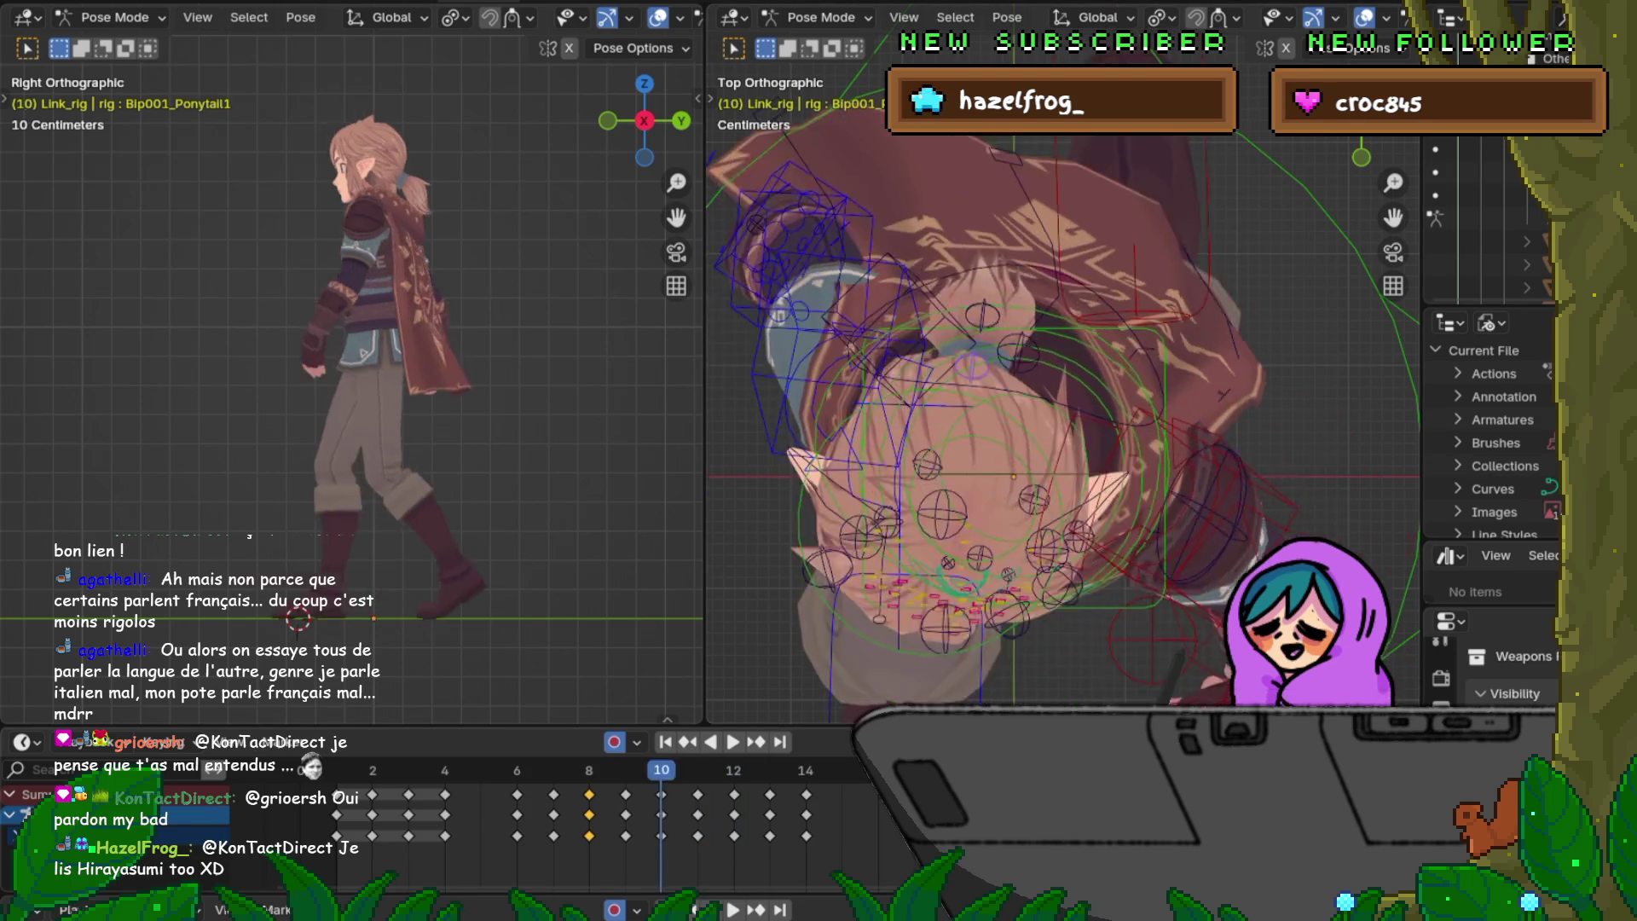
pyautogui.press('Left')
pyautogui.press('Left')
# Step: Copy the frame-8 ponytail keyframes and paste them flipped at frame 12 in the Dope Sheet
pyautogui.rightClick(513, 806)
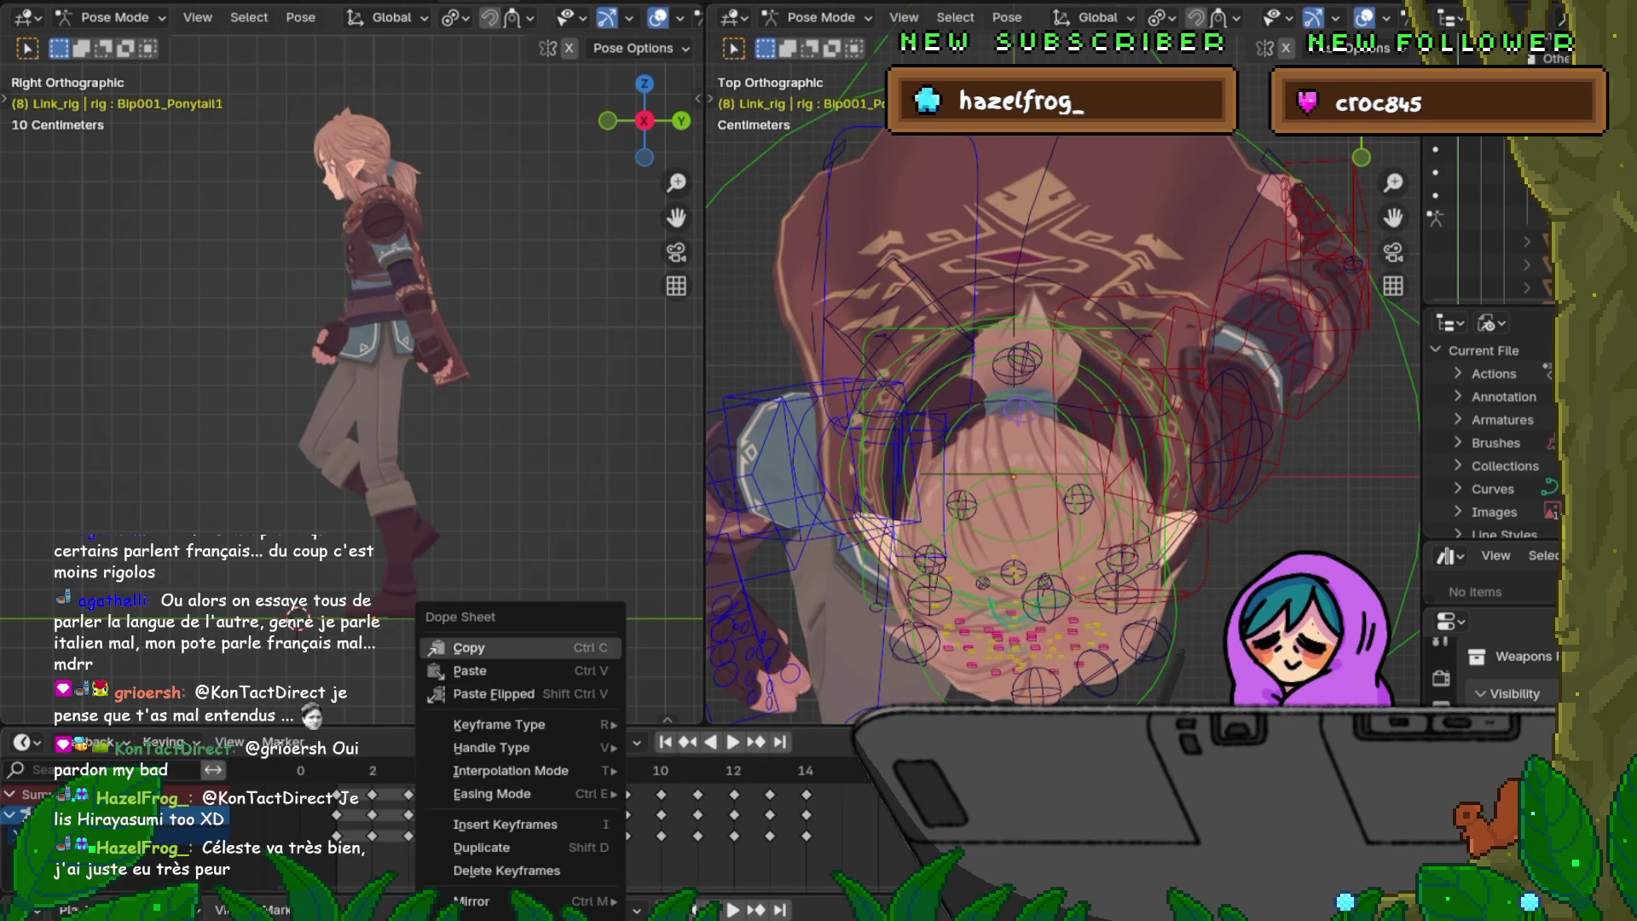
pyautogui.click(469, 647)
pyautogui.press('Right')
pyautogui.press('Right')
pyautogui.press('Right')
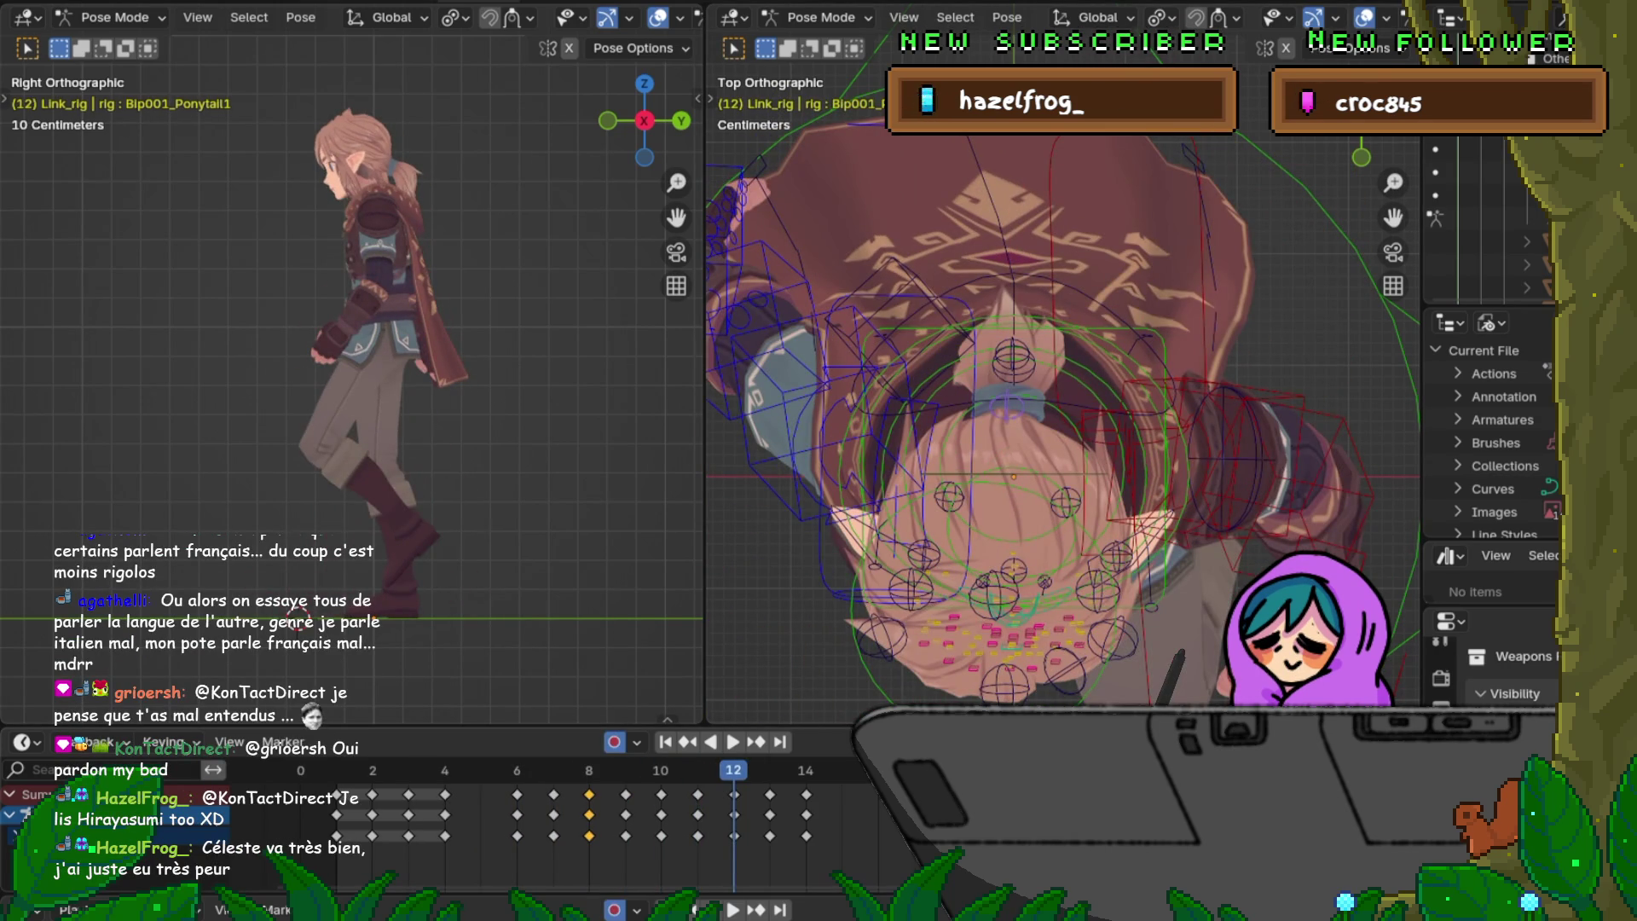
pyautogui.press('Left')
pyautogui.press('Right')
pyautogui.rightClick(640, 648)
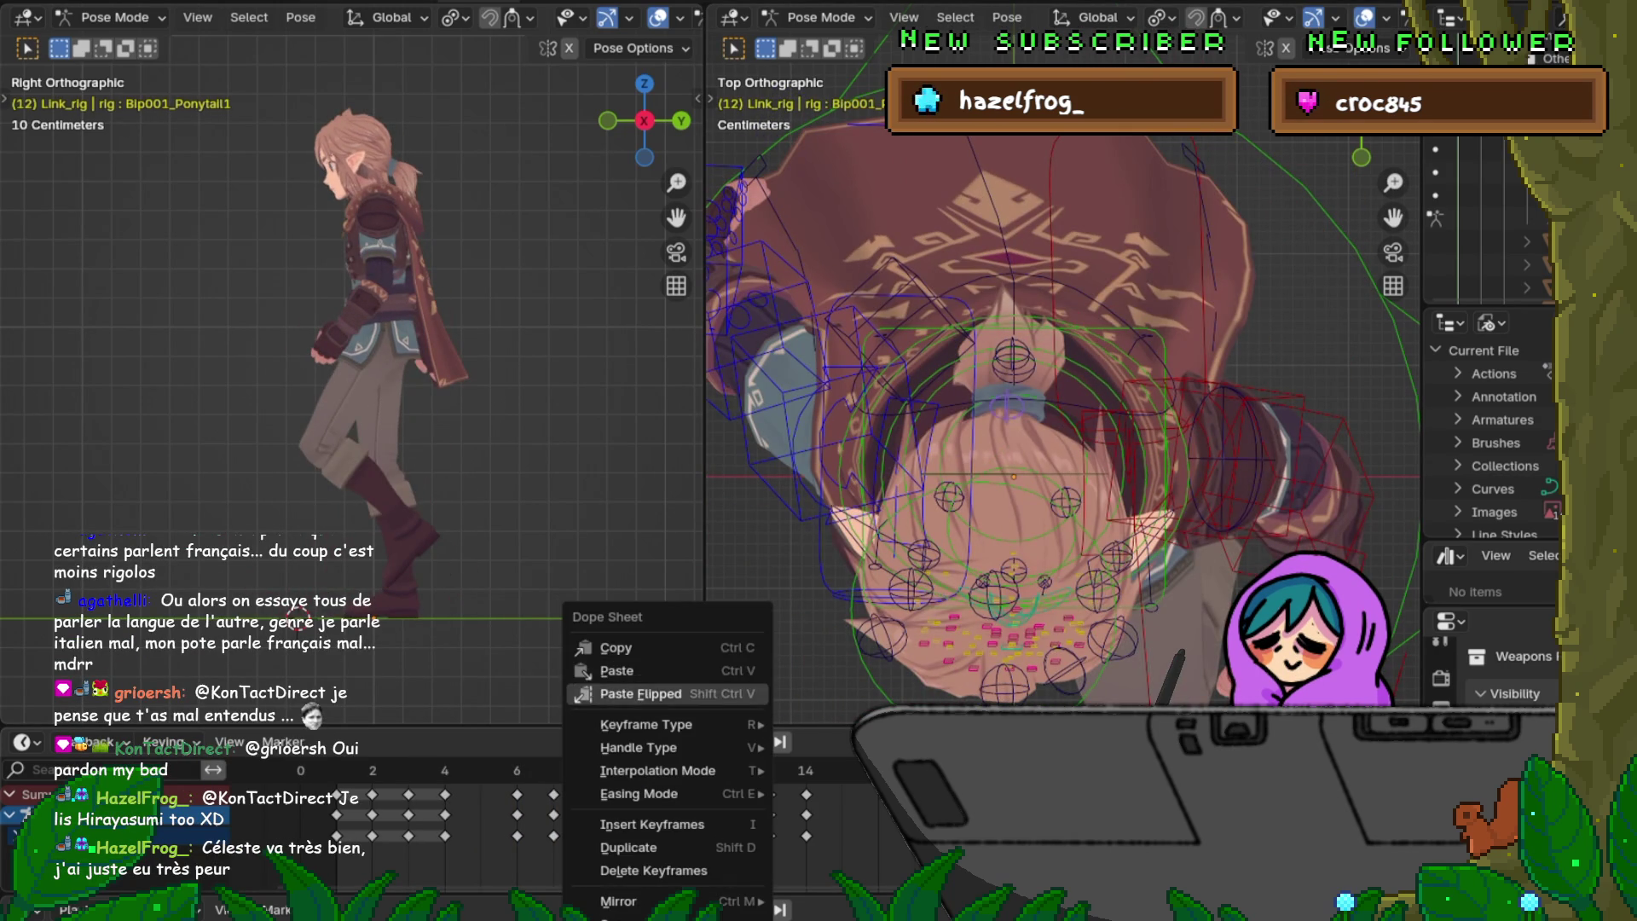
pyautogui.click(640, 693)
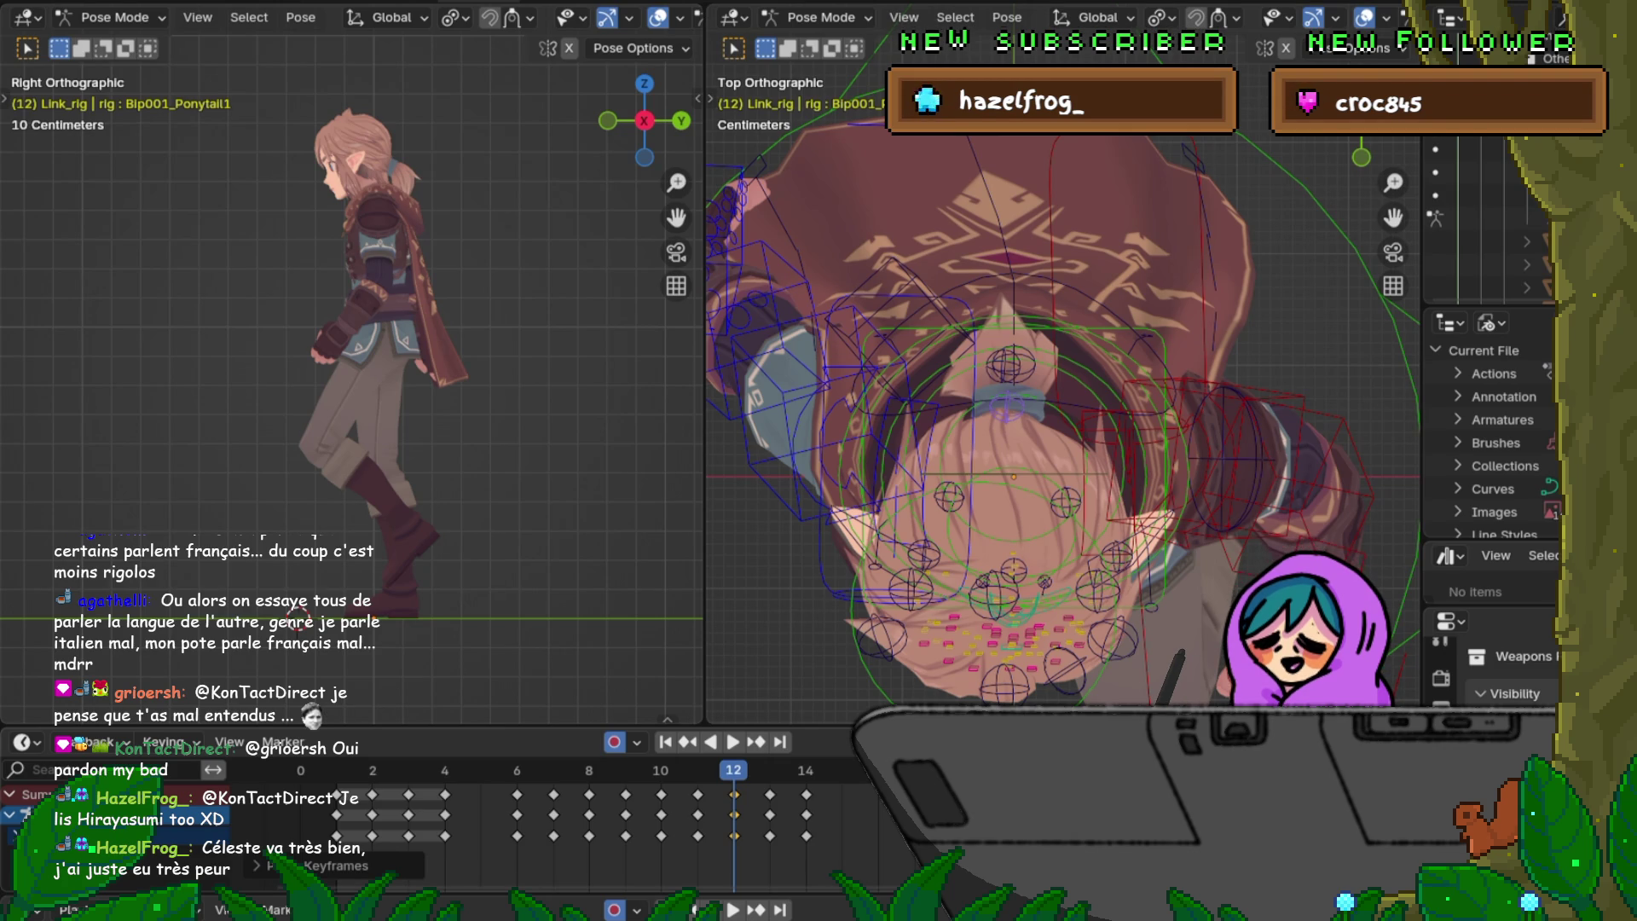
# Step: Go back to frame 7 and dismiss the Shift+E extrapolation options opened in the Dope Sheet
pyautogui.press('space')
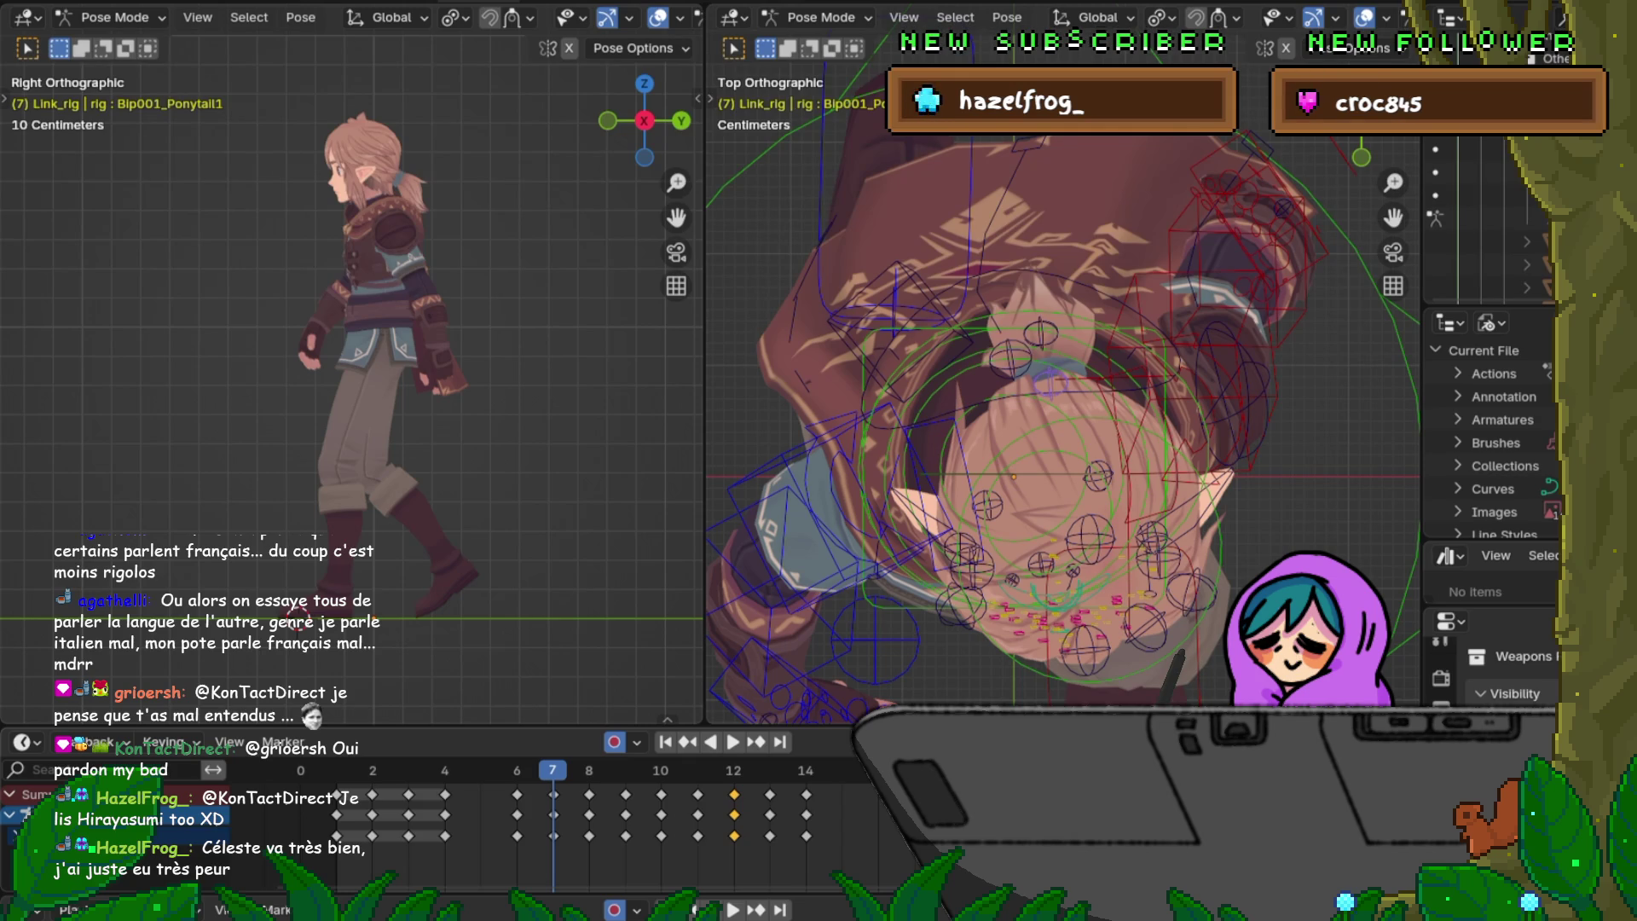
pyautogui.hotkey('shift', 'e')
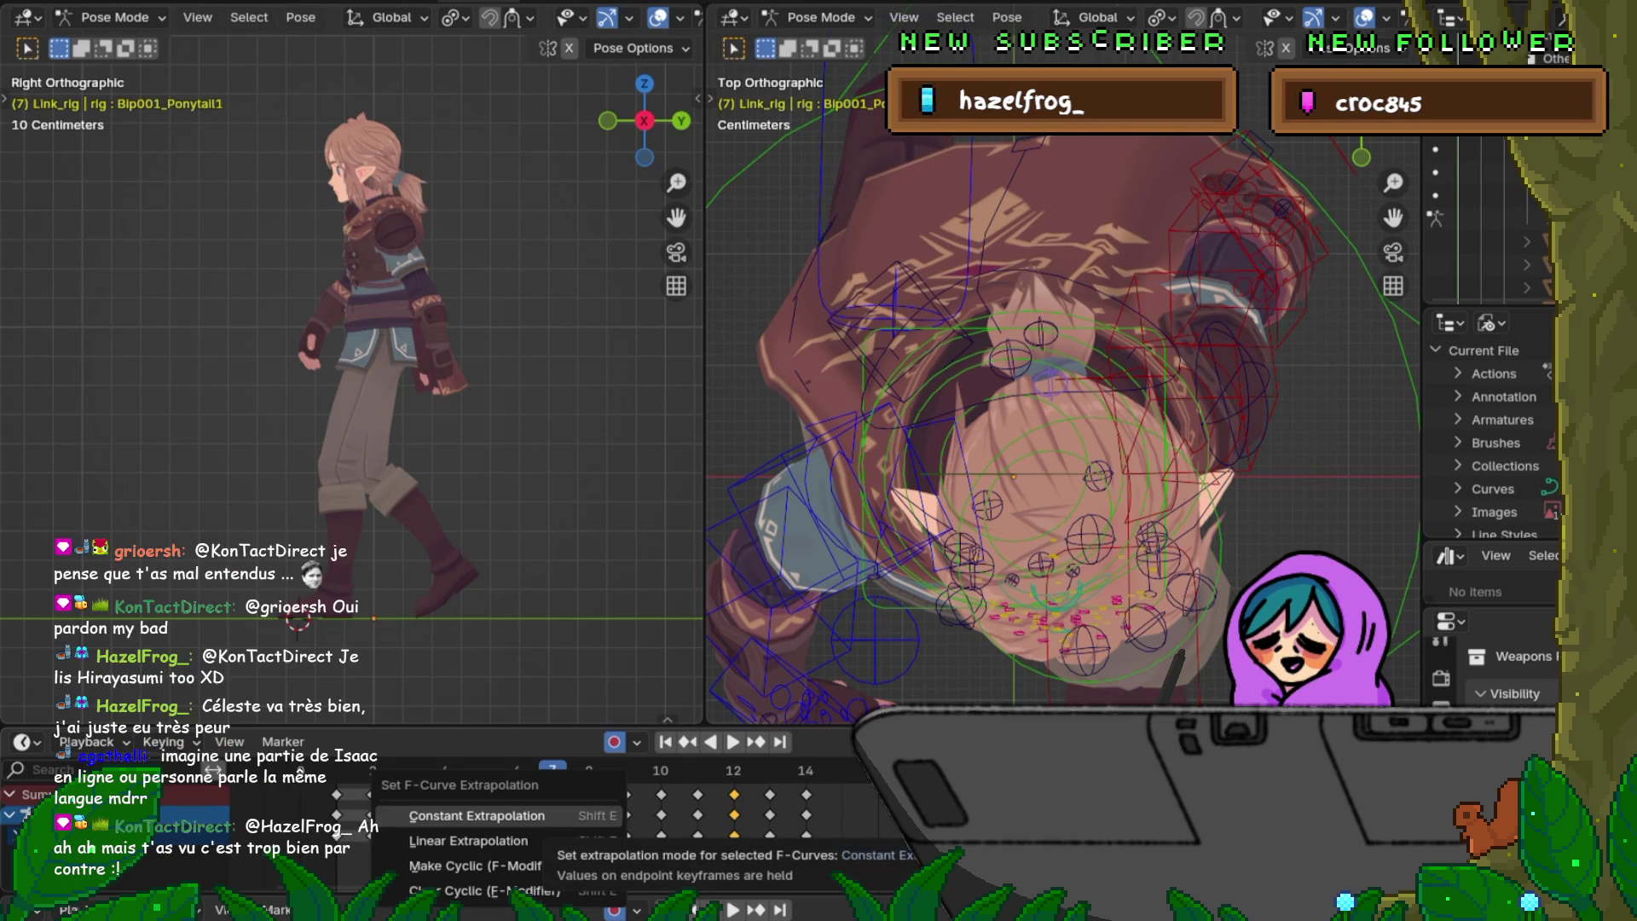
pyautogui.click(477, 814)
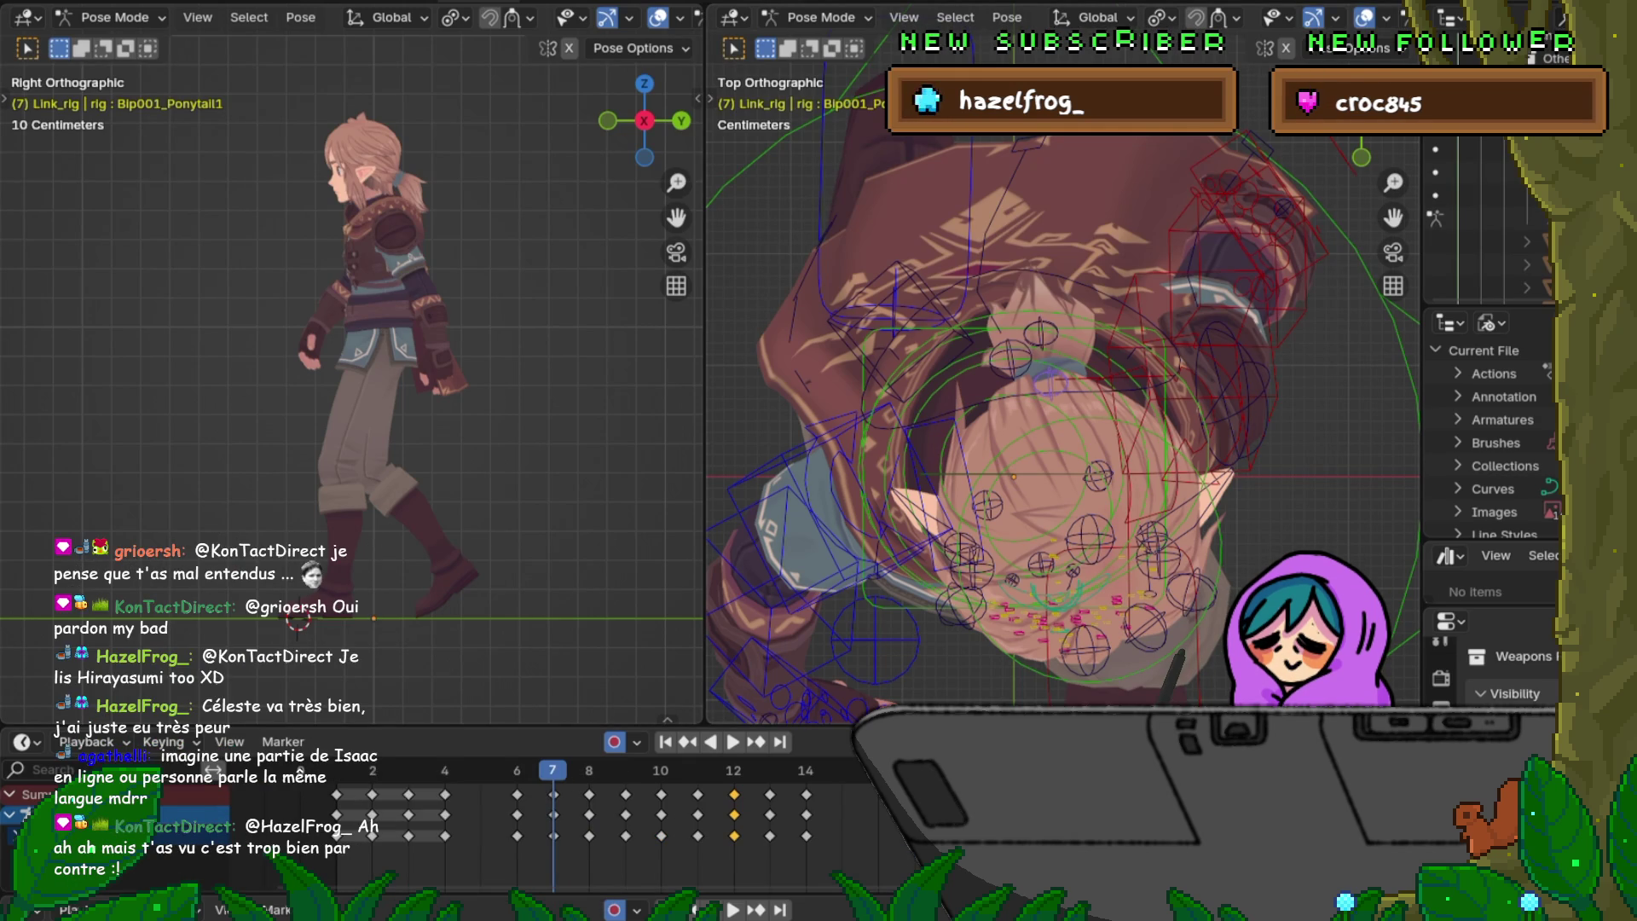
# Step: Breakdown the ponytail's frame-7 pose to 50% between its neighbours, then compare frames 7 and 8
pyautogui.hotkey('shift', 'e')
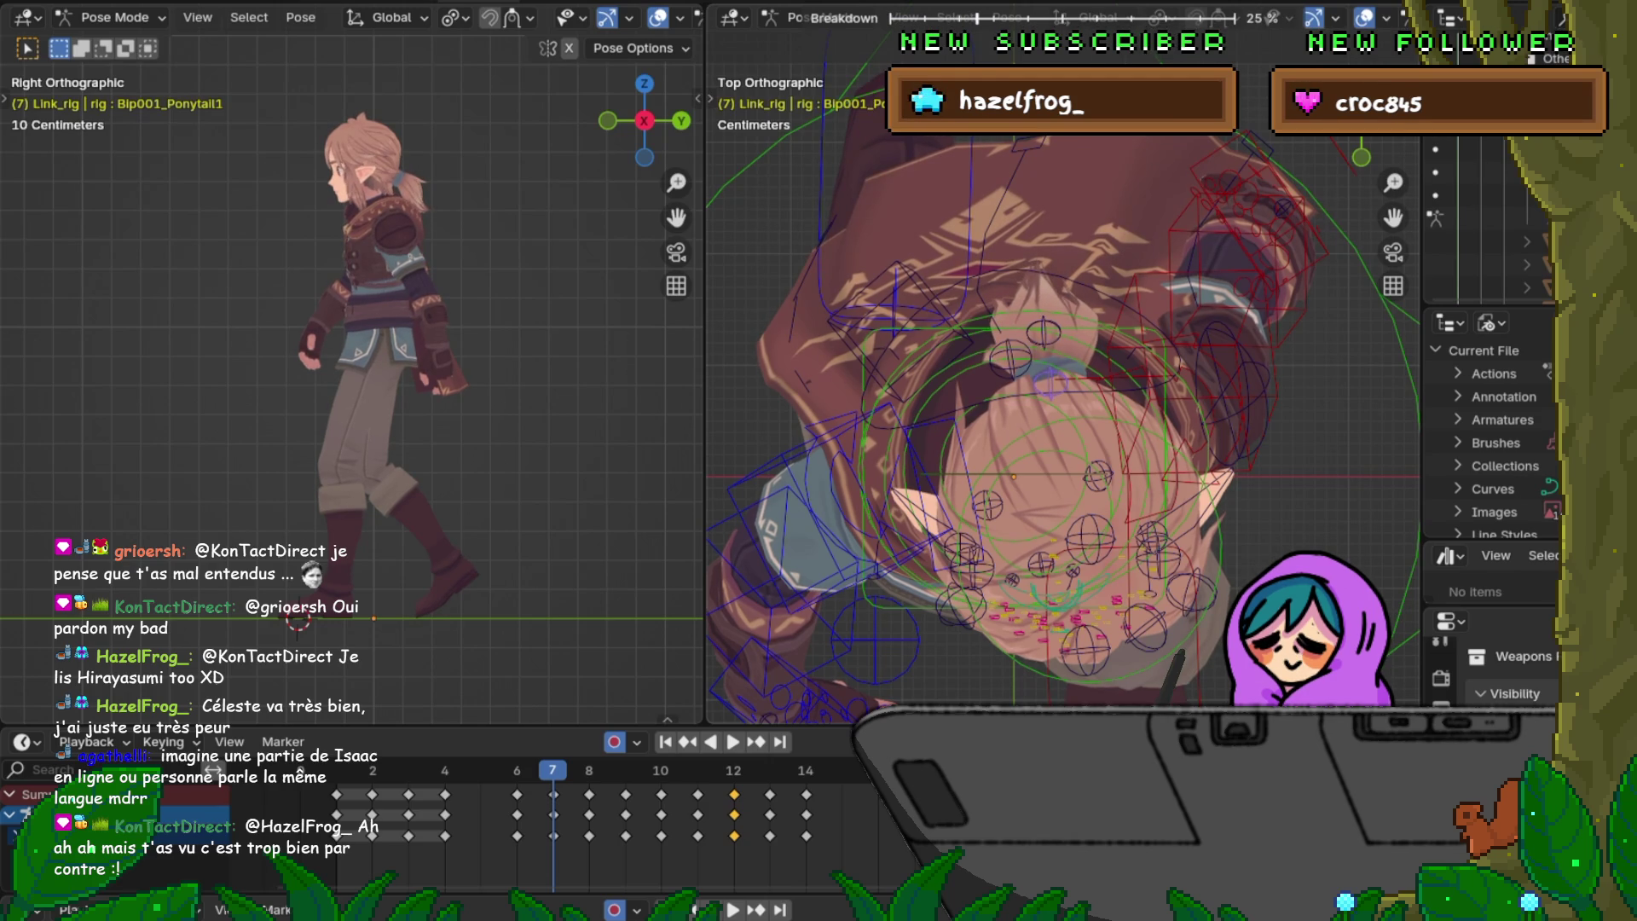
pyautogui.press('Return')
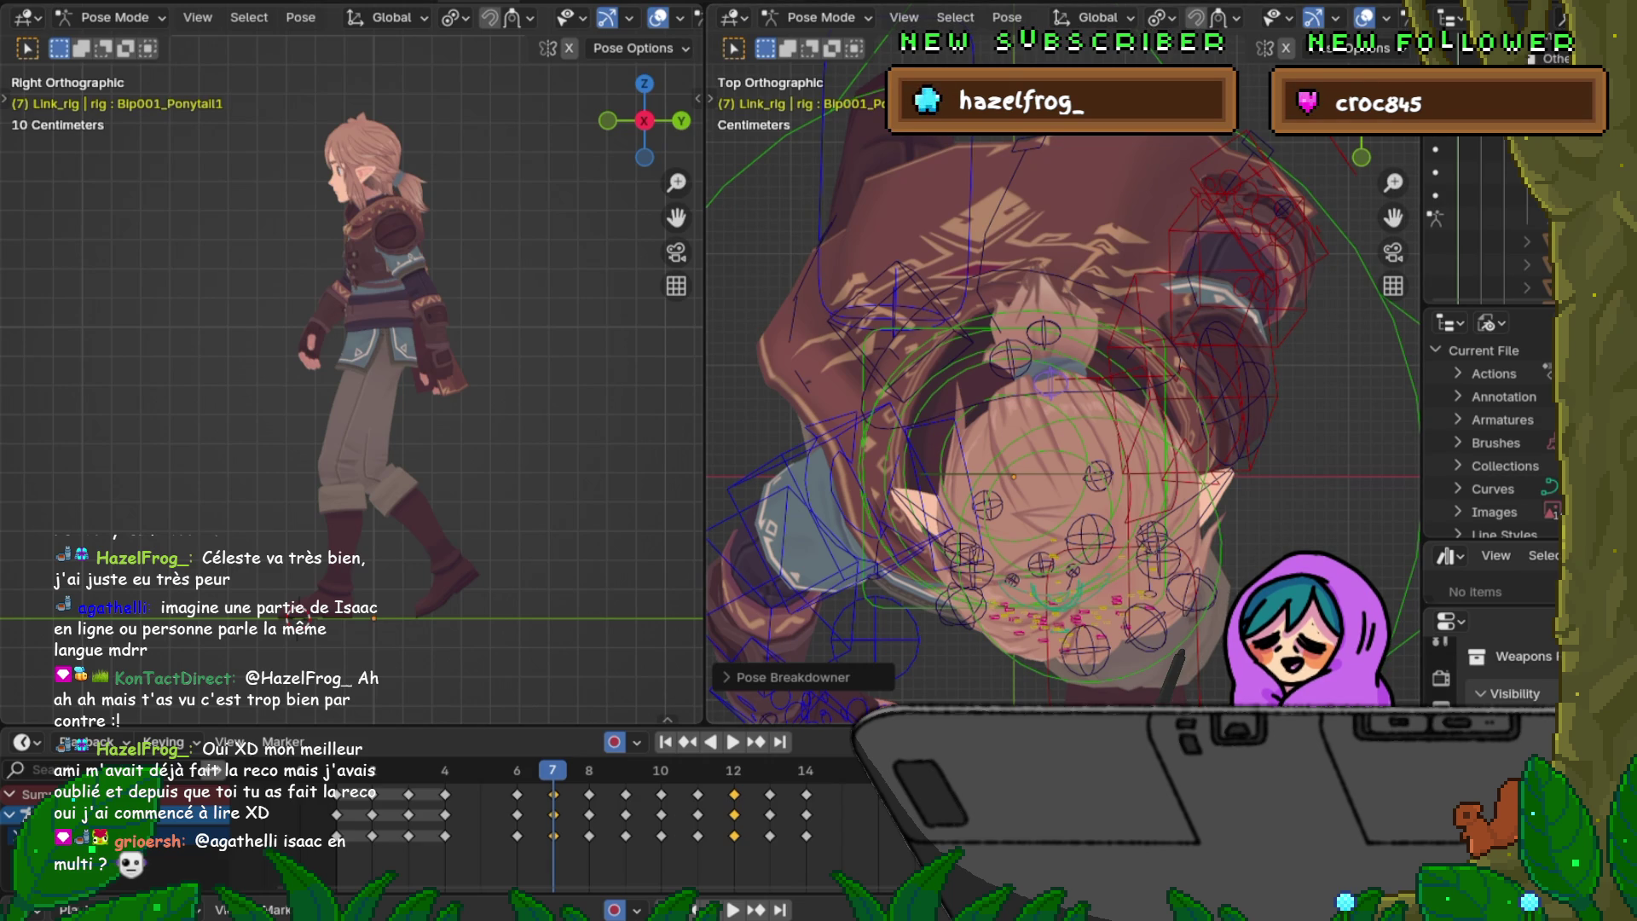
pyautogui.press('Right')
pyautogui.press('Left')
pyautogui.press('Right')
pyautogui.press('Left')
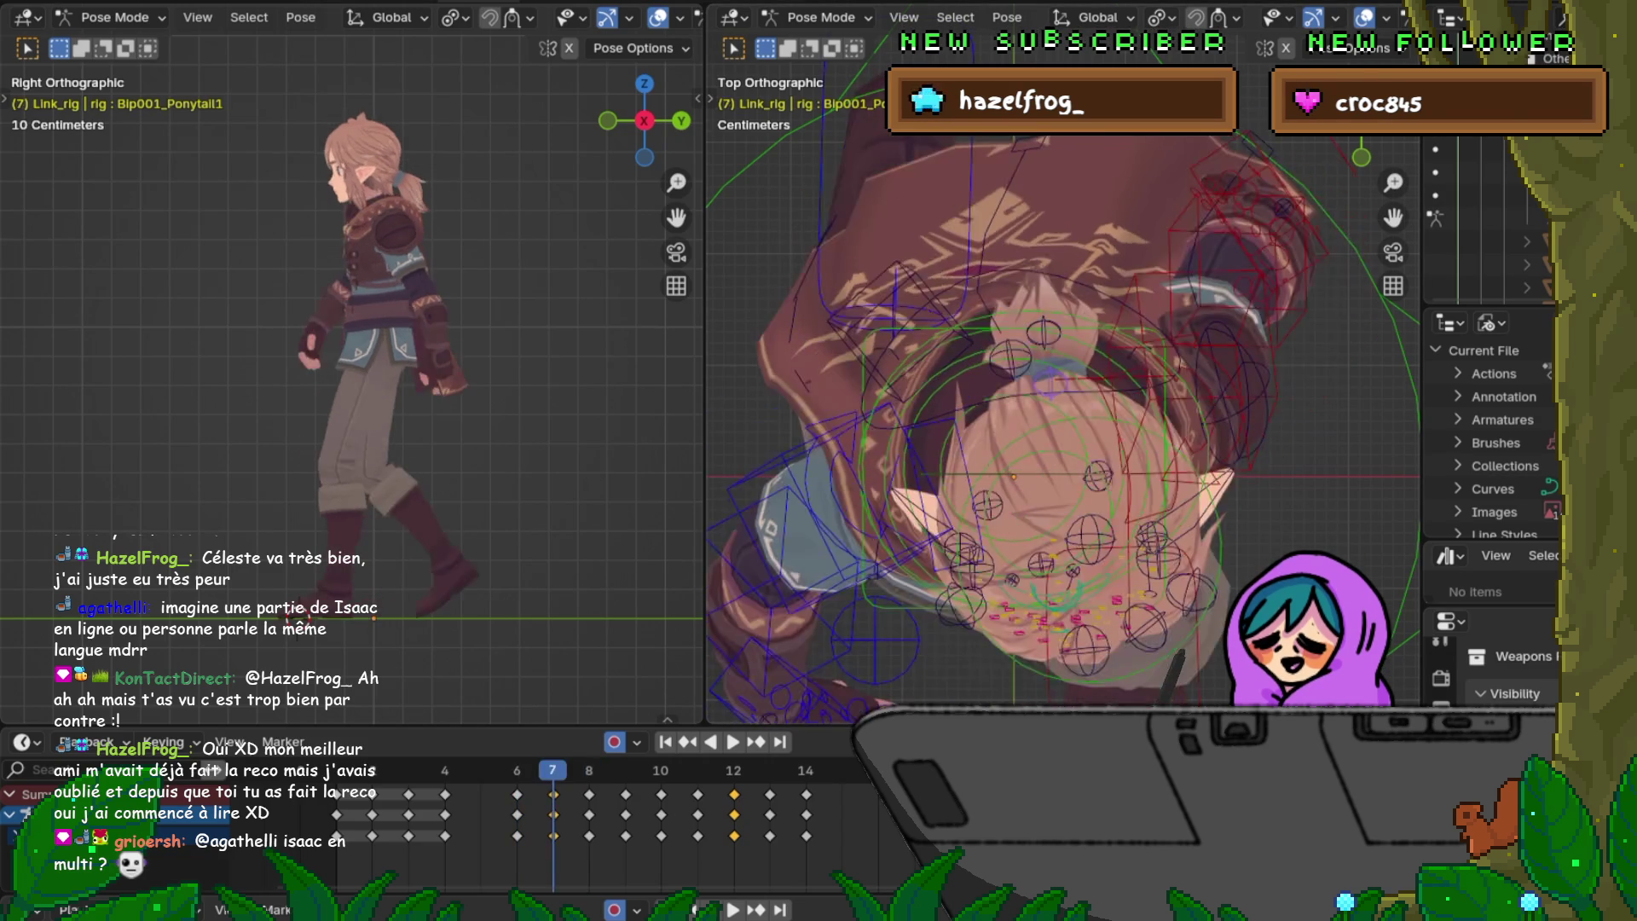
pyautogui.press('Right')
pyautogui.press('Left')
pyautogui.press('Right')
# Step: Delete the Bip001_Ponytail1 keyframes at frame 9 after comparing frames 8 and 9
pyautogui.press('Right')
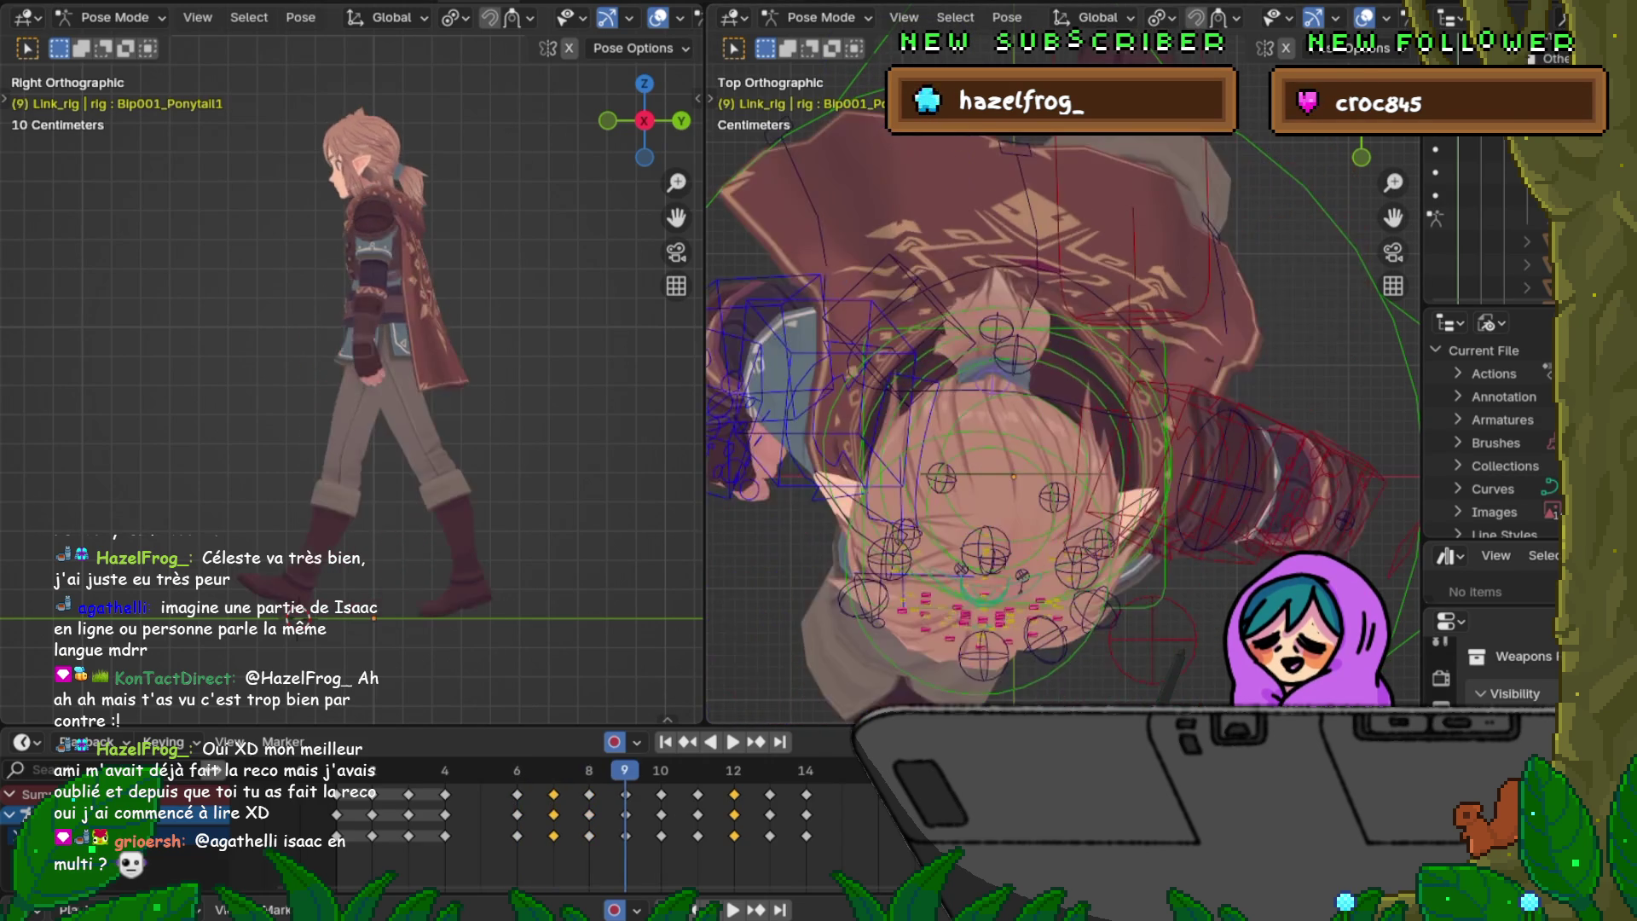
pyautogui.press('Left')
pyautogui.press('Right')
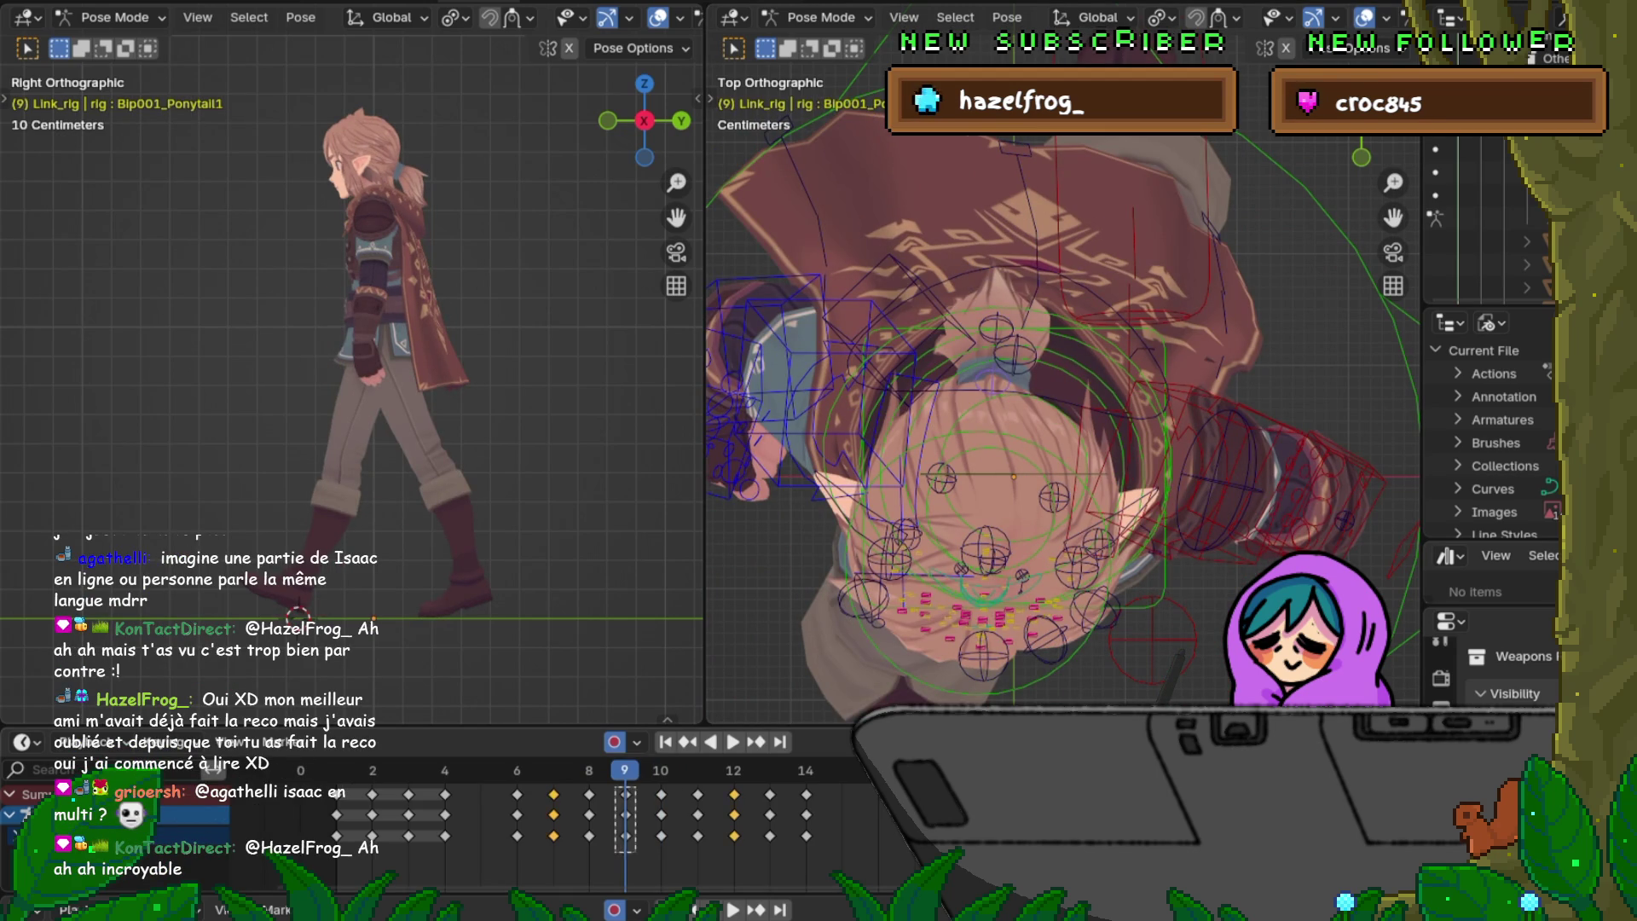
pyautogui.press('Delete')
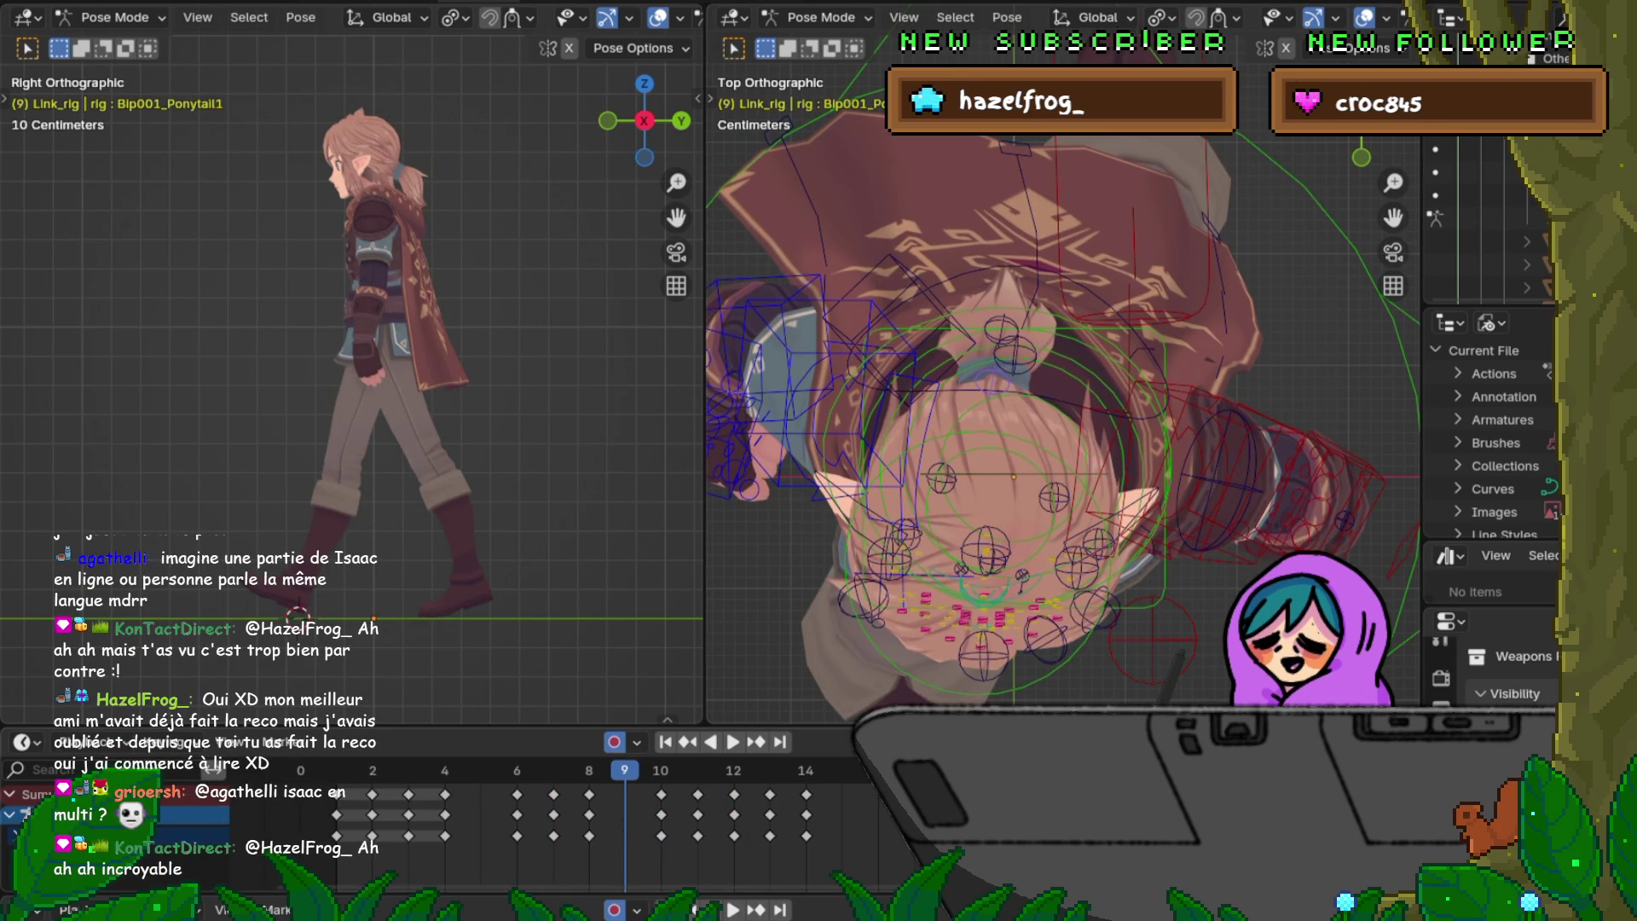
pyautogui.press('Left')
pyautogui.press('Left')
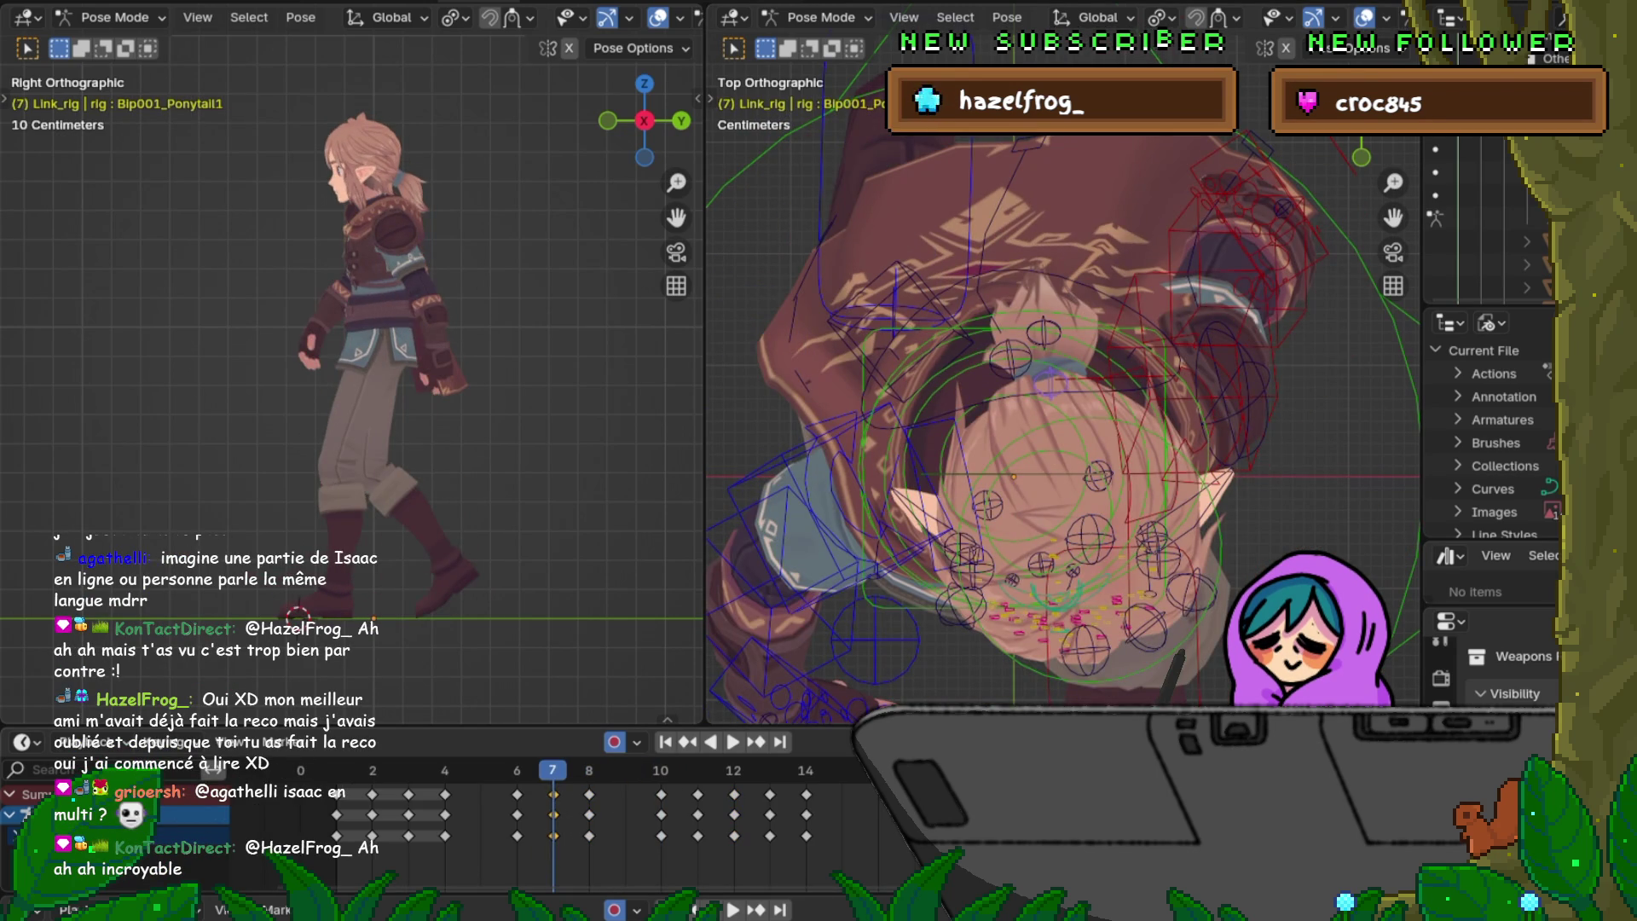
pyautogui.press('Left')
pyautogui.press('Right')
pyautogui.press('Right')
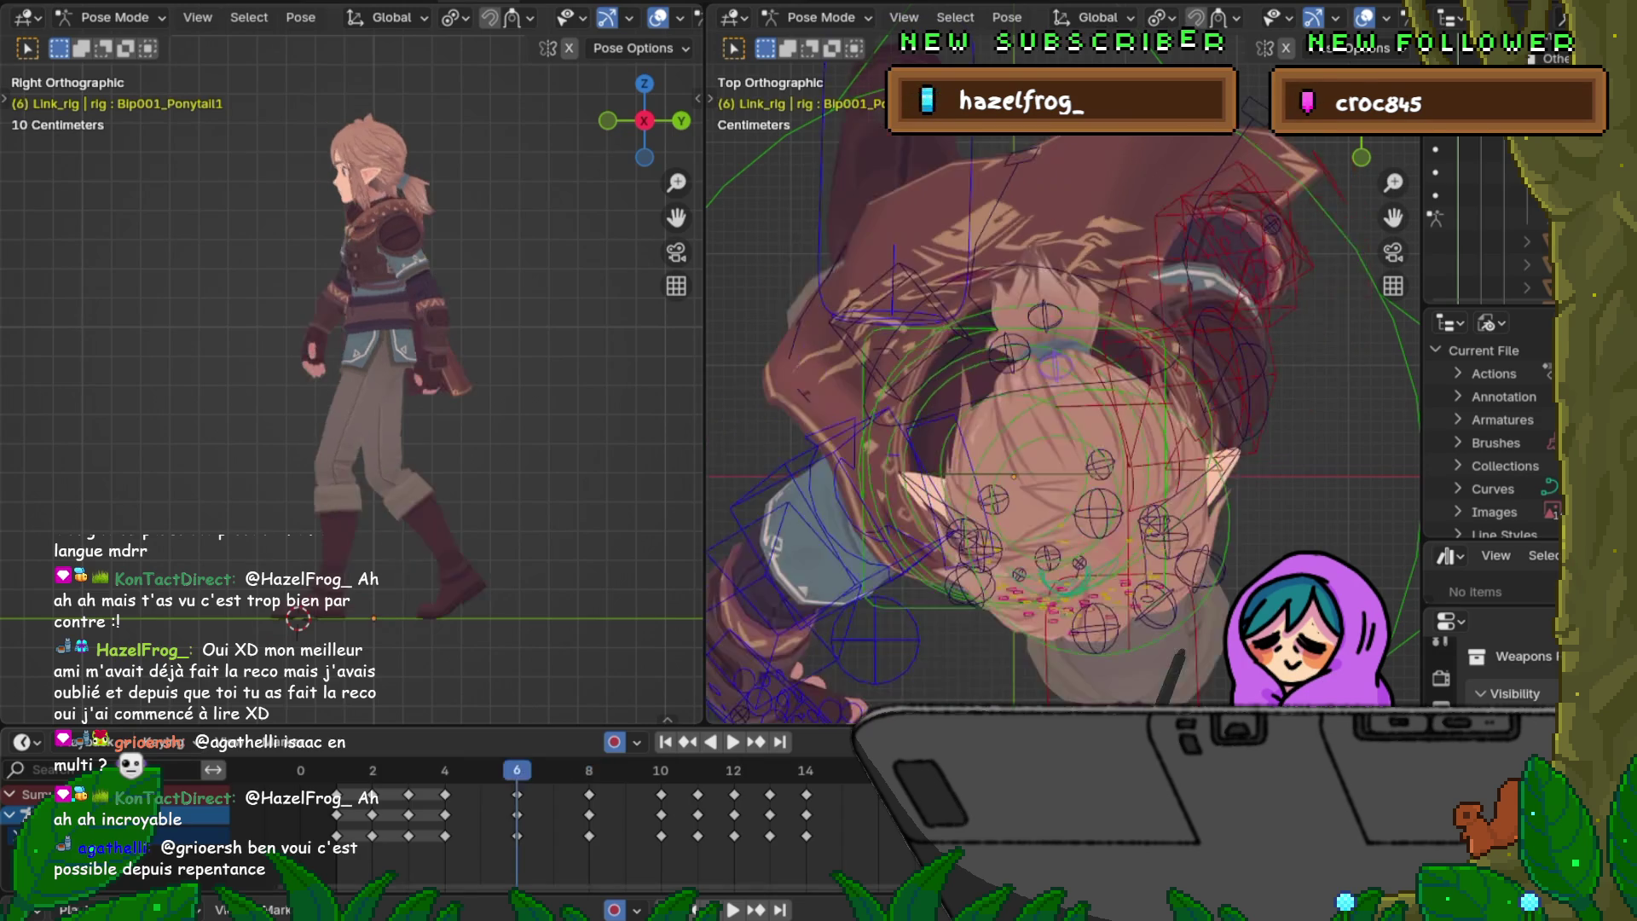
pyautogui.press('Right')
pyautogui.press('Right')
pyautogui.press('Right')
pyautogui.press('Right')
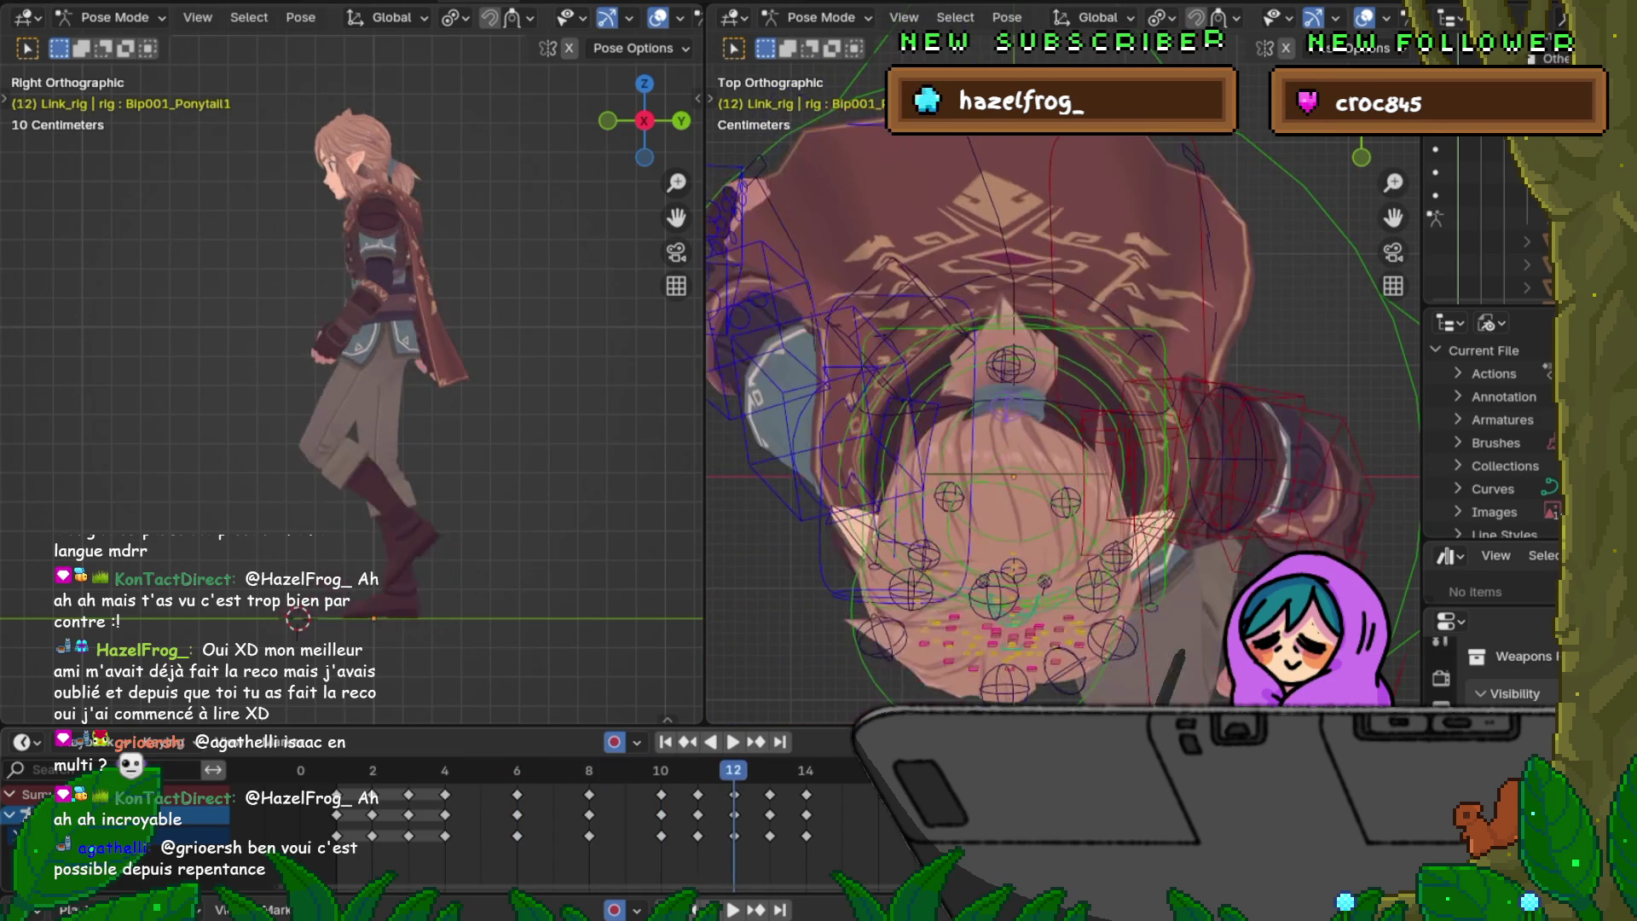
# Step: Insert ponytail keyframes at frame 11 and nudge the pose at frames 11 and 13
pyautogui.press('Left')
pyautogui.press('i')
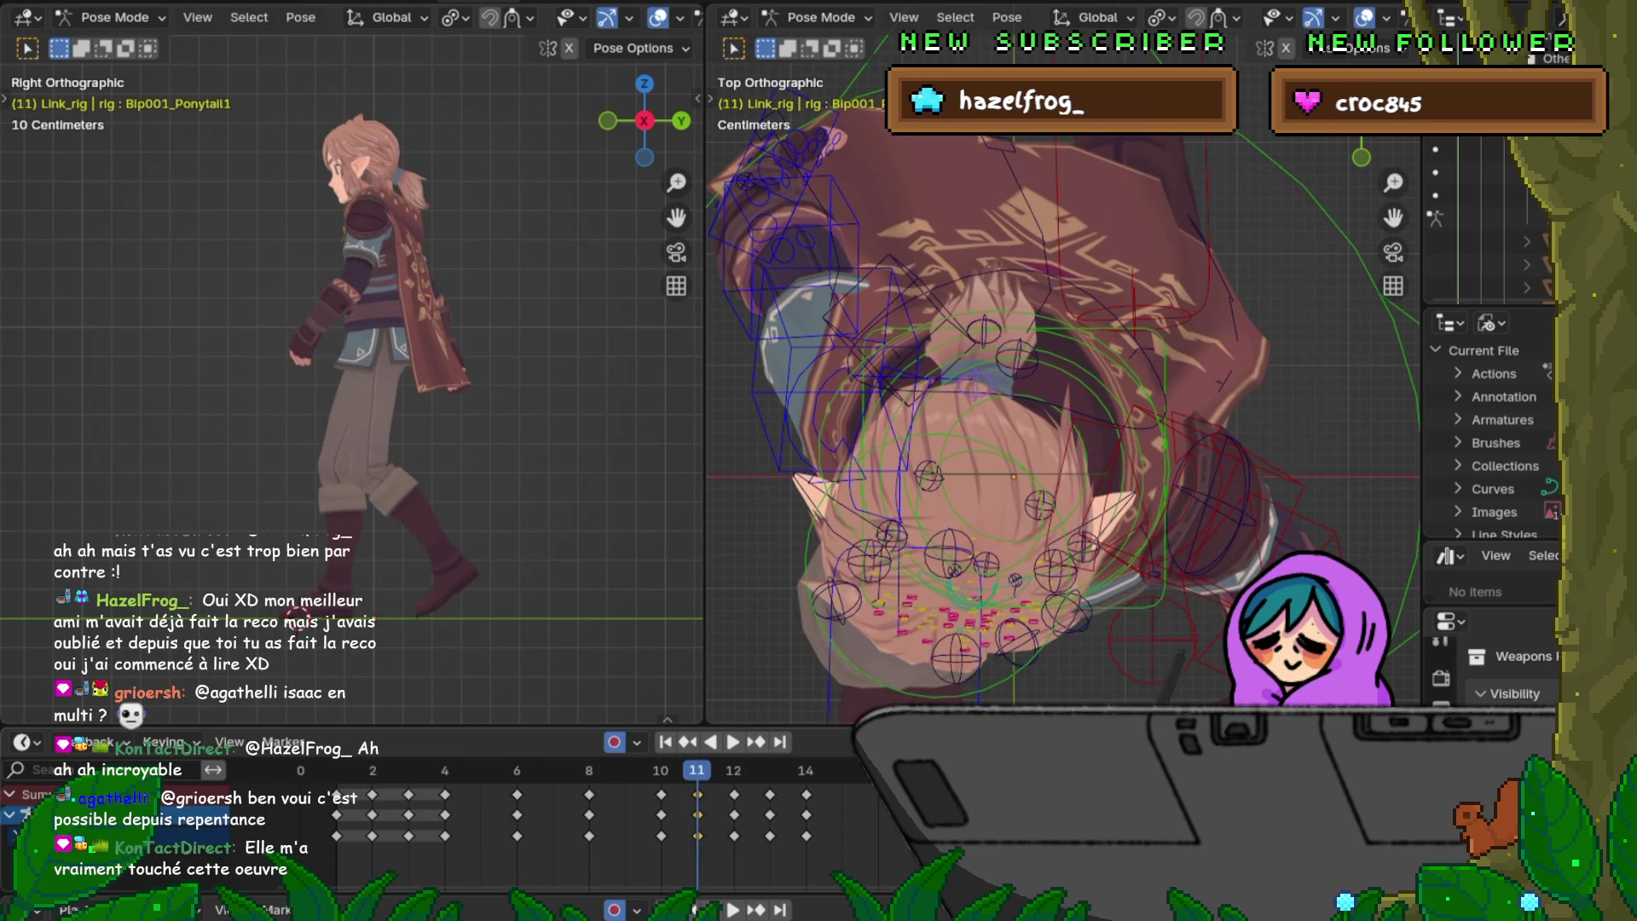
pyautogui.hotkey('ctrl', 'z')
pyautogui.press('Right')
pyautogui.press('Right')
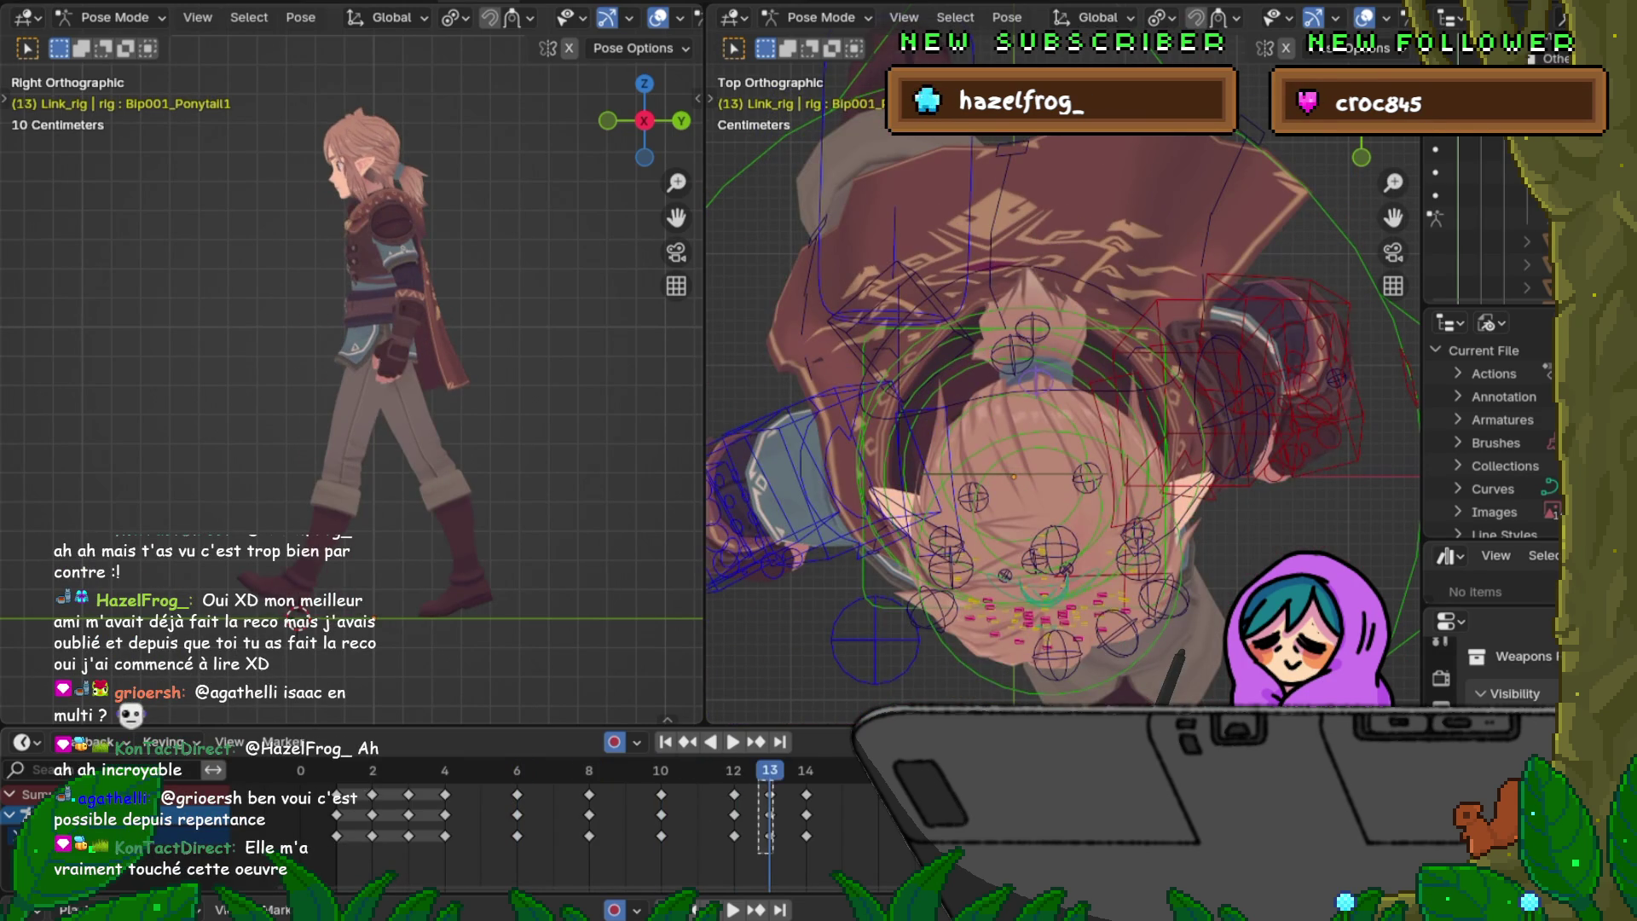
pyautogui.hotkey('ctrl', 'z')
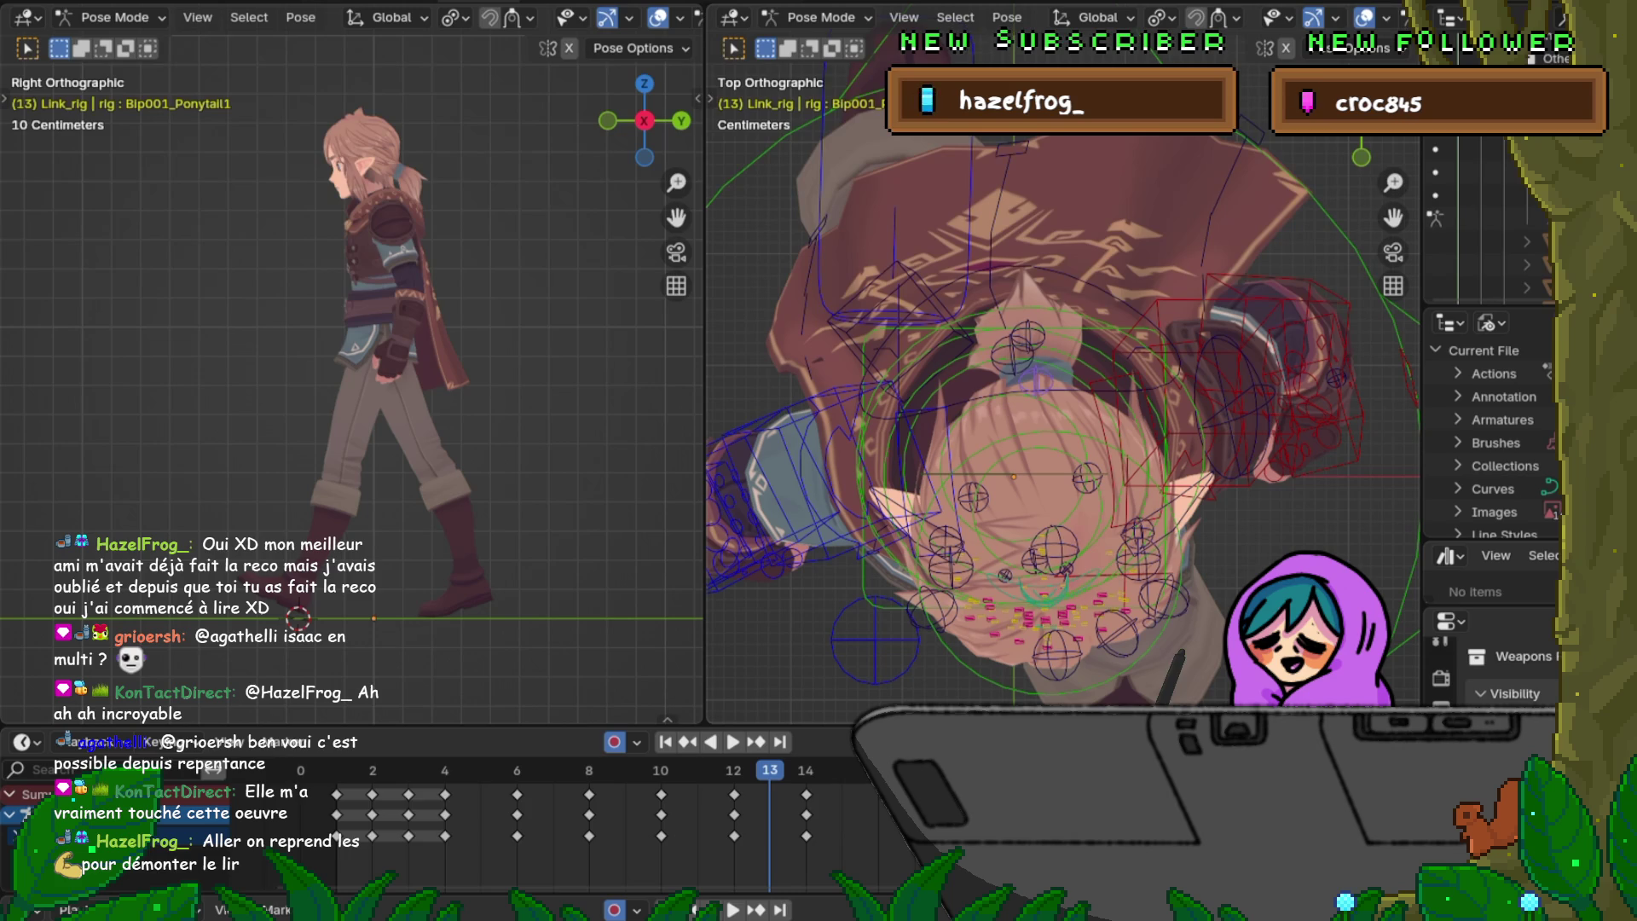
pyautogui.moveTo(1062, 384)
pyautogui.mouseDown(button='middle')
pyautogui.moveTo(998, 486)
pyautogui.moveTo(1037, 384)
pyautogui.moveTo(972, 486)
pyautogui.moveTo(1036, 461)
pyautogui.moveTo(998, 448)
pyautogui.mouseUp(button='middle')
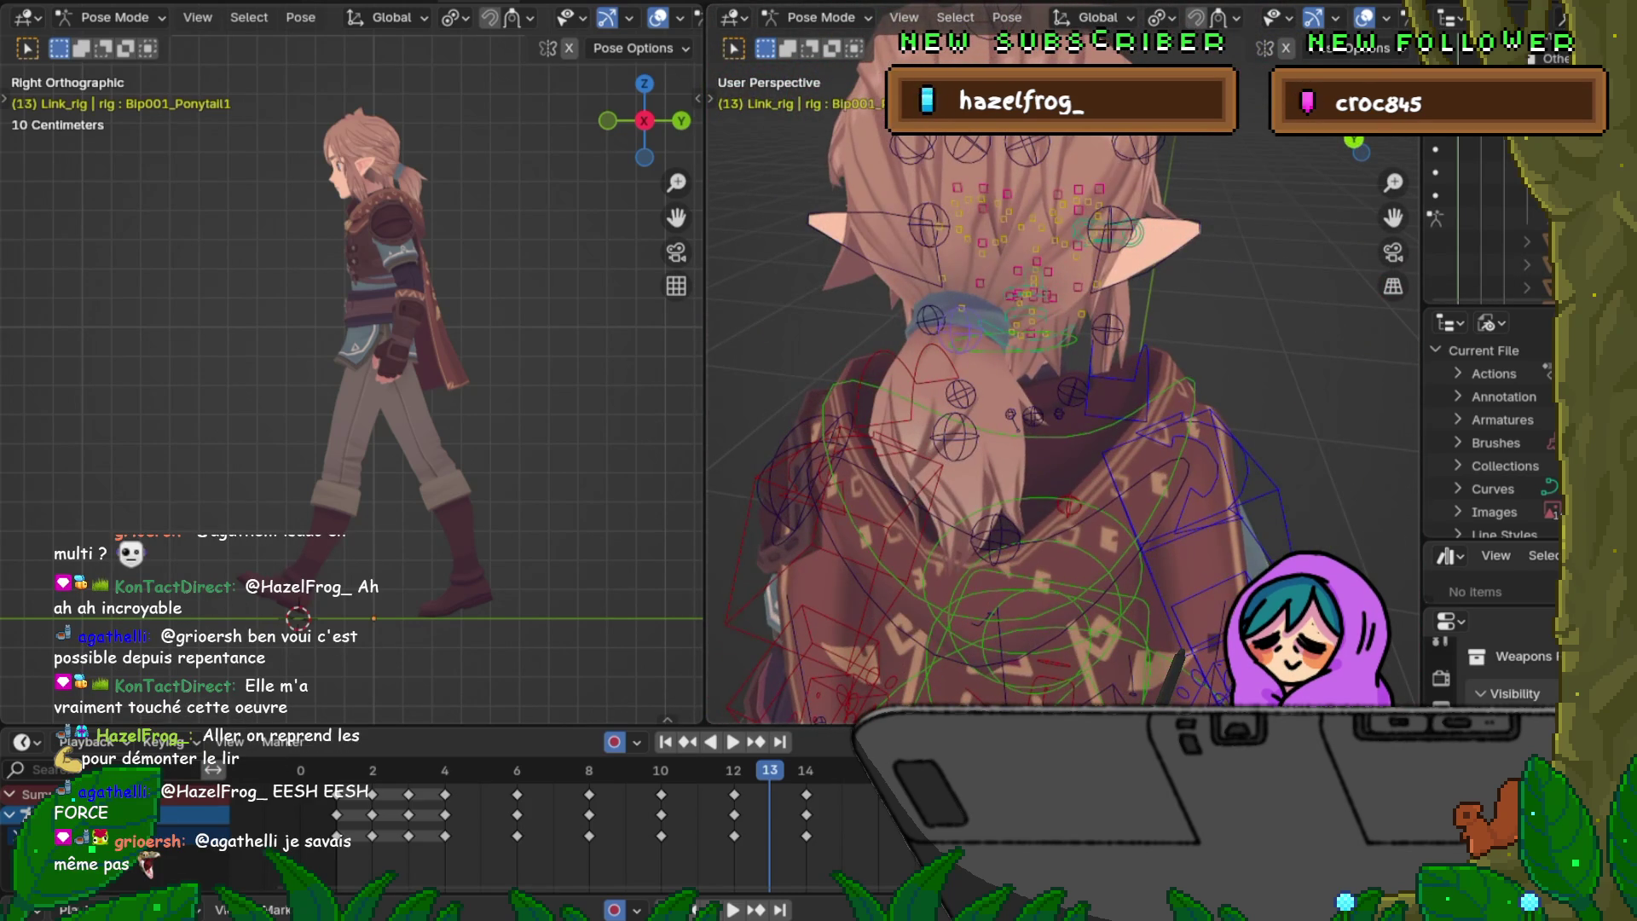
# Step: Select Bip001_Ponytail2 and delete then re-insert its keyframes at frame 7
pyautogui.click(956, 436)
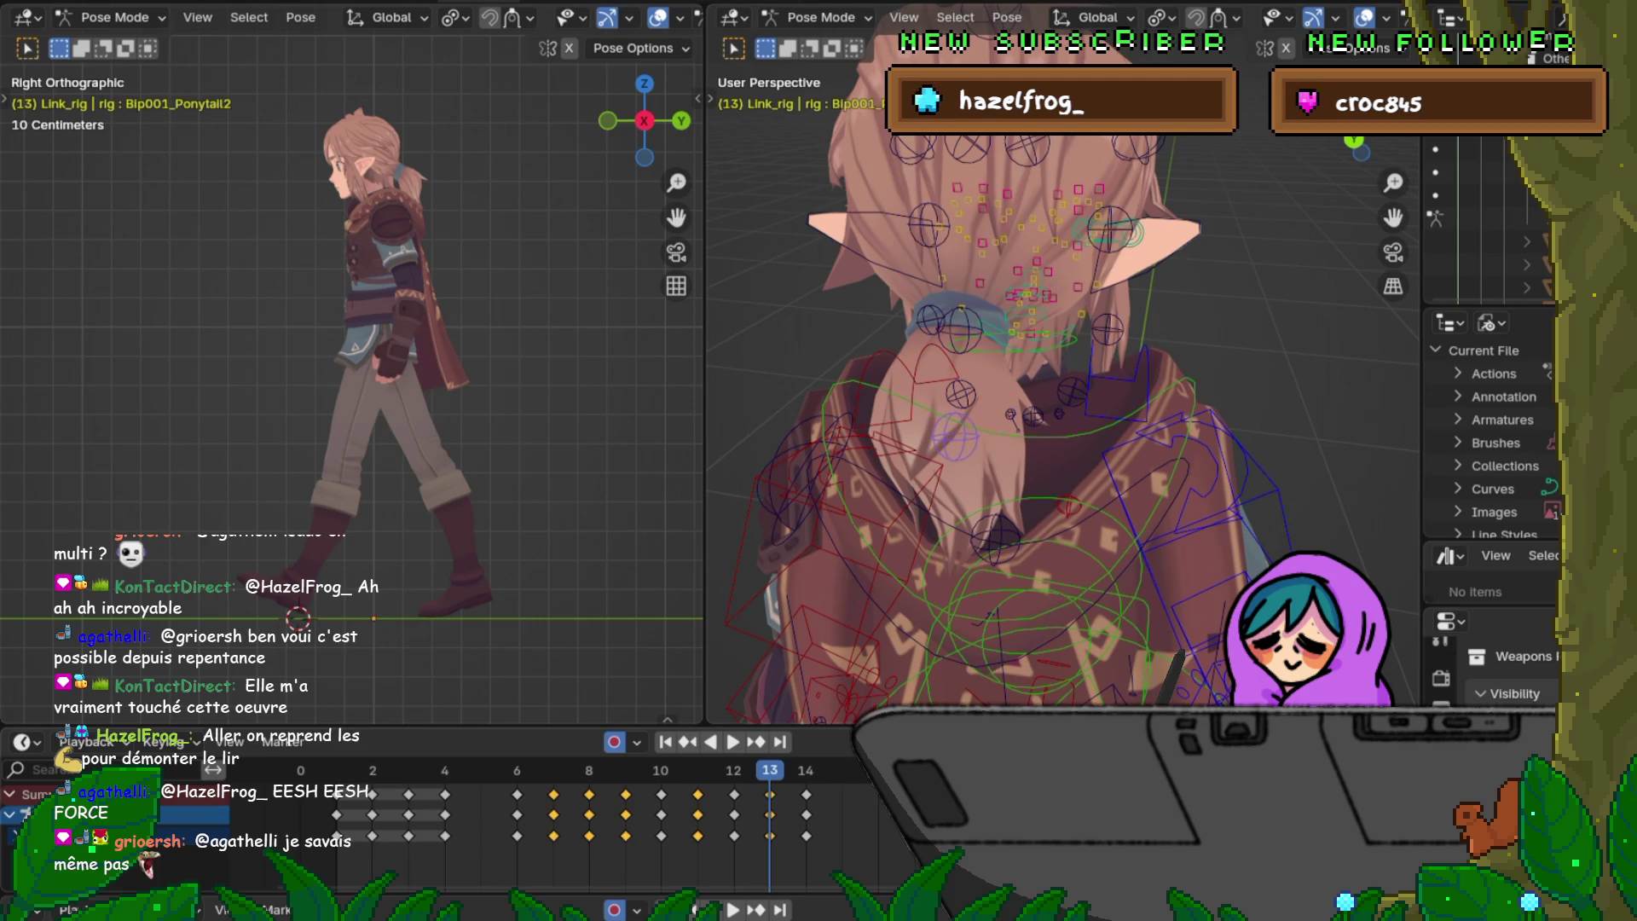
pyautogui.press('Left')
pyautogui.press('Left')
pyautogui.press('Left')
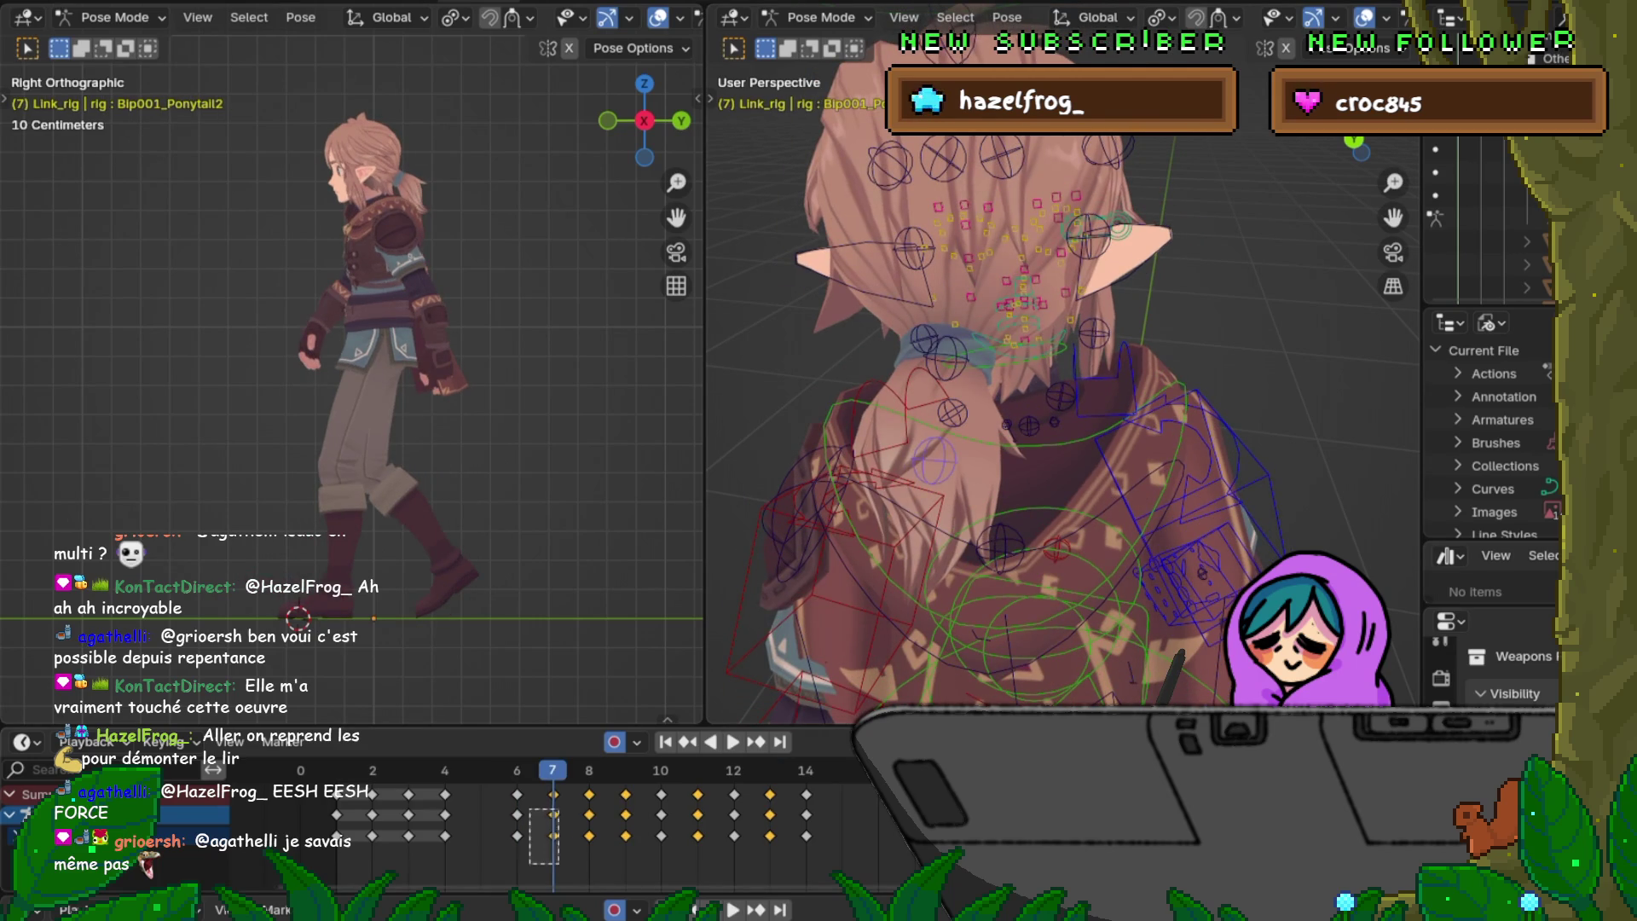
pyautogui.press('i')
pyautogui.hotkey('alt', 'i')
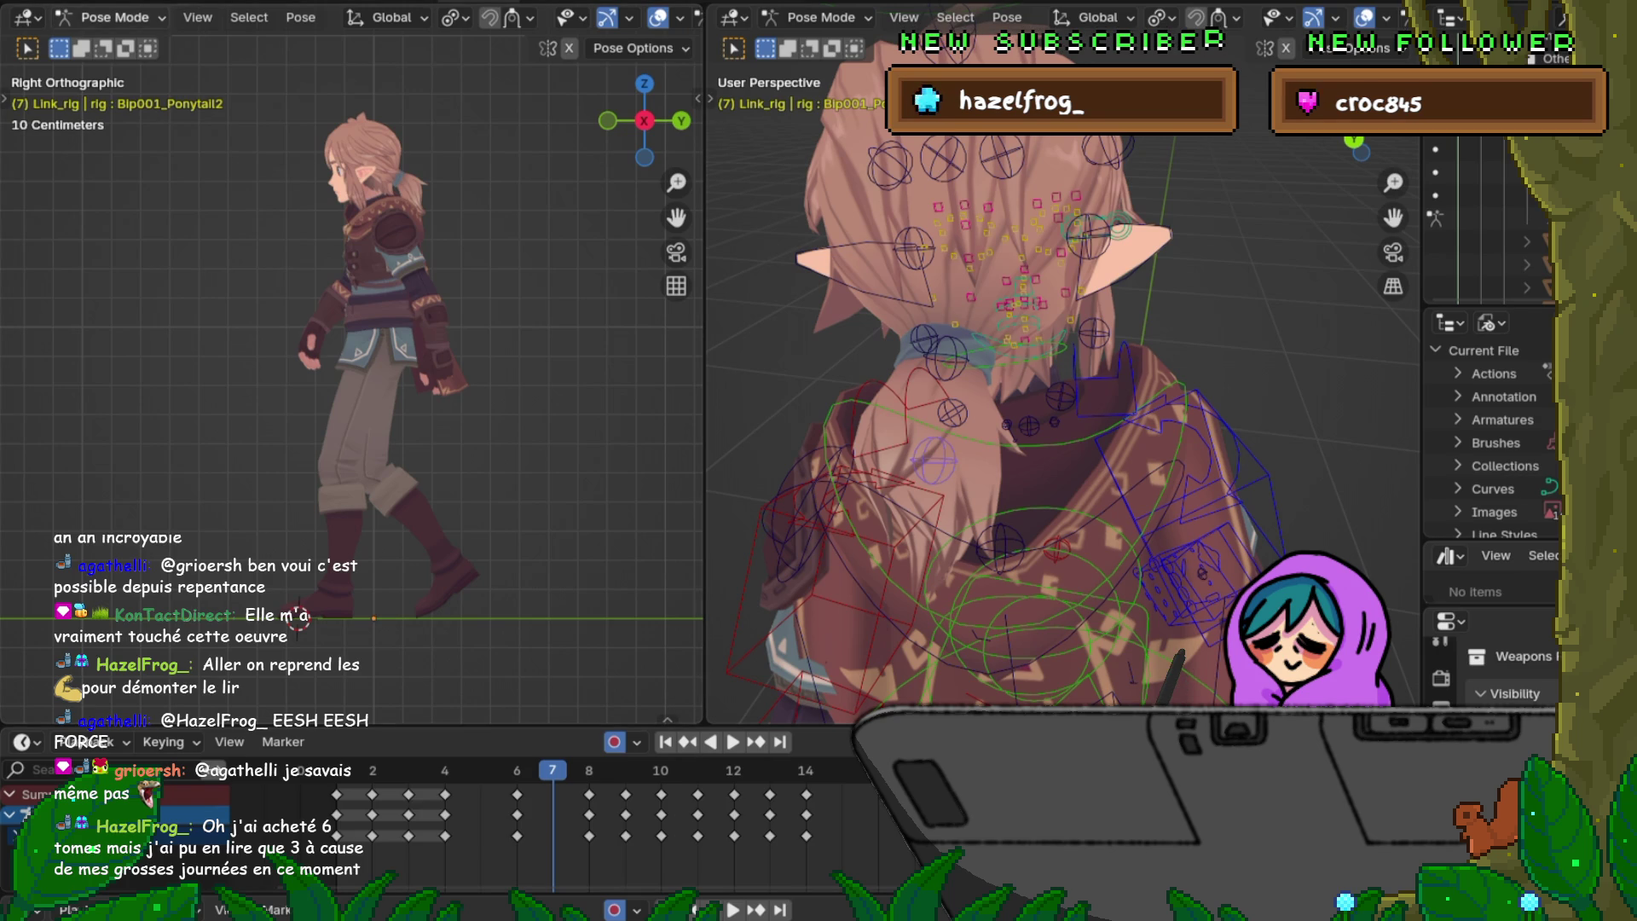
pyautogui.press('i')
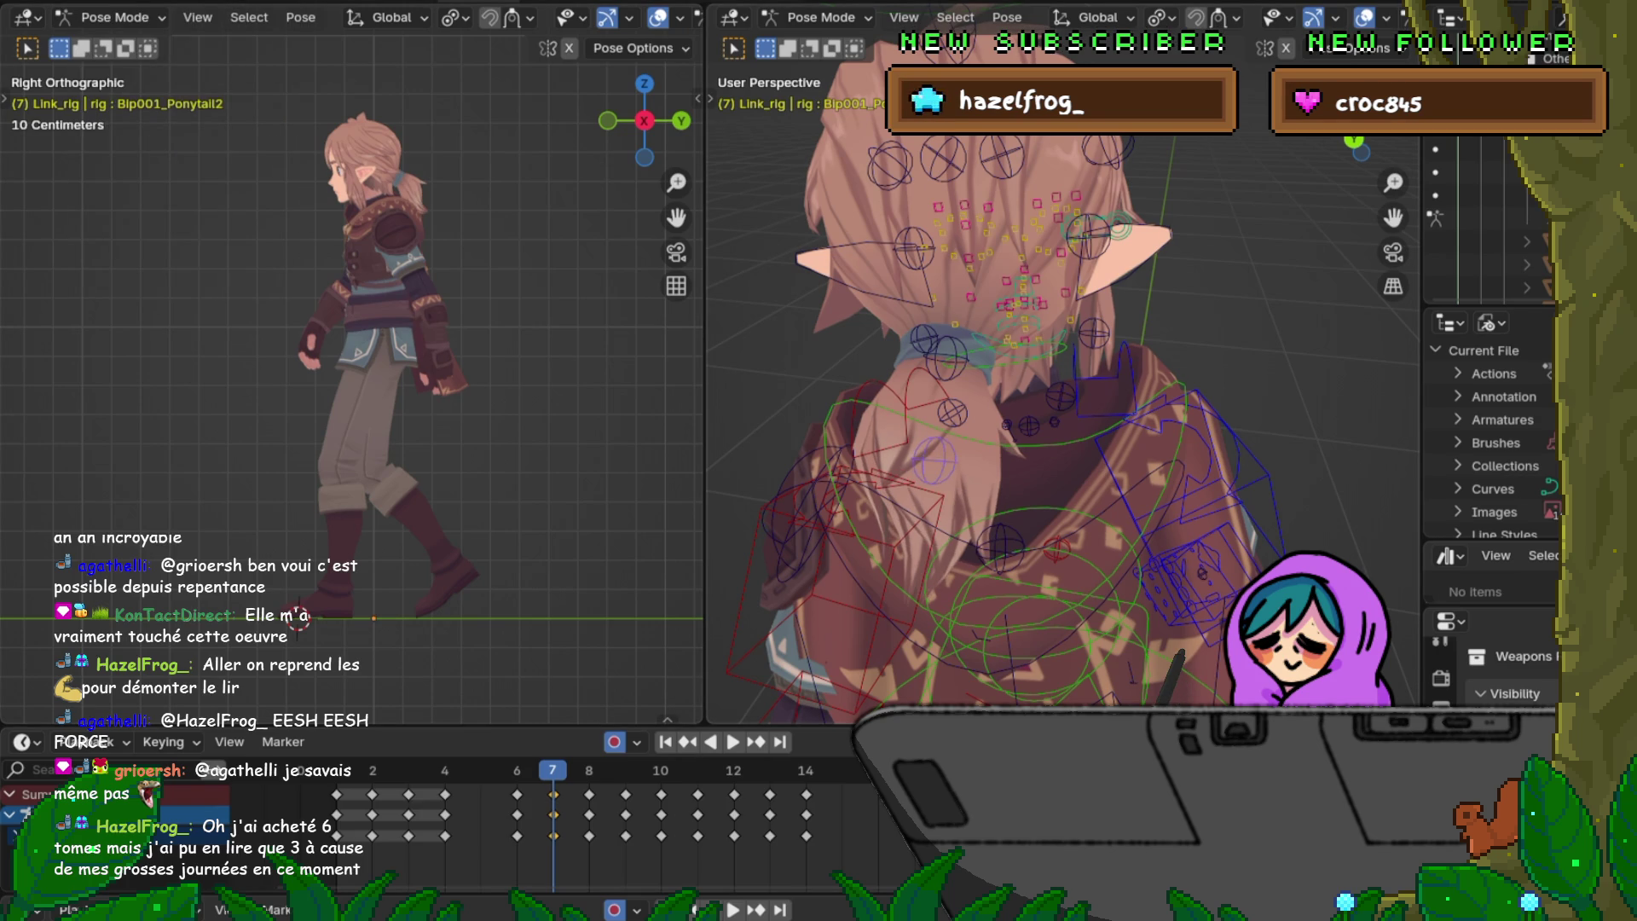
# Step: Frame the ponytail from the numpad-7 top view ready for reposing
pyautogui.press('KP_7')
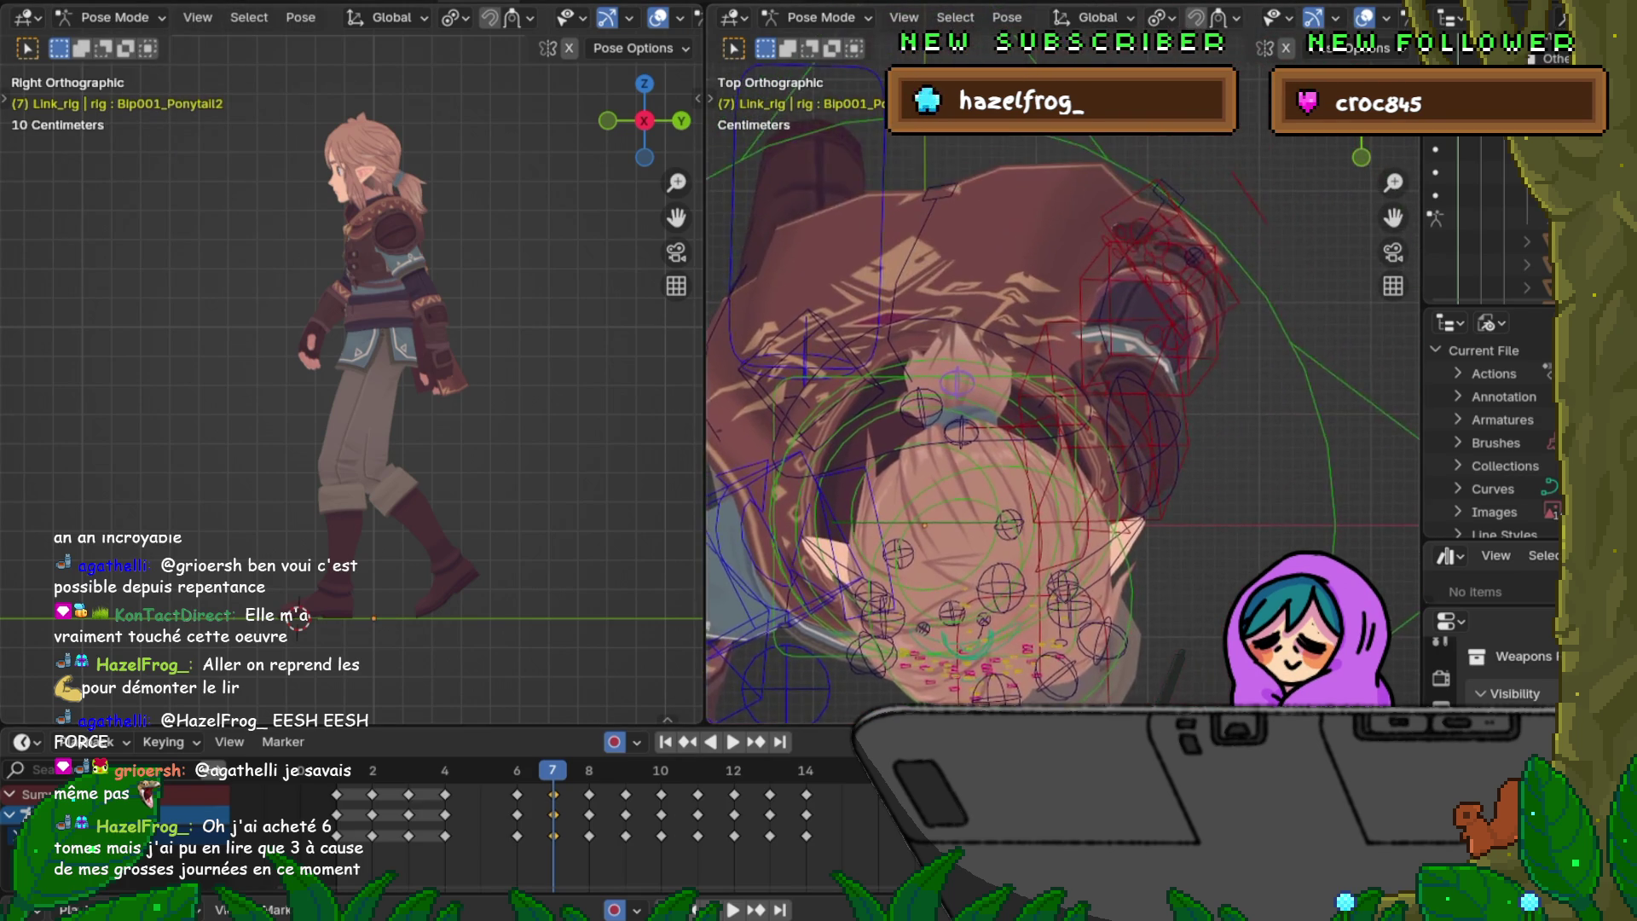
pyautogui.moveTo(1061, 409); pyautogui.dragTo(1100, 462, button='middle')
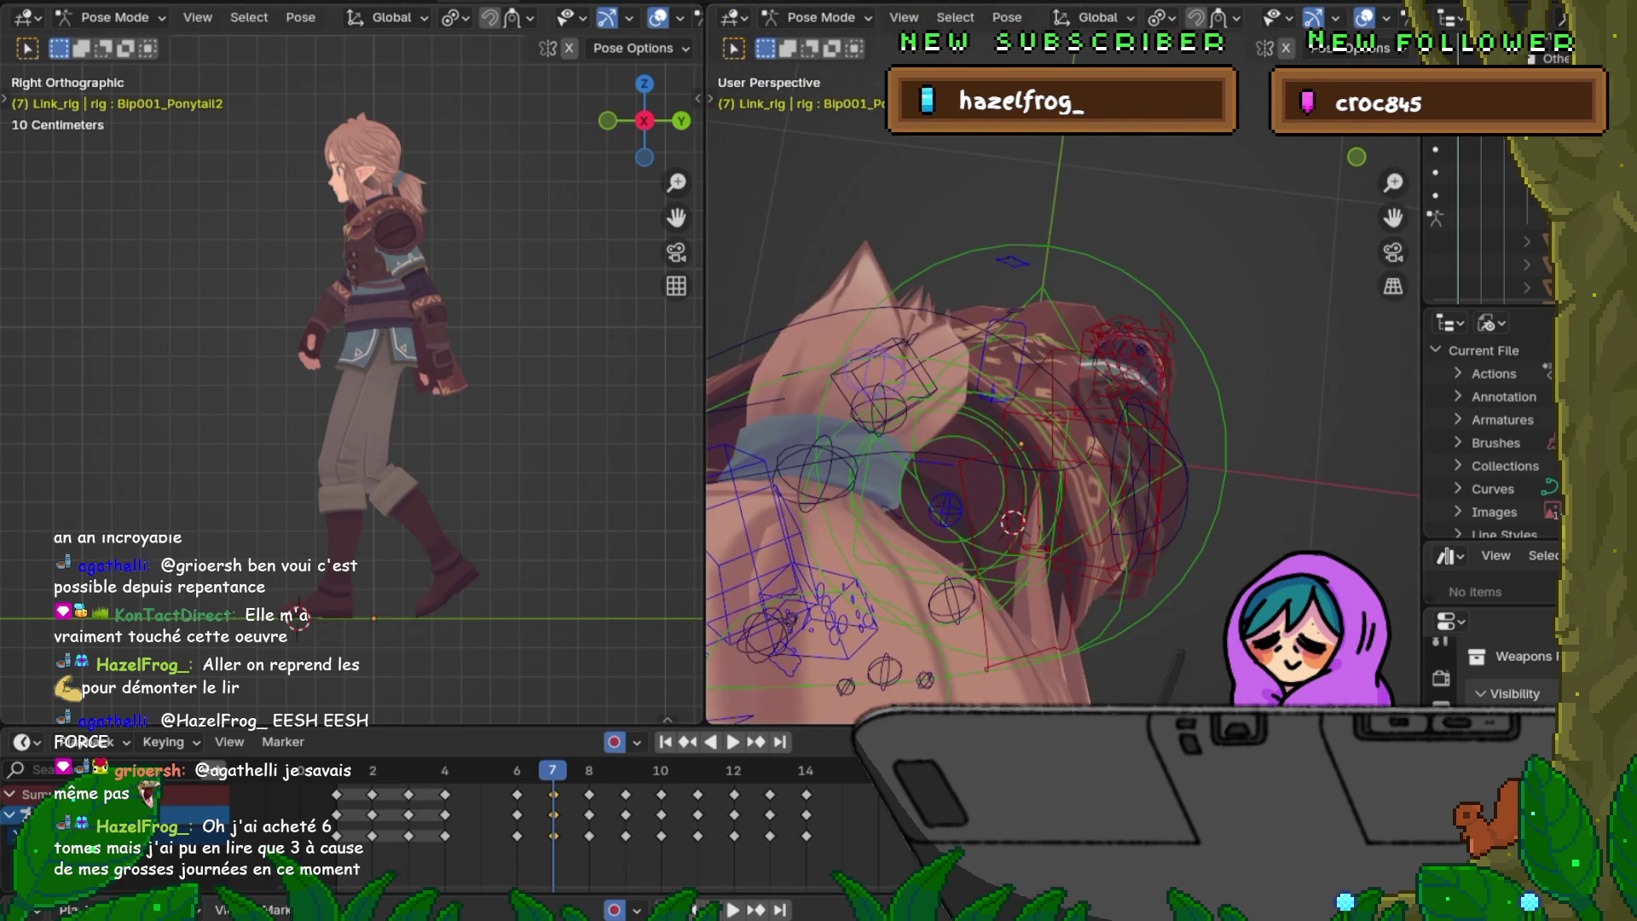
pyautogui.press('KP_7')
pyautogui.keyDown('shift'); pyautogui.moveTo(1062, 422); pyautogui.dragTo(1134, 408, button='middle'); pyautogui.keyUp('shift')
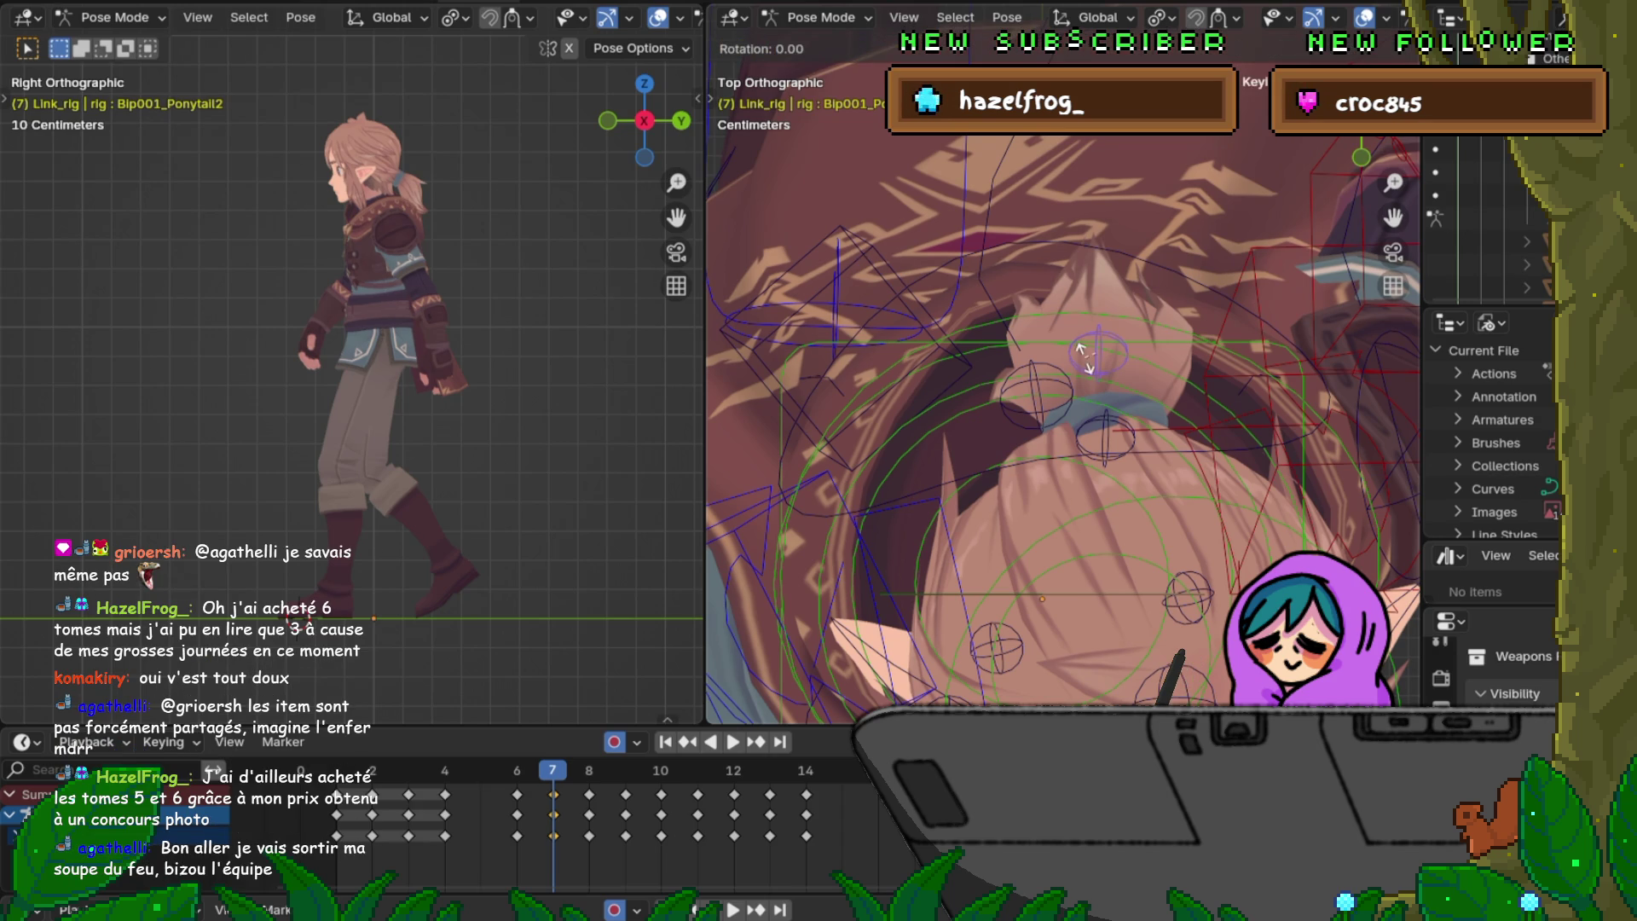
# Step: Rotate Bip001_Ponytail2 at frame 7 and scrub neighbouring frames to judge it
pyautogui.press('r')
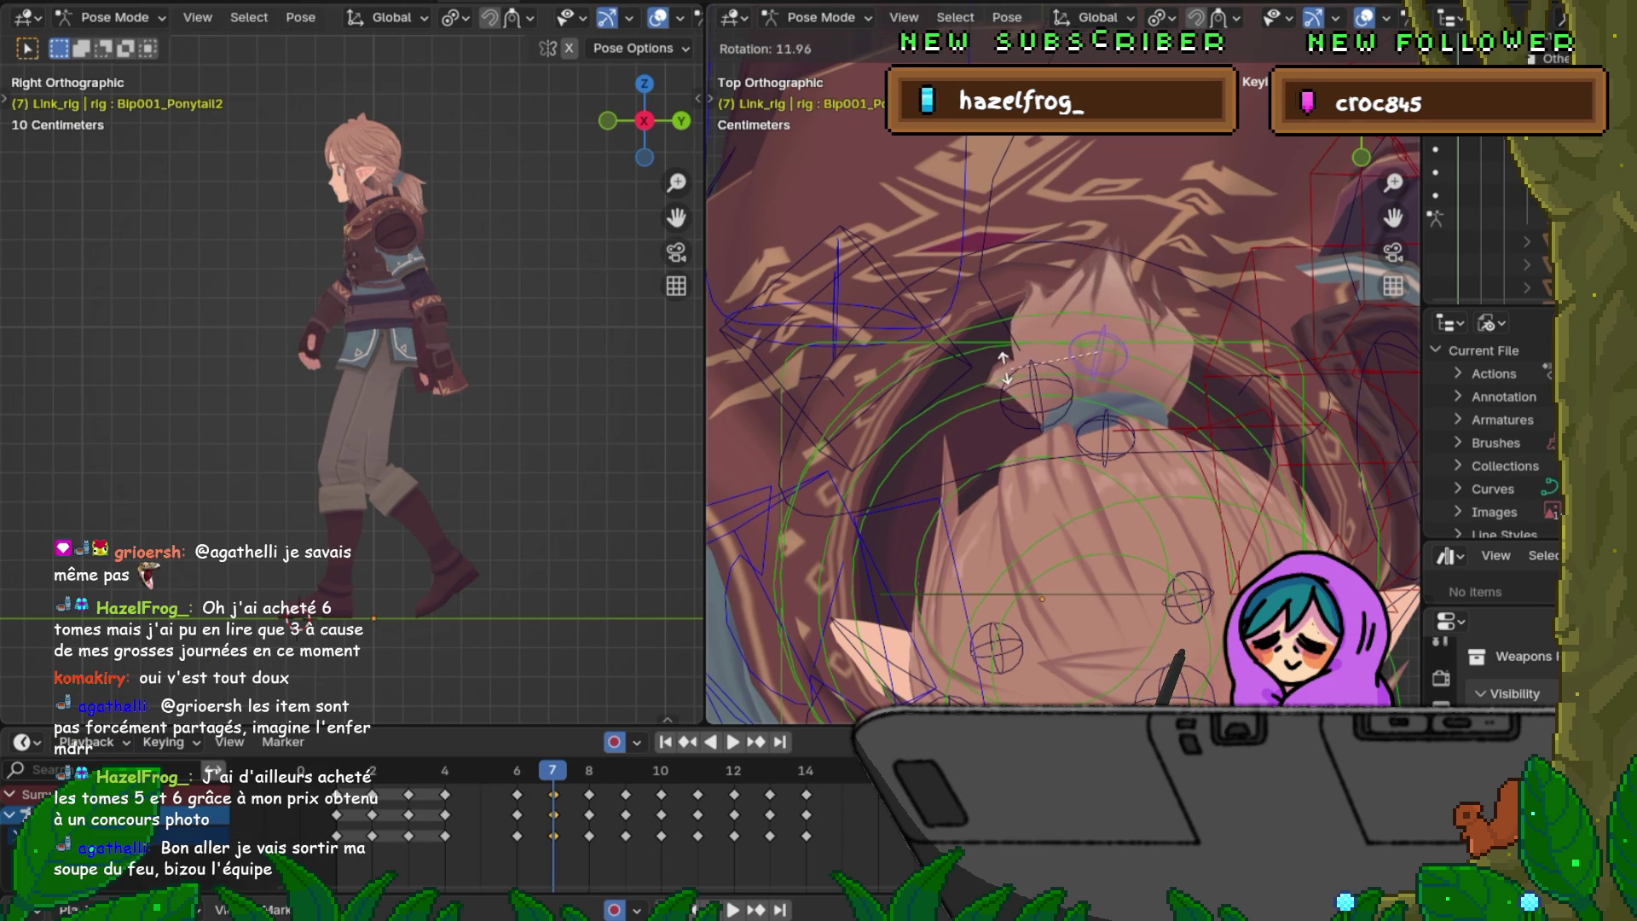
pyautogui.click(1133, 365)
pyautogui.press('Left')
pyautogui.press('Right')
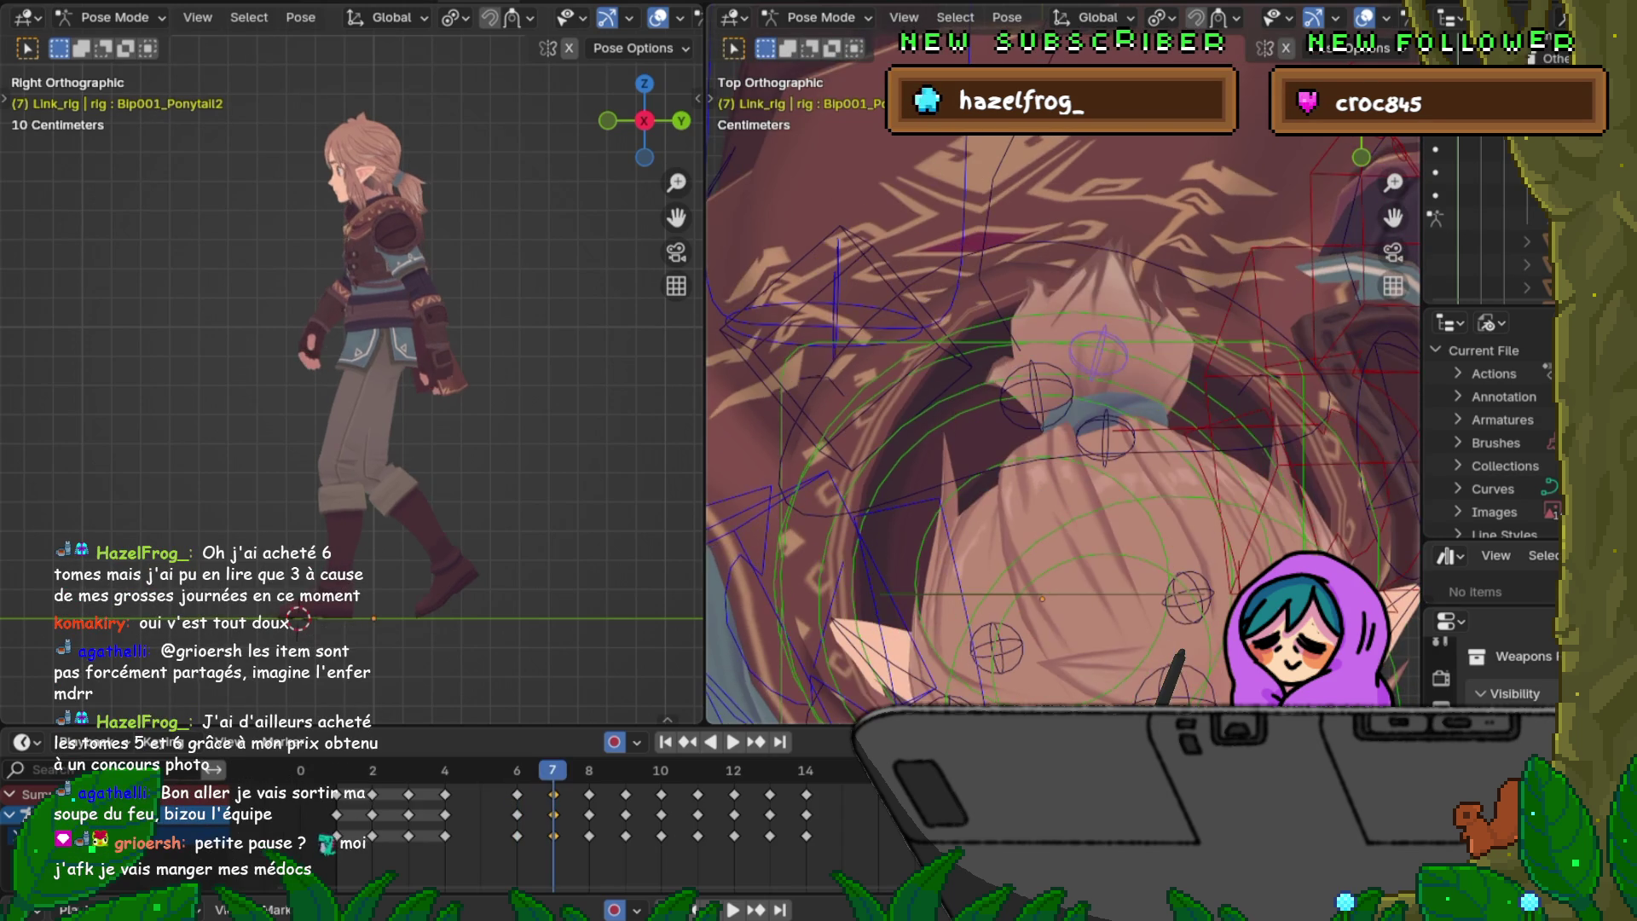
pyautogui.press('Right')
pyautogui.press('Left')
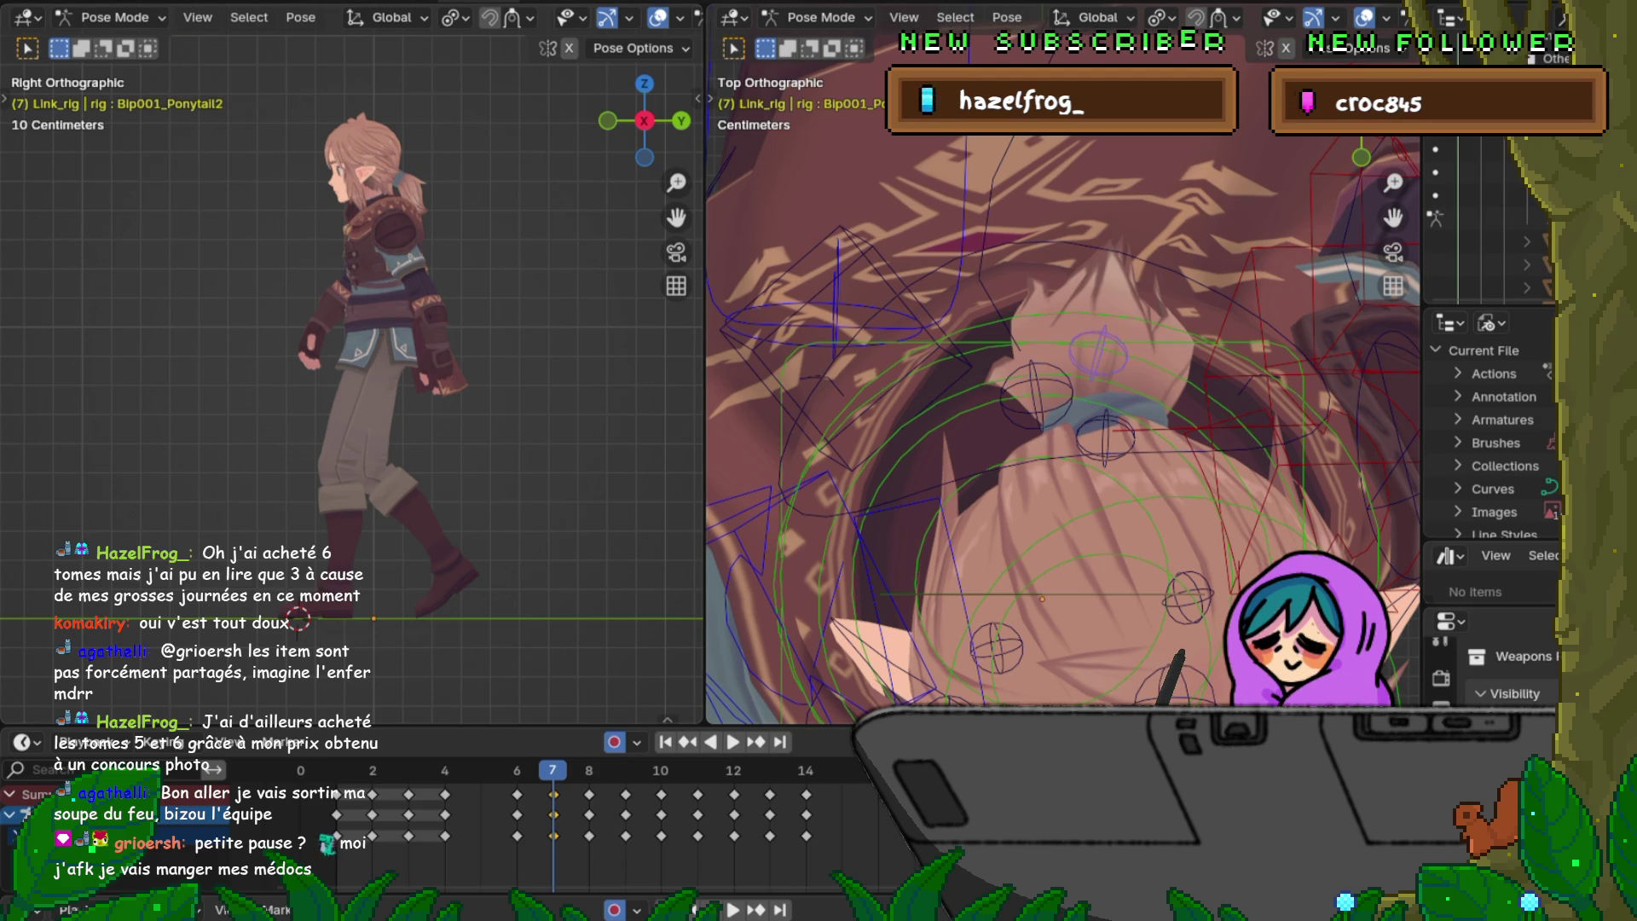
# Step: Undo that rotation via Edit > Undo and move the walk cycle on to frame 8
pyautogui.click(116, 5)
pyautogui.click(125, 14)
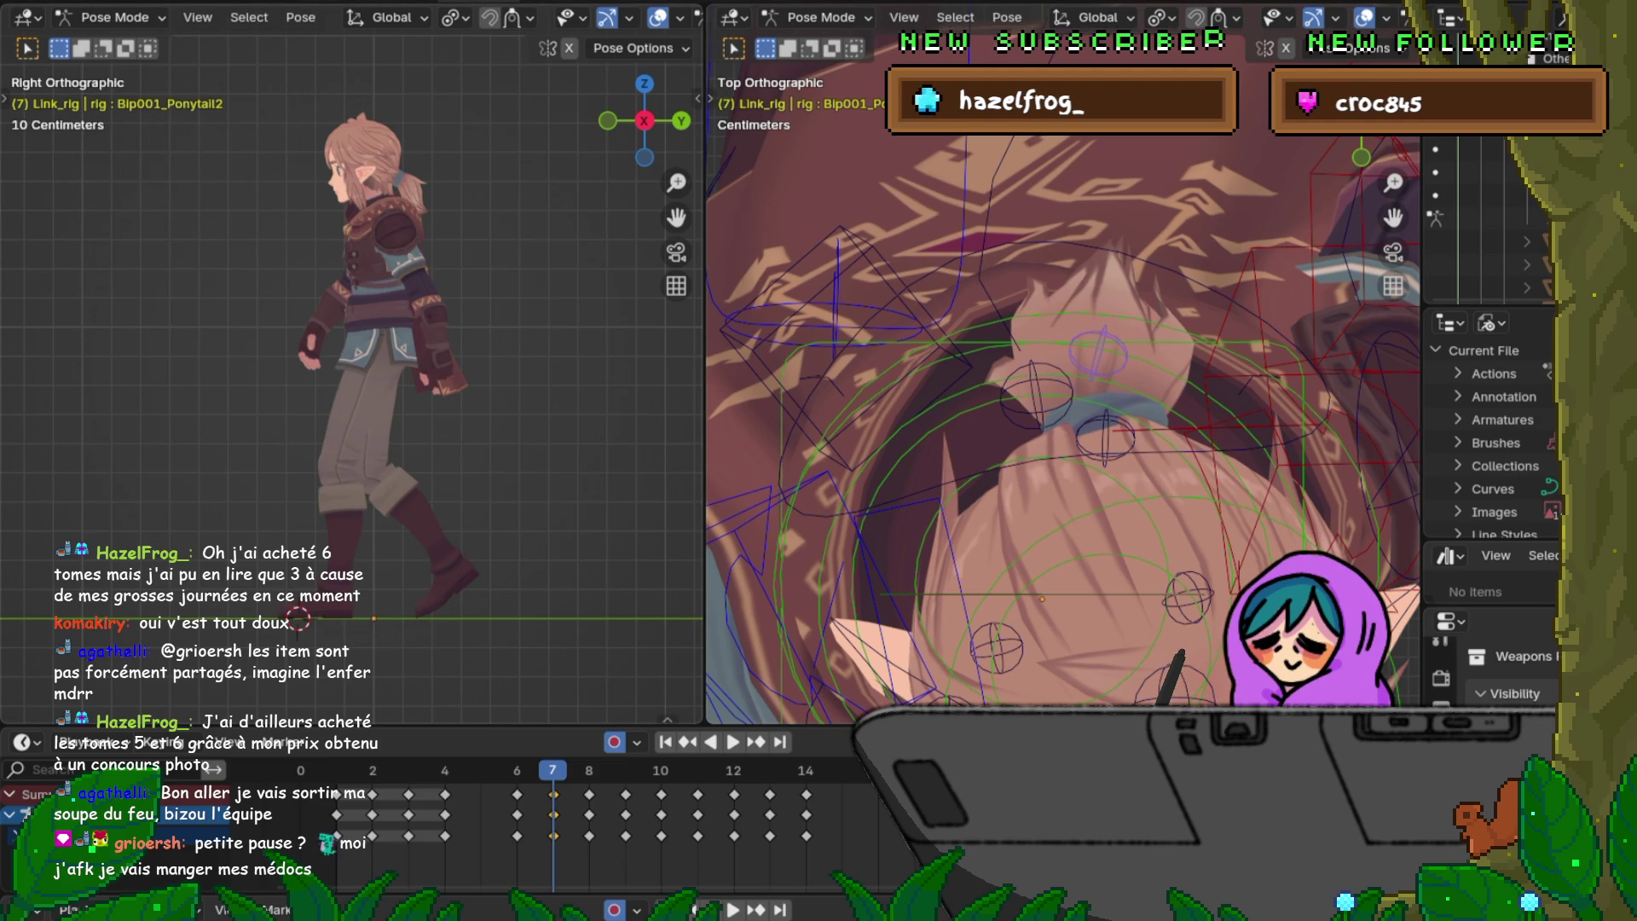
pyautogui.click(116, 5)
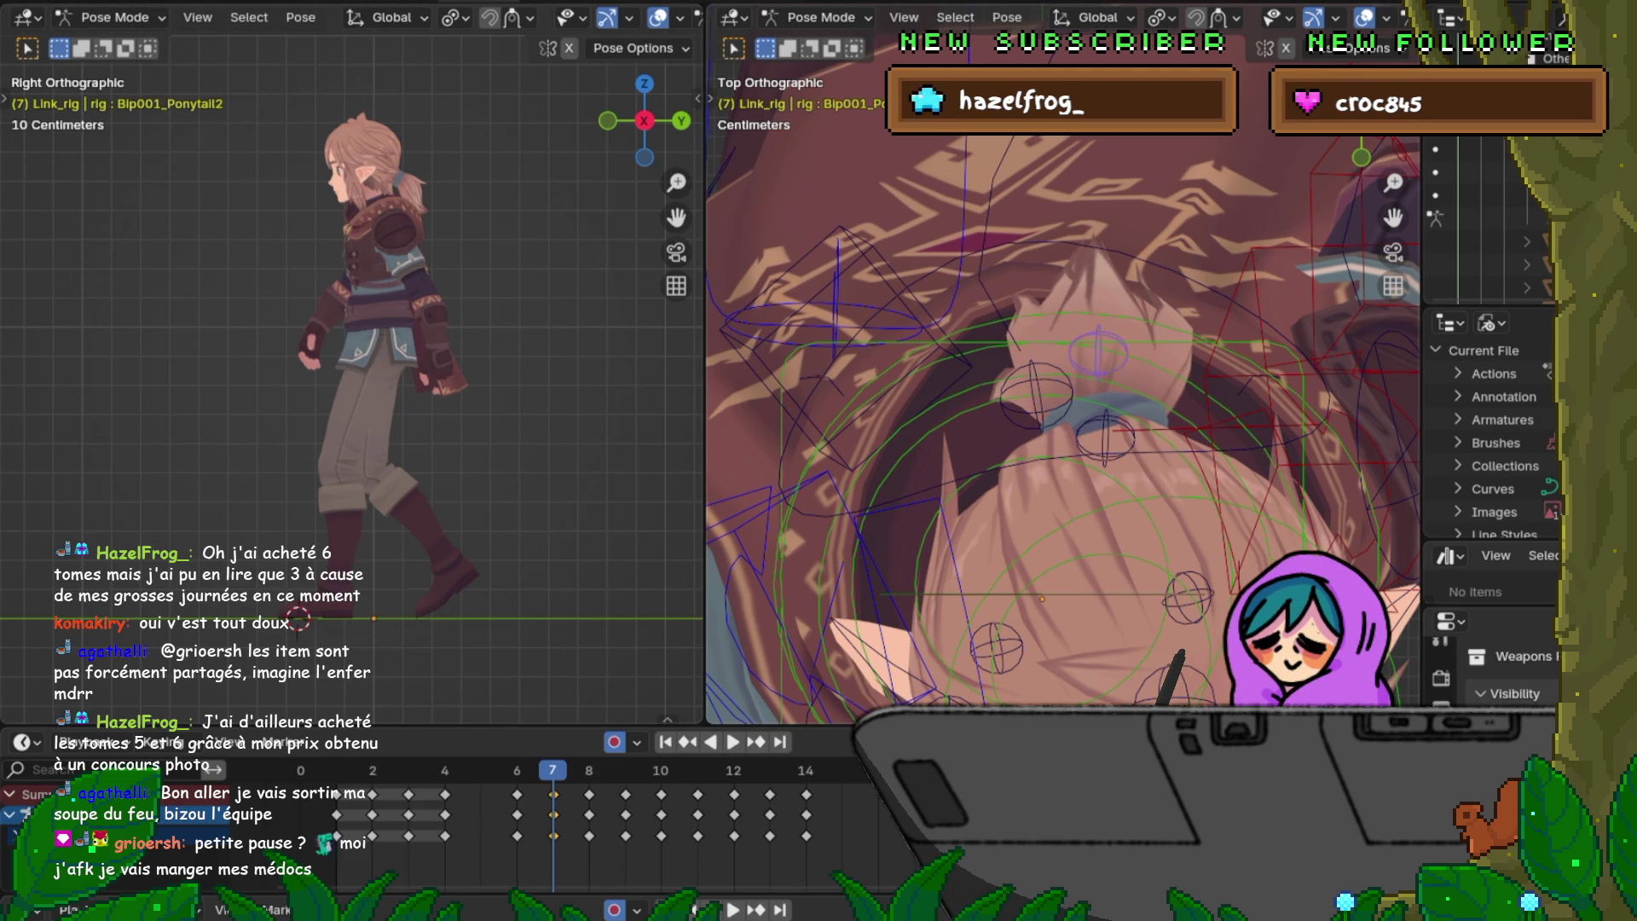
pyautogui.hotkey('ctrl', 'z')
pyautogui.hotkey('ctrl', 'shift', 'z')
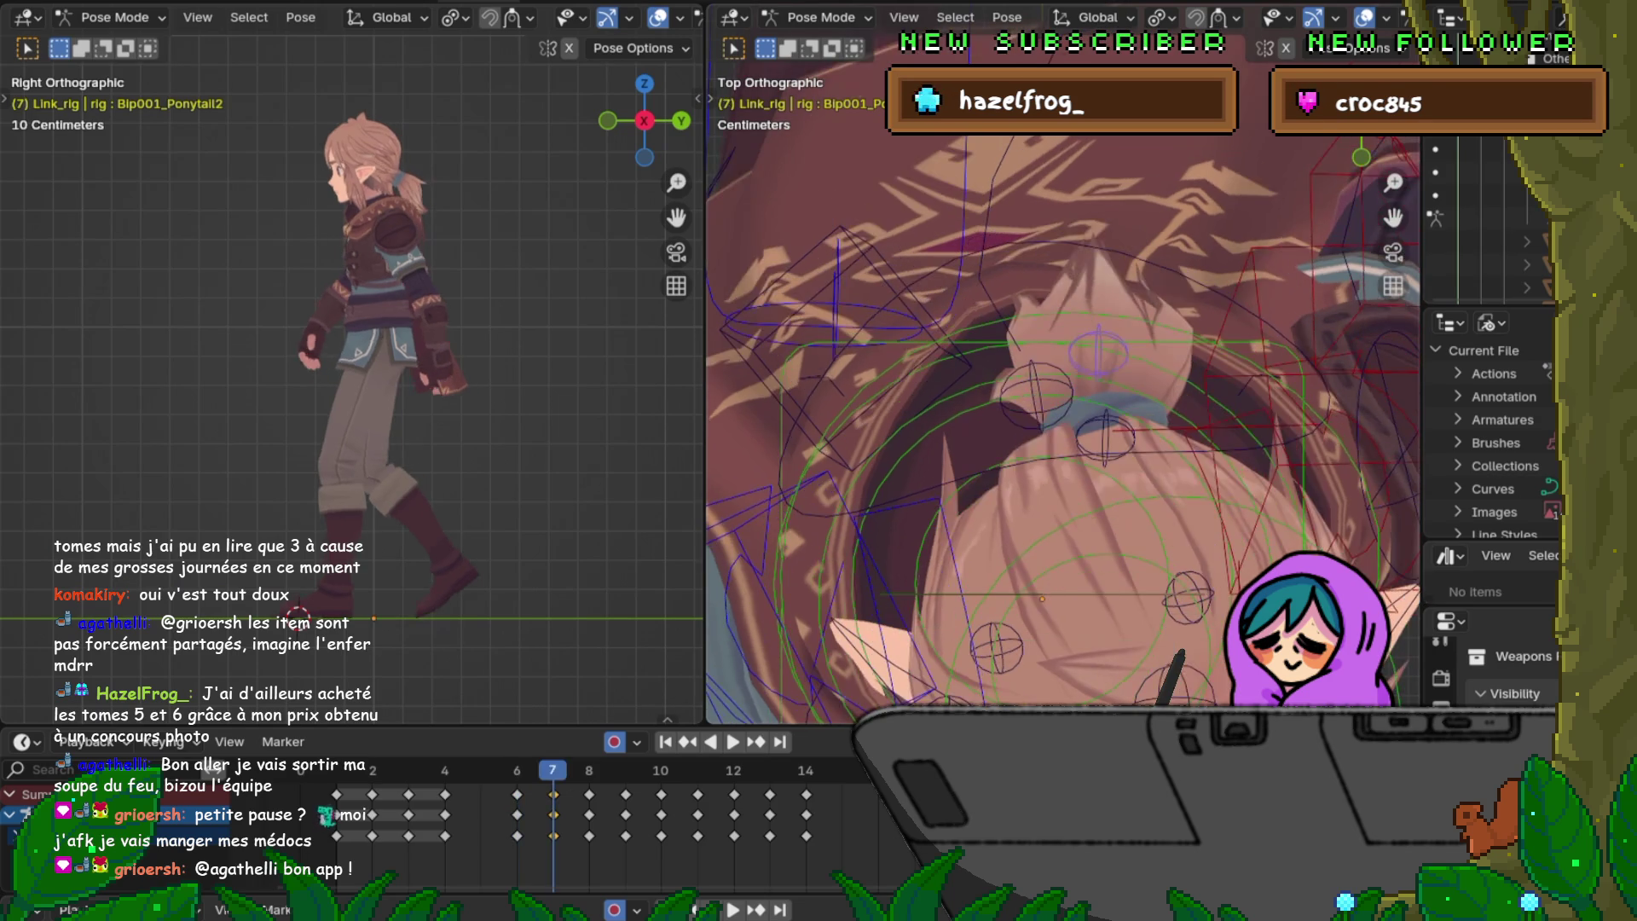
pyautogui.press('Right')
pyautogui.press('Left')
# Step: Rotate Bip001_Ponytail2 into a new swing at frame 8 and flip against frame 7
pyautogui.press('Right')
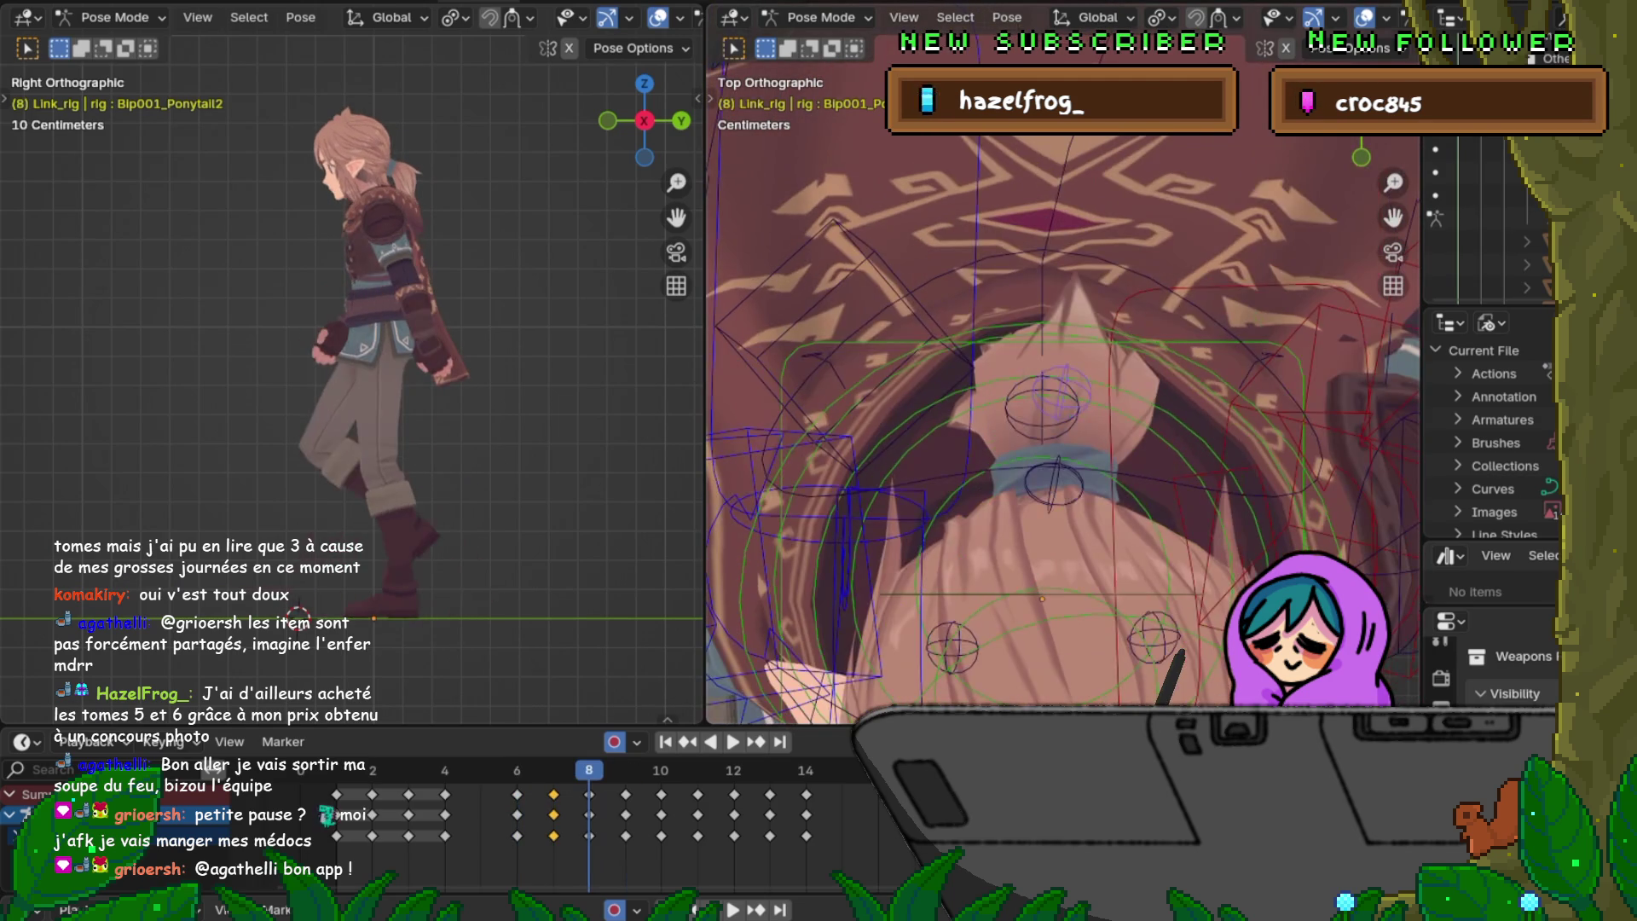
pyautogui.press('r')
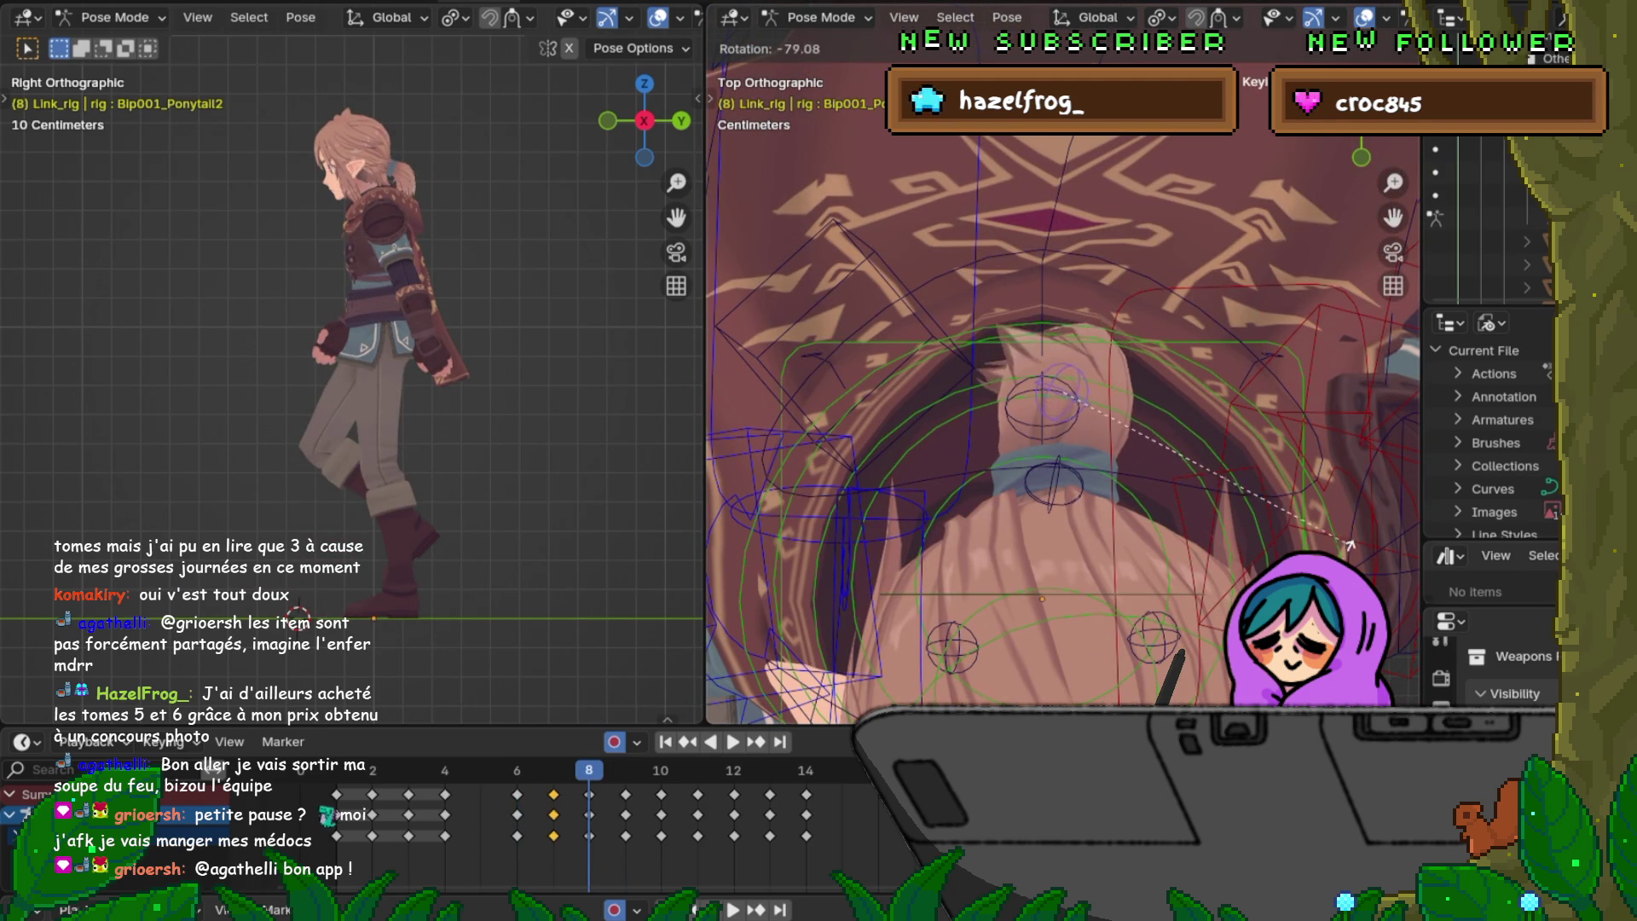
pyautogui.click(991, 512)
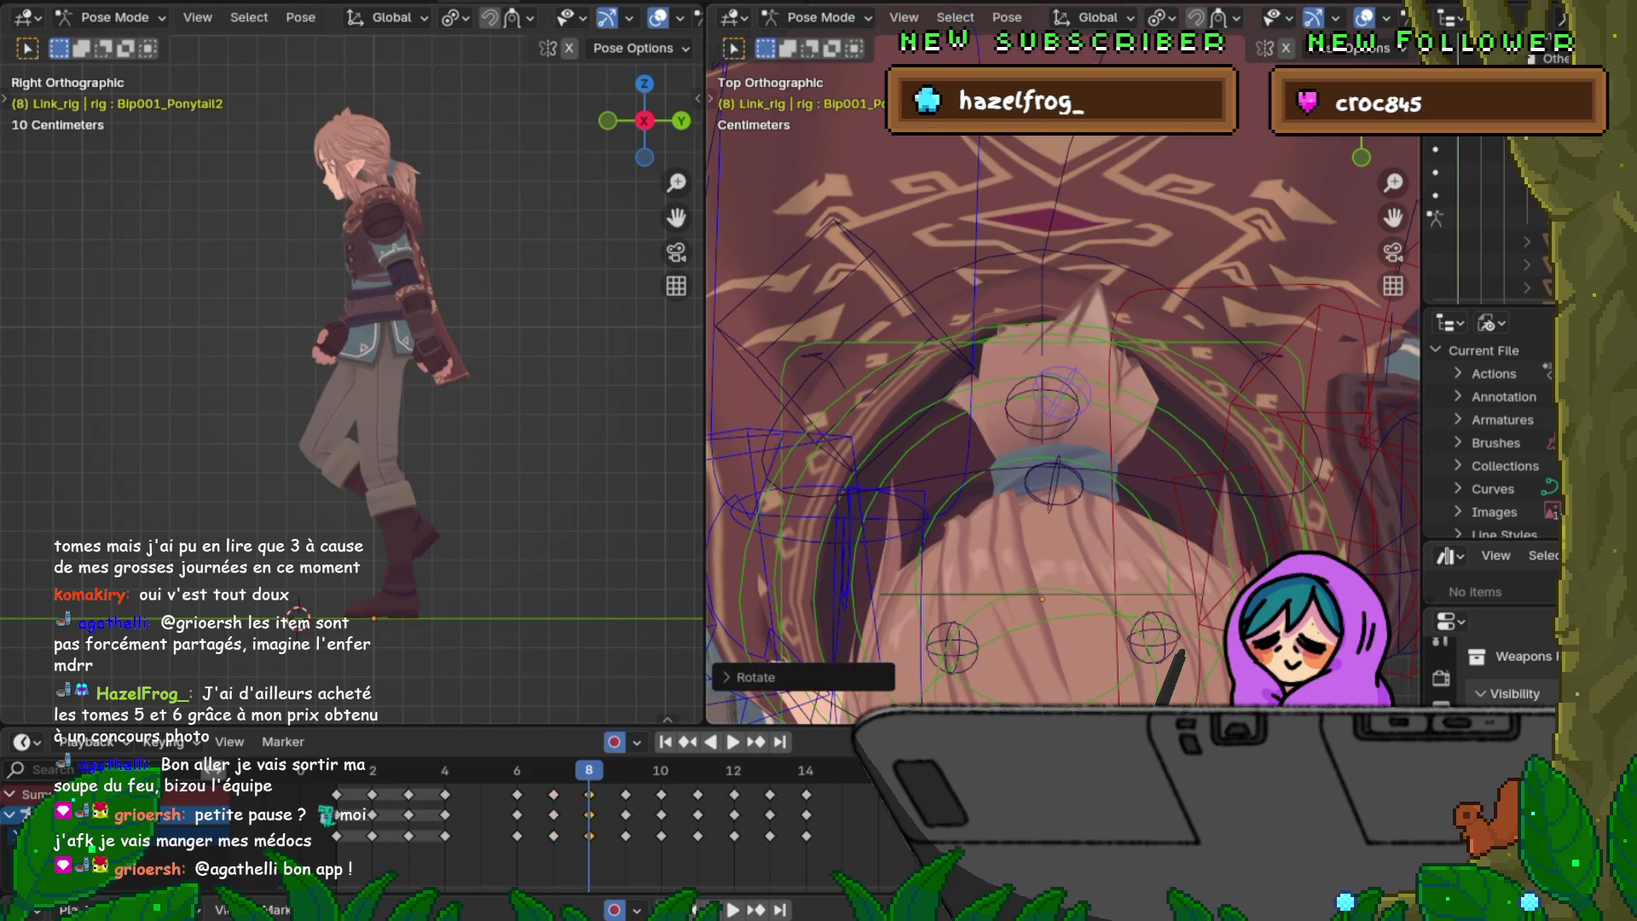
pyautogui.press('Left')
pyautogui.press('Right')
pyautogui.press('Left')
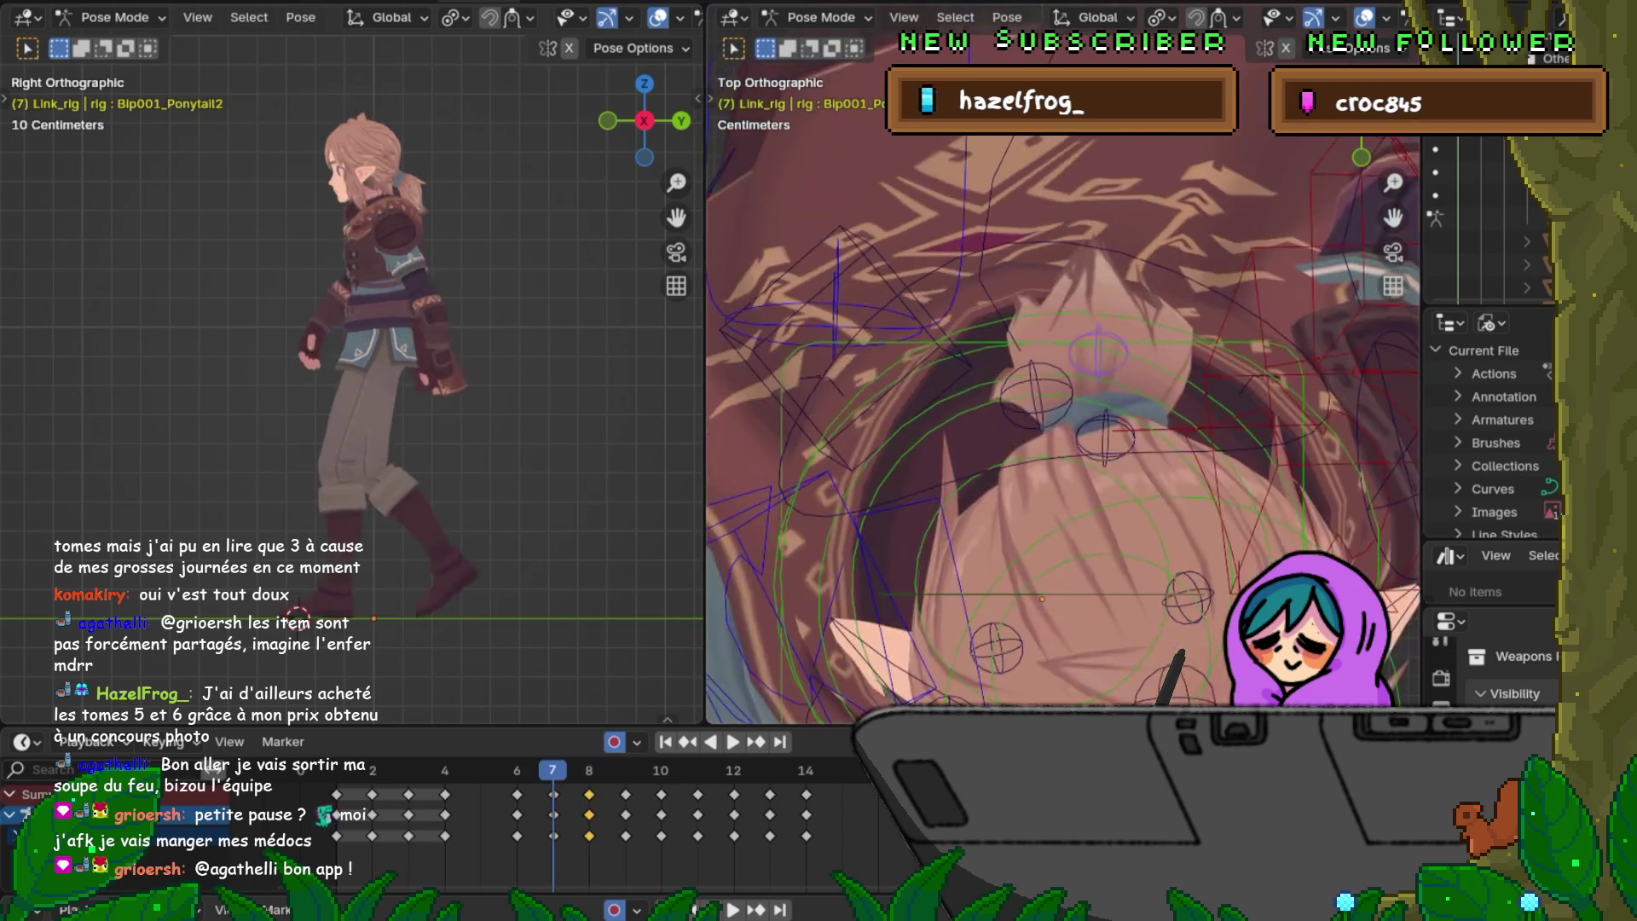
pyautogui.press('Right')
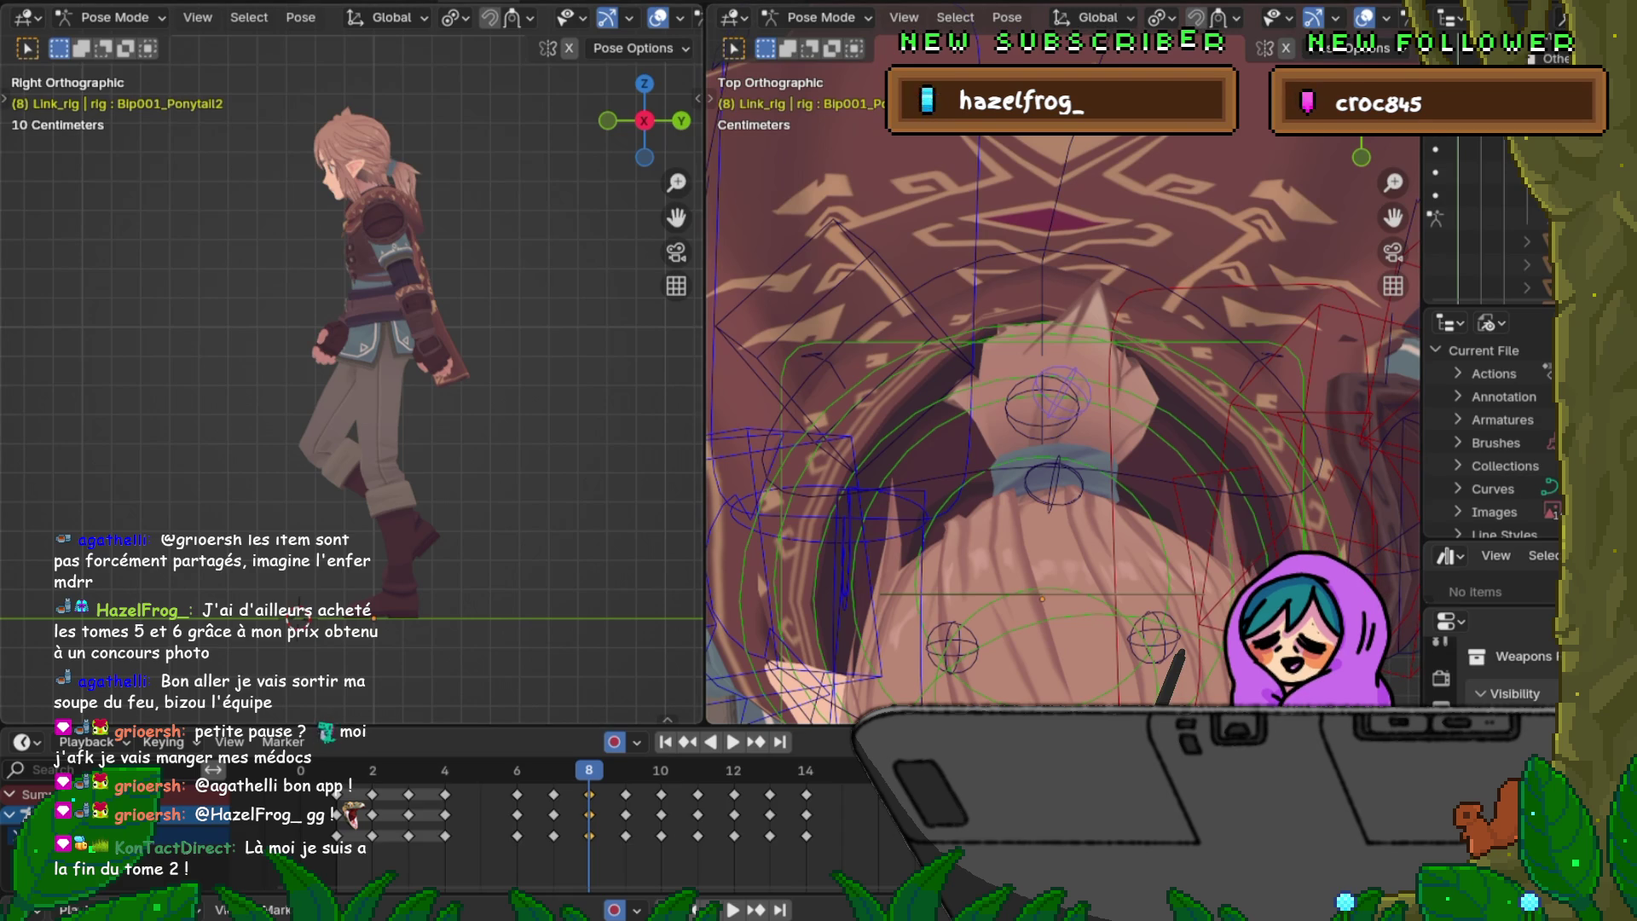
# Step: Save the rig animation file through File > Save
pyautogui.click(51, 3)
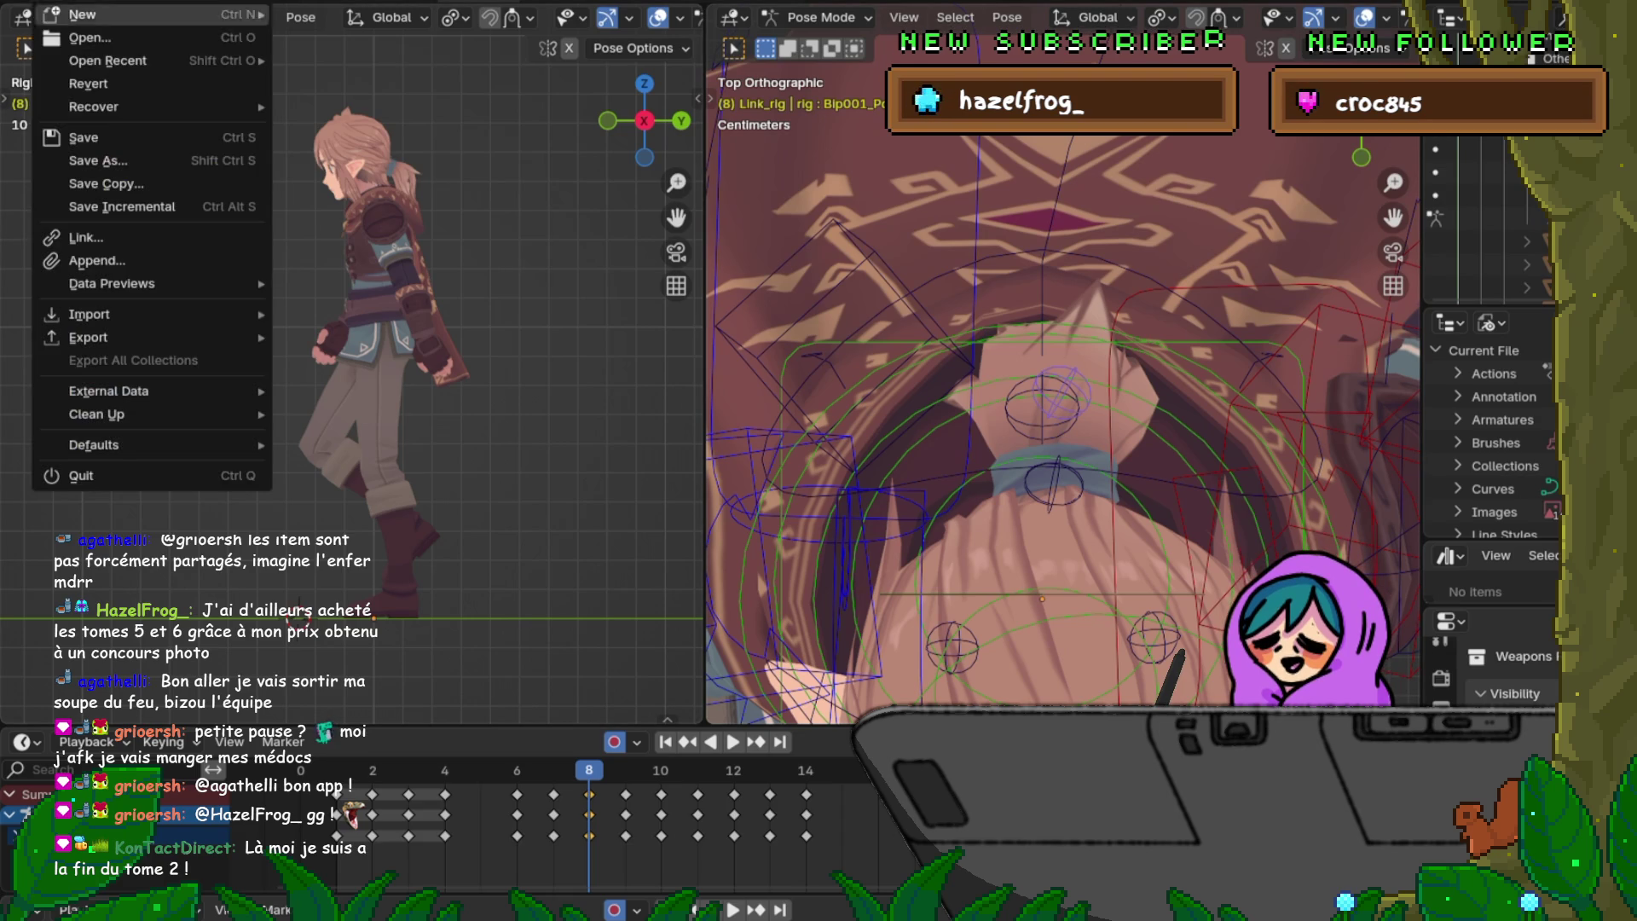
pyautogui.click(78, 137)
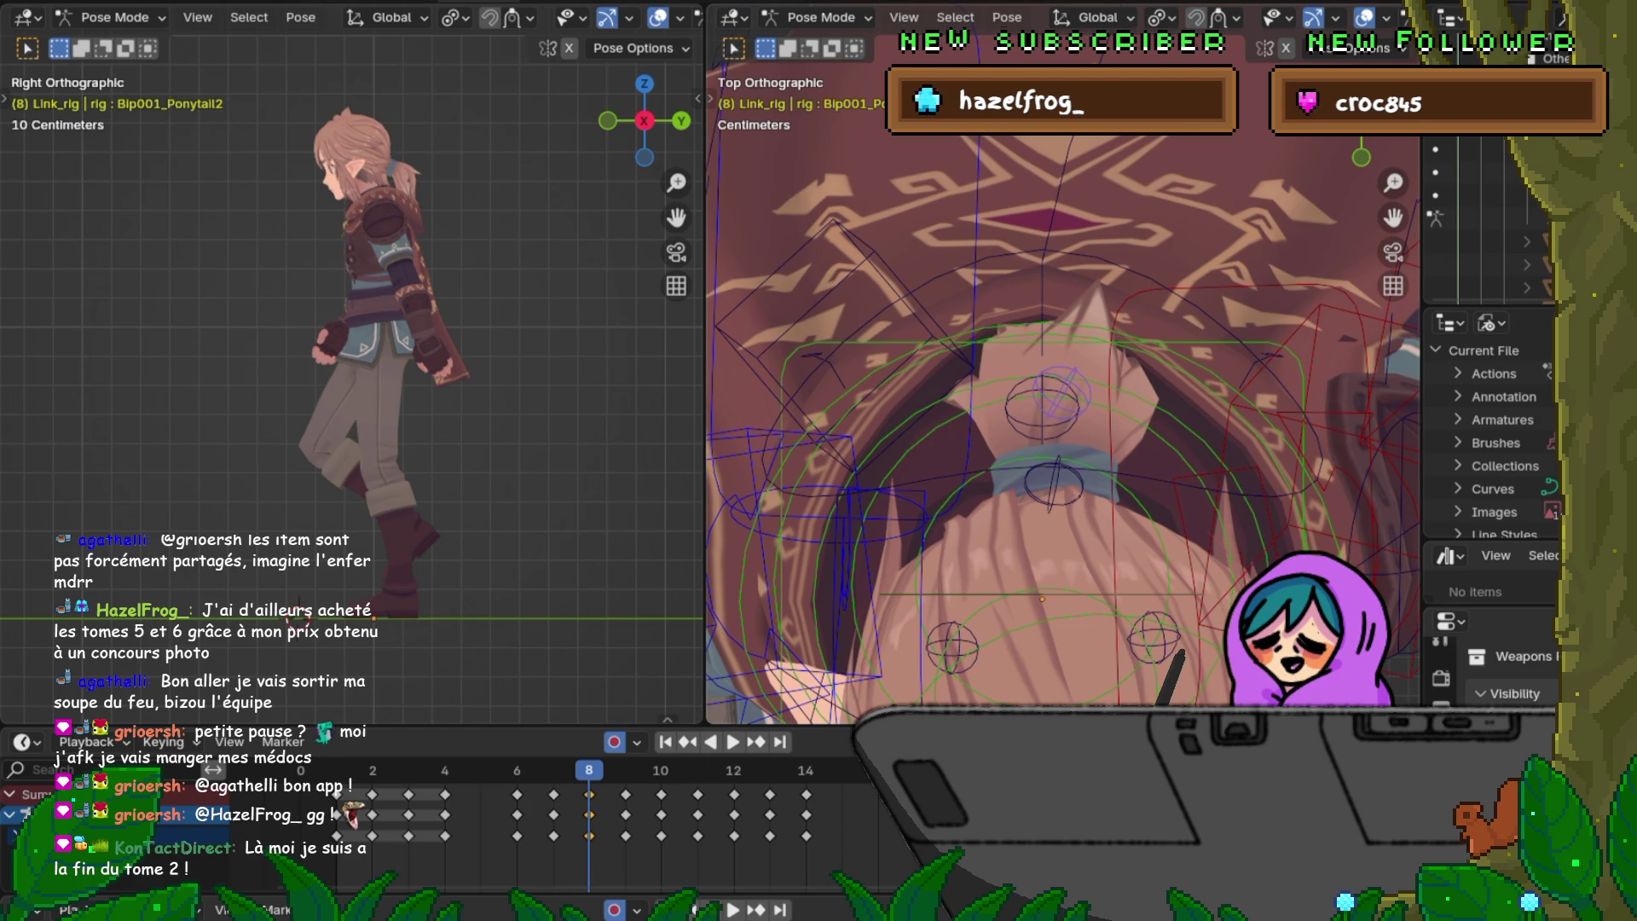
# Step: Rotate Bip001_Ponytail2 at frame 9 and flip between frames 8 and 9 to compare
pyautogui.press('Left')
pyautogui.press('Left')
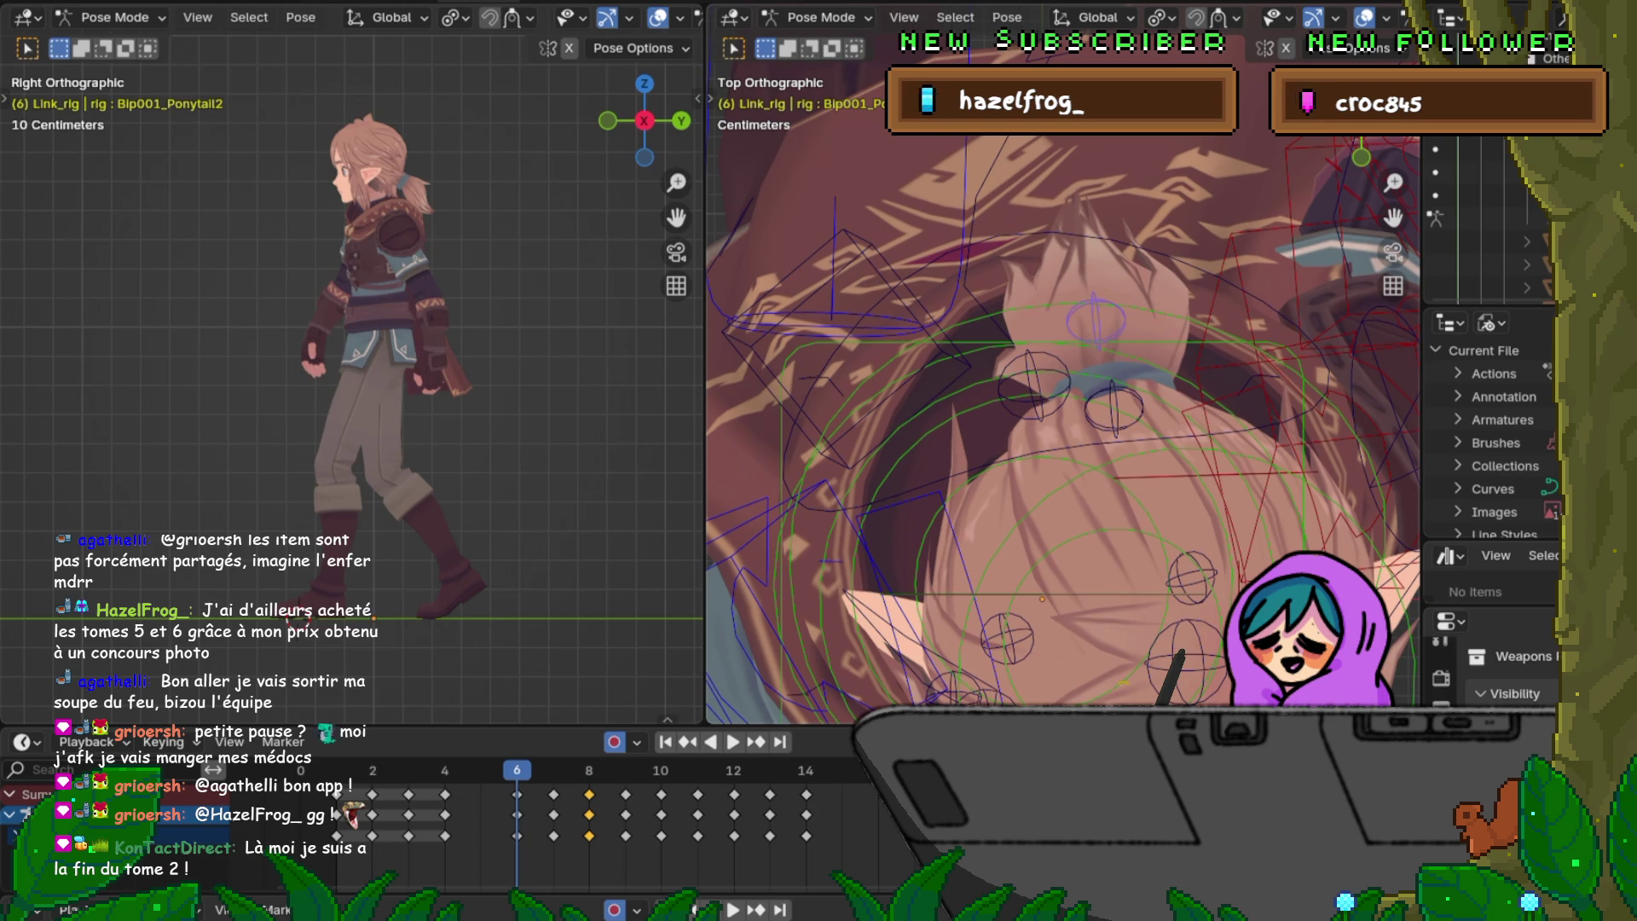
pyautogui.press('Right')
pyautogui.press('Right')
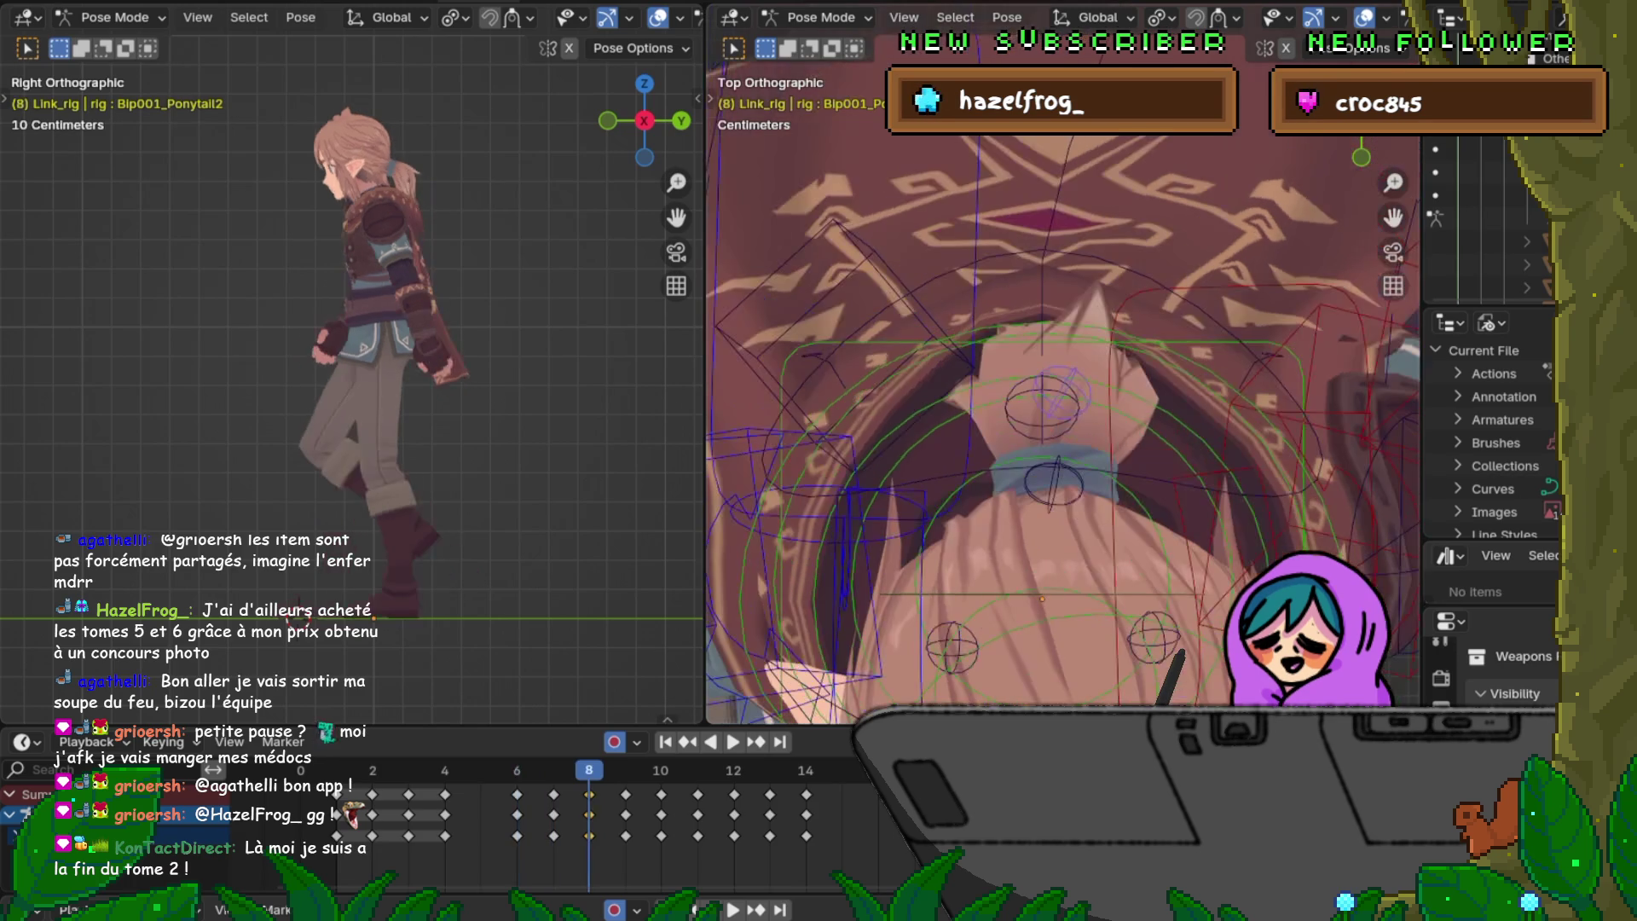
pyautogui.press('Right')
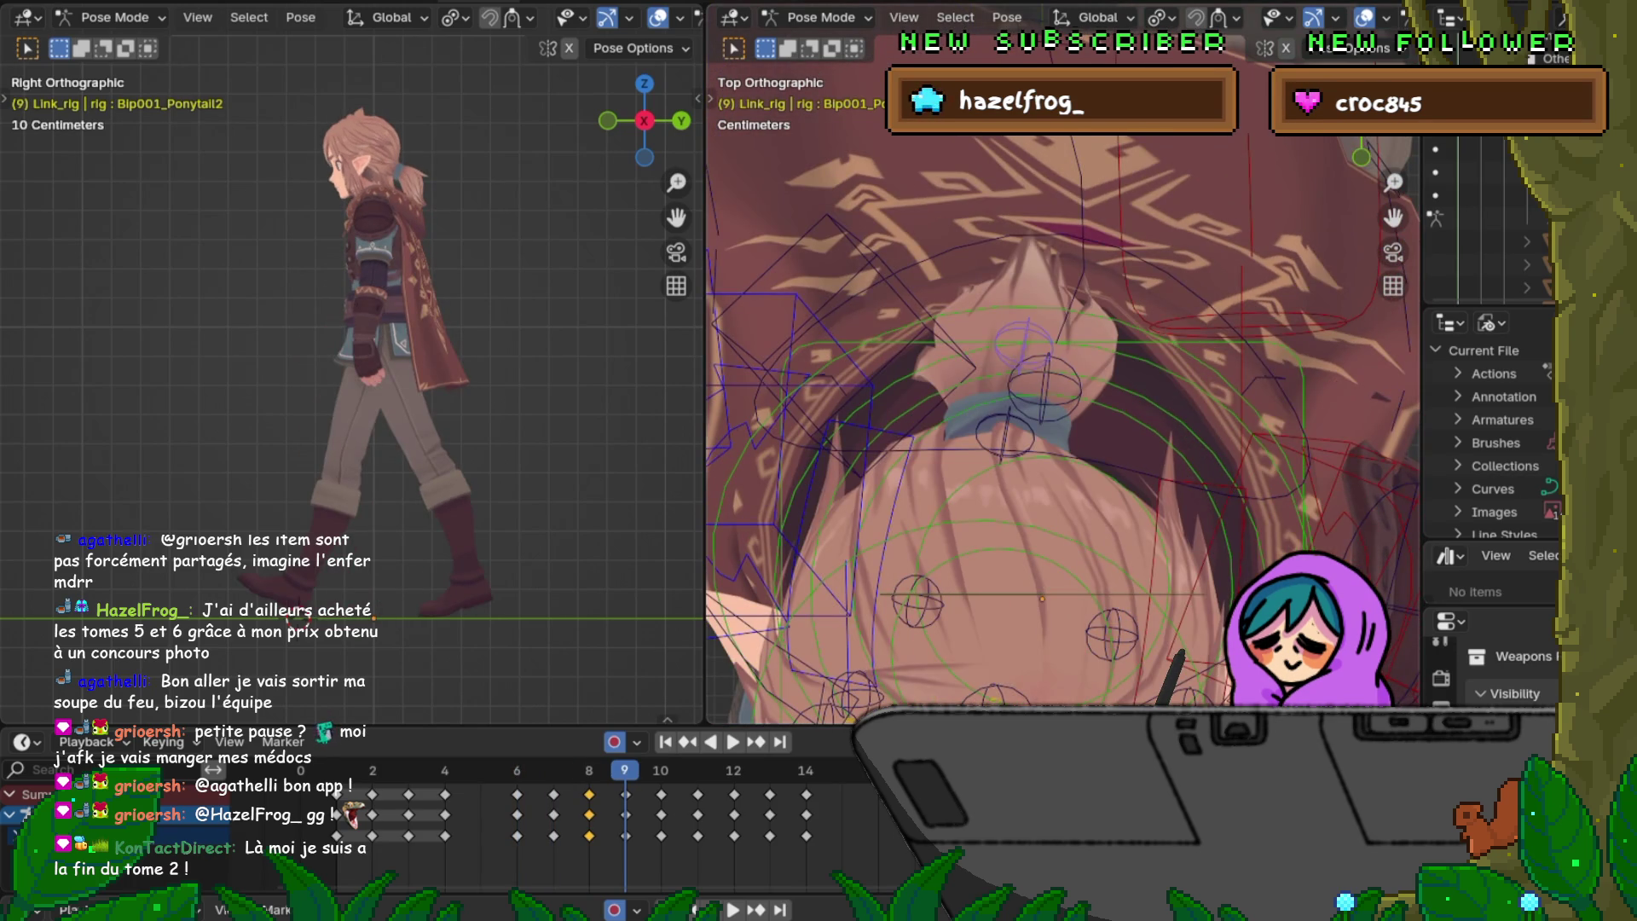
pyautogui.press('Right')
pyautogui.press('Left')
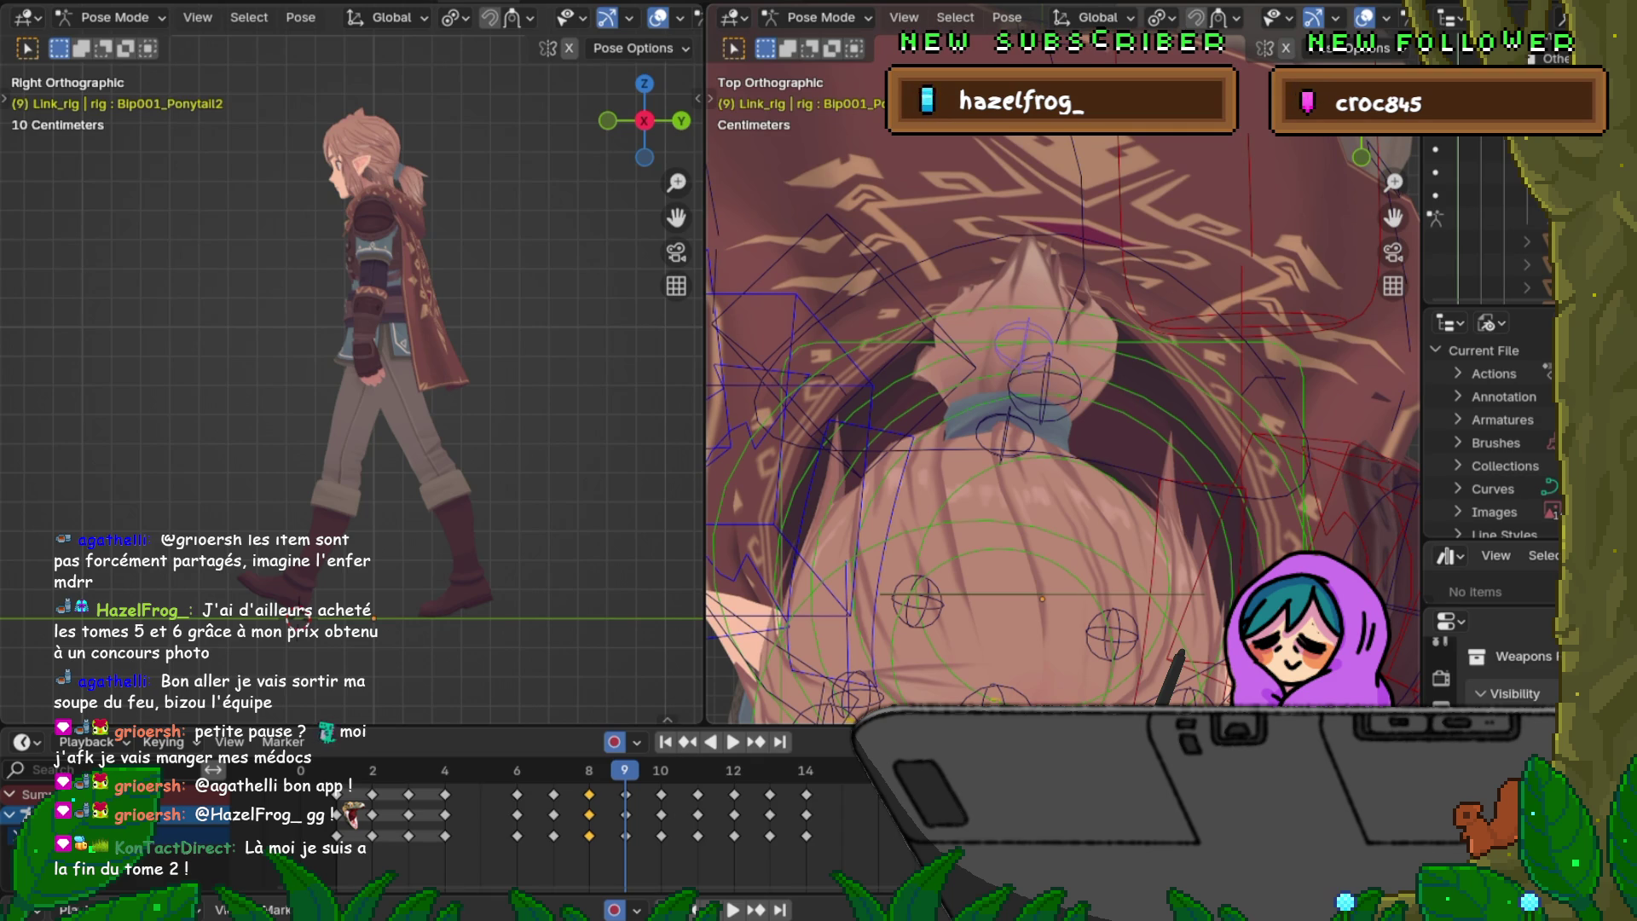
pyautogui.press('r')
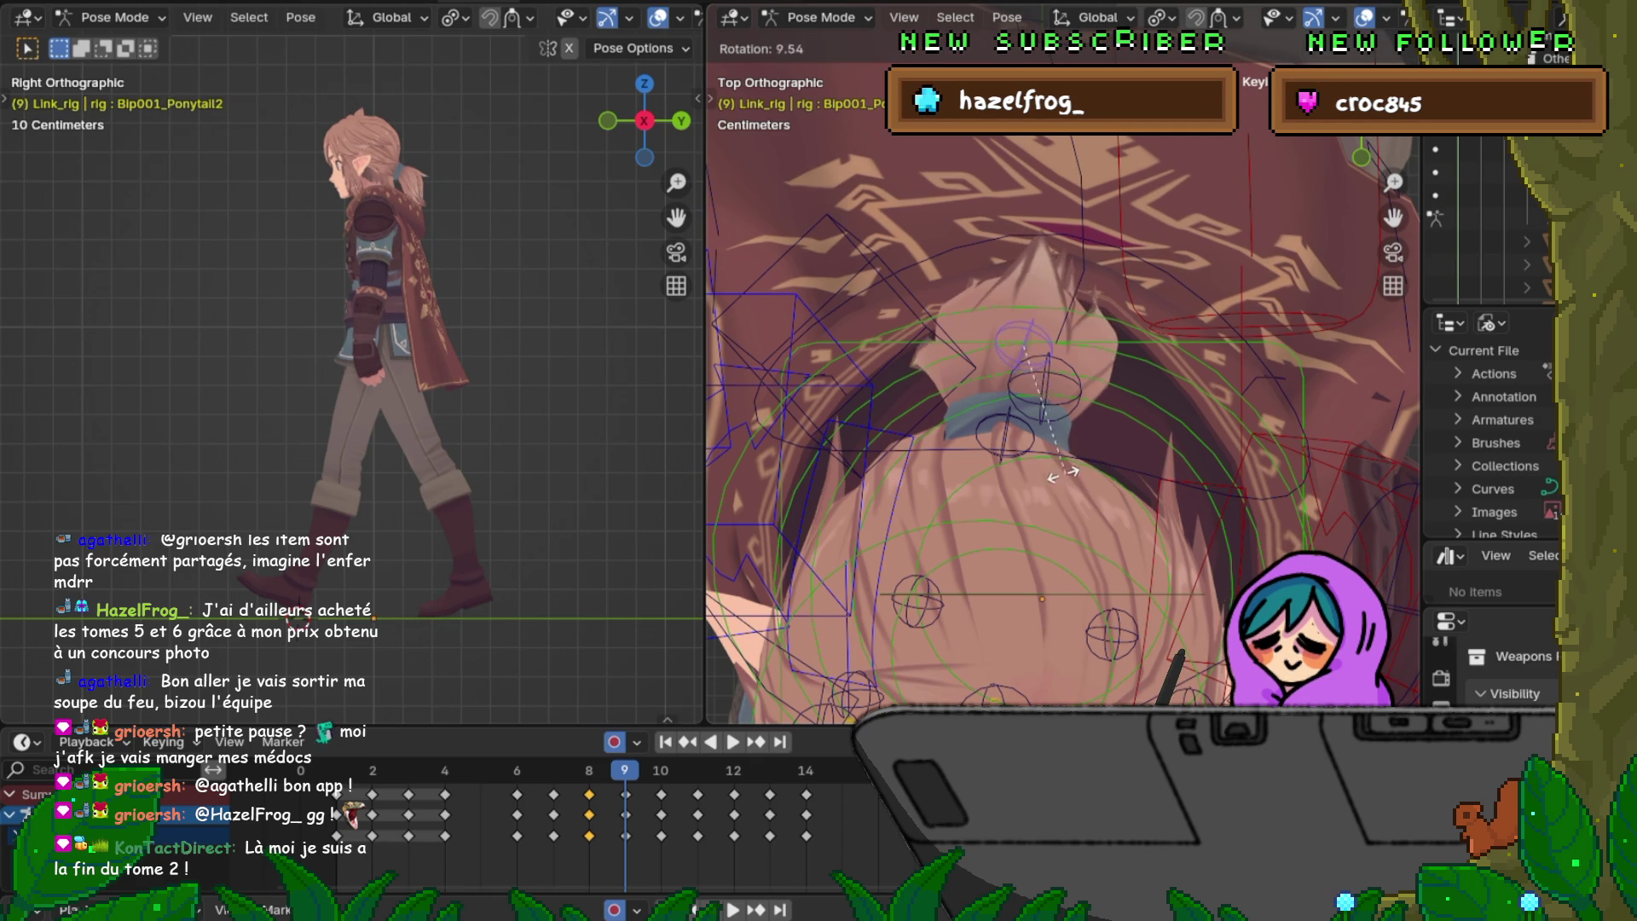
pyautogui.click(1061, 473)
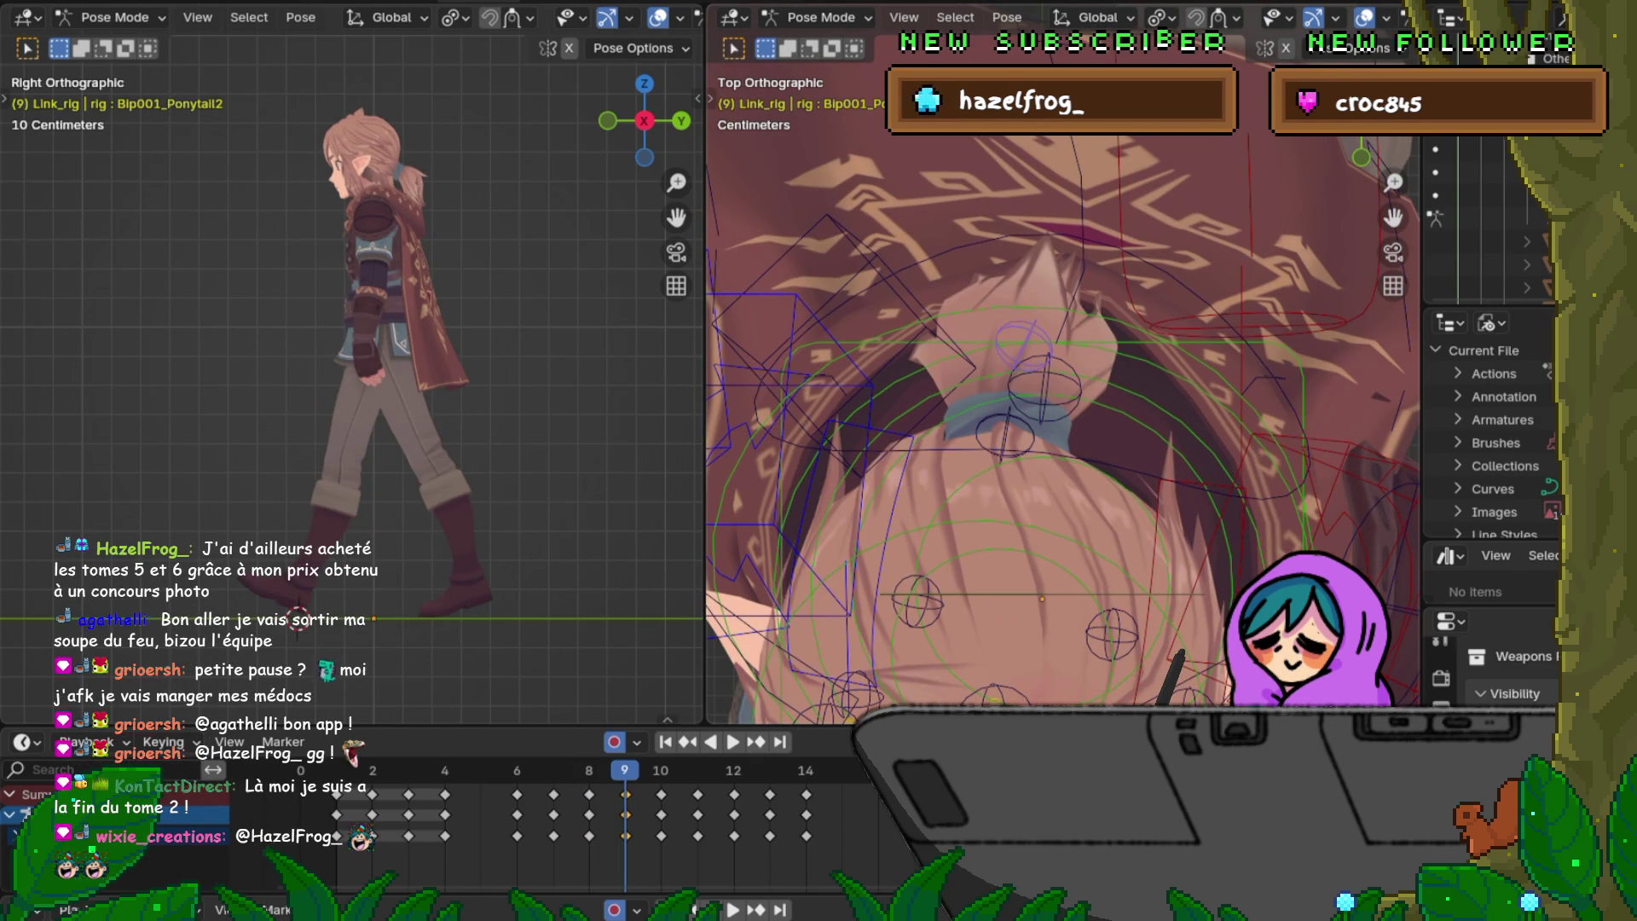
pyautogui.press('Left')
pyautogui.press('Right')
pyautogui.press('Left')
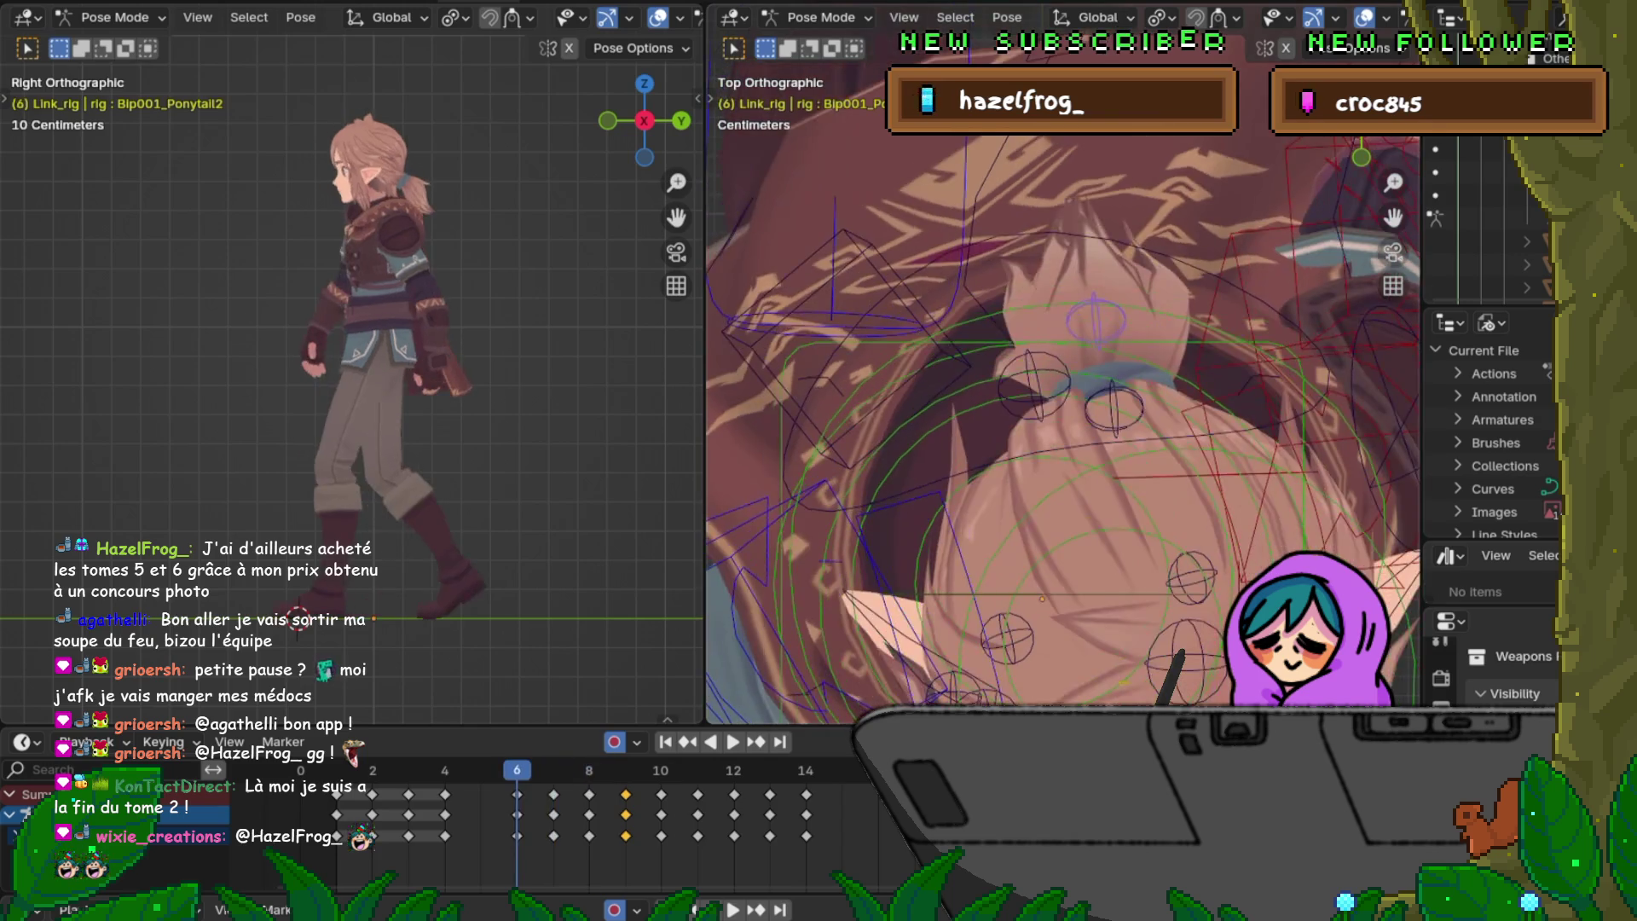
pyautogui.press('Right')
pyautogui.press('Left')
# Step: Try and cancel a rotation at frame 9, then rotate the ponytail at frame 10
pyautogui.press('Right')
pyautogui.press('Right')
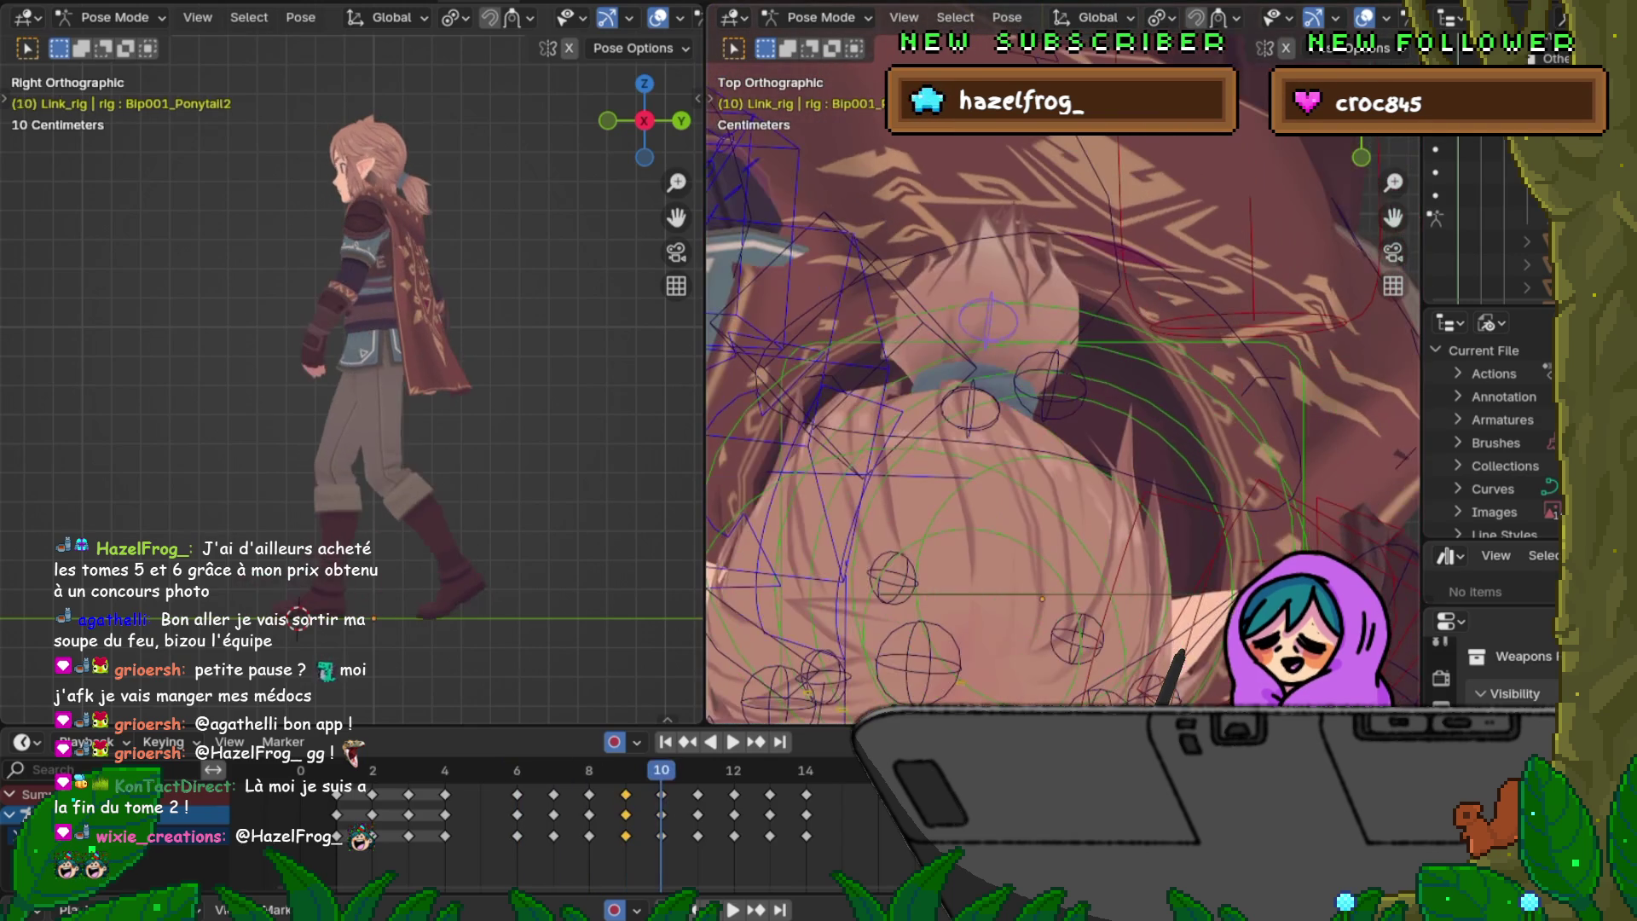
pyautogui.press('Left')
pyautogui.press('Right')
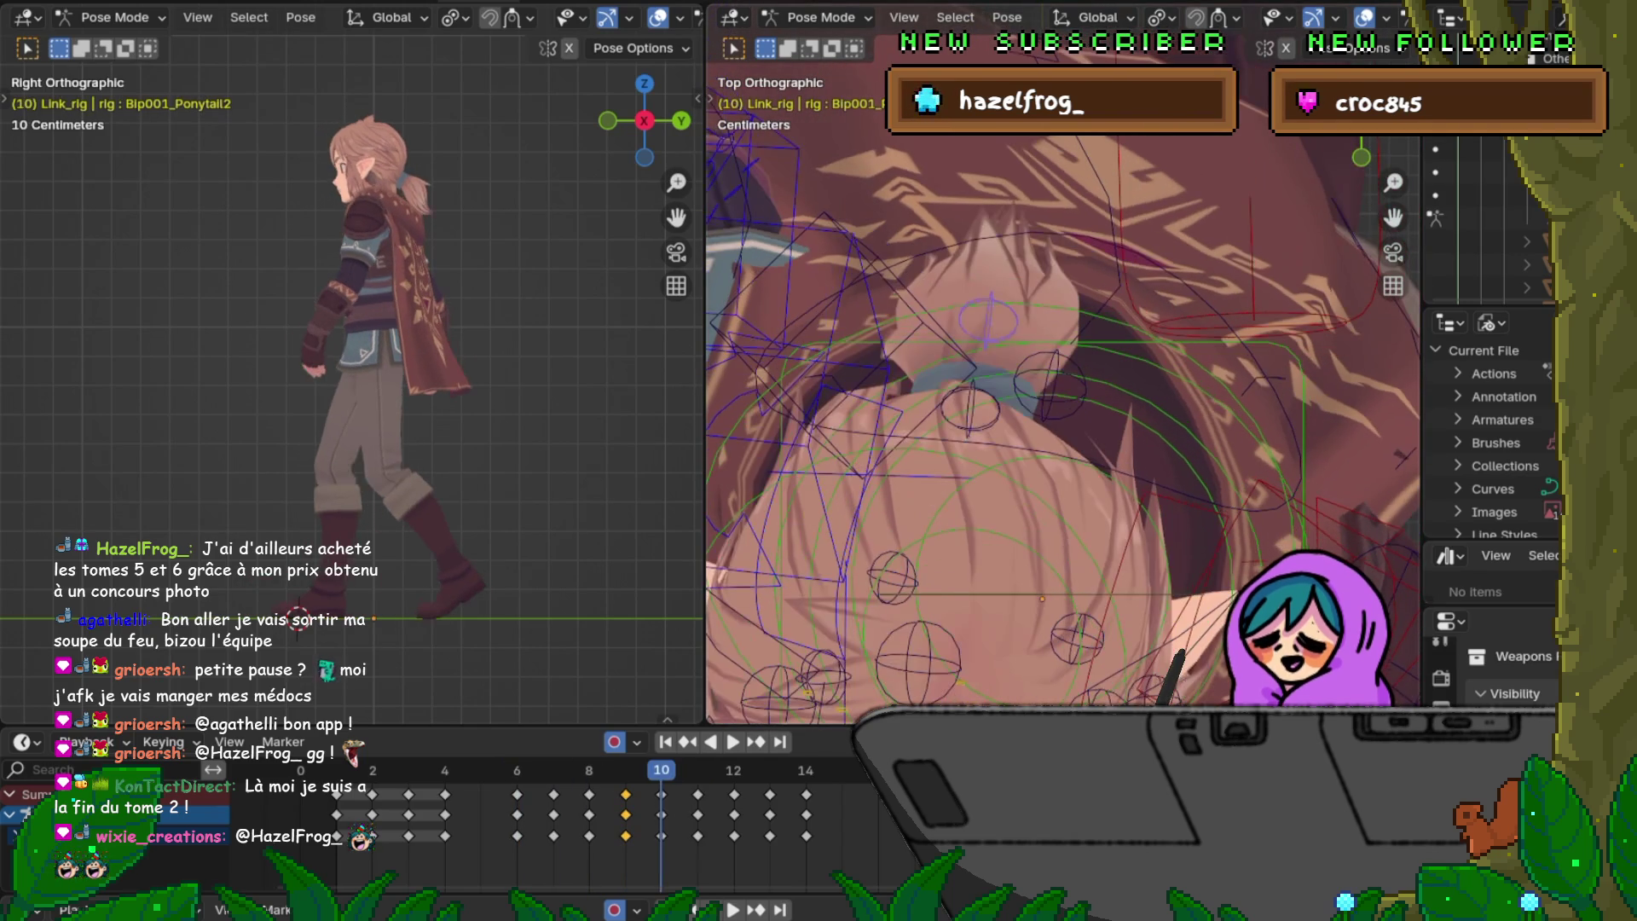
pyautogui.press('Left')
pyautogui.press('Right')
pyautogui.press('Left')
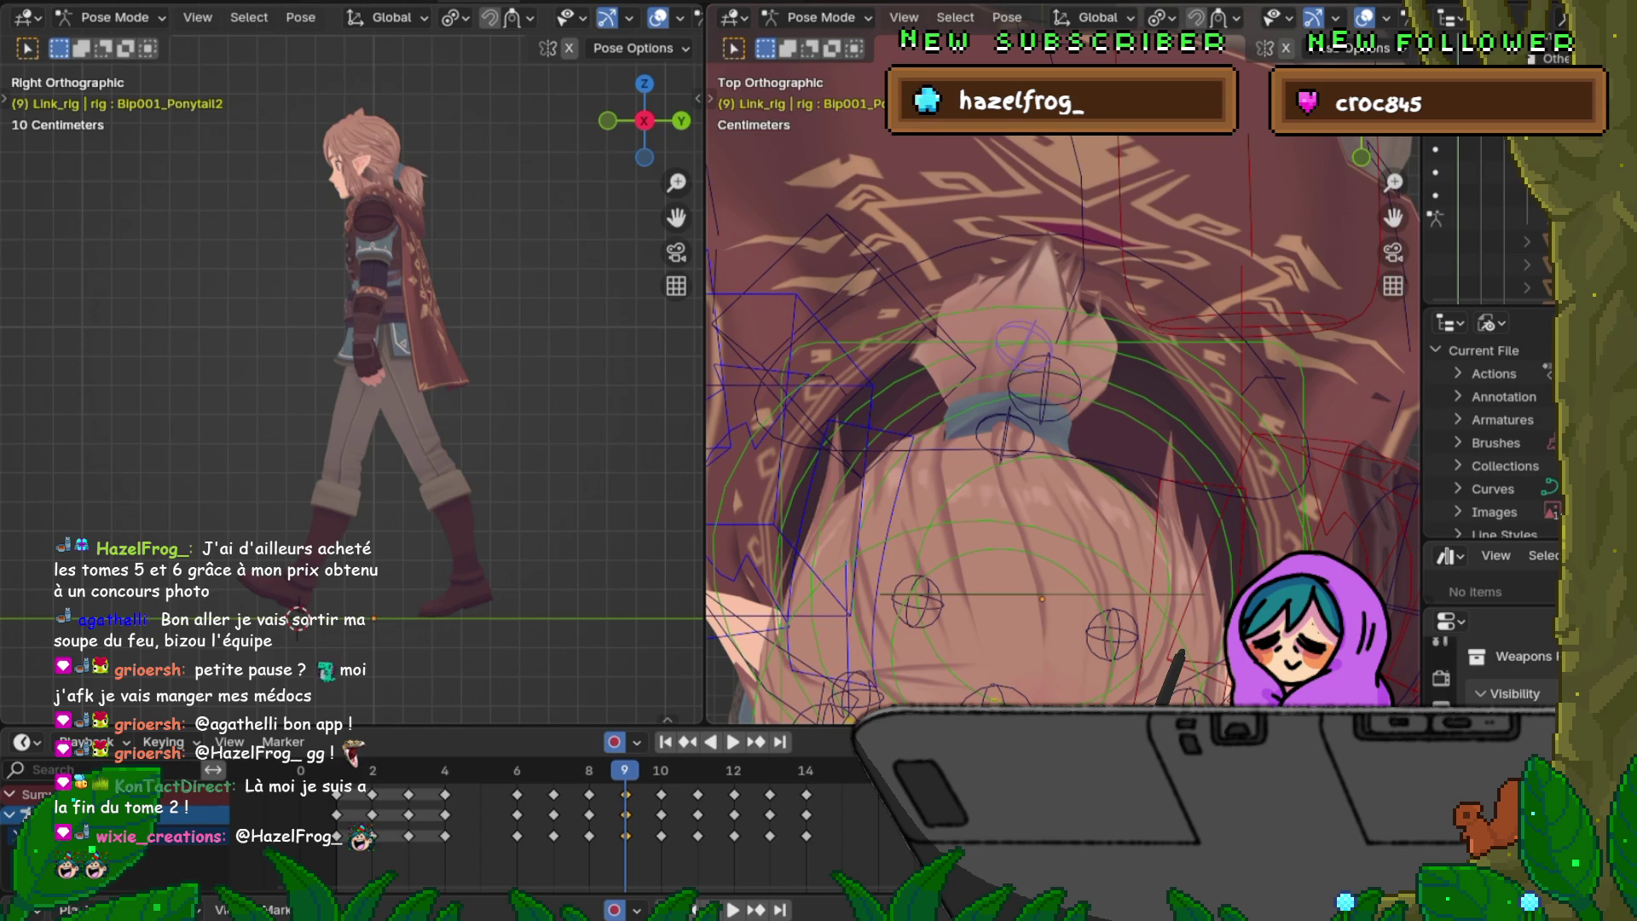
pyautogui.press('r')
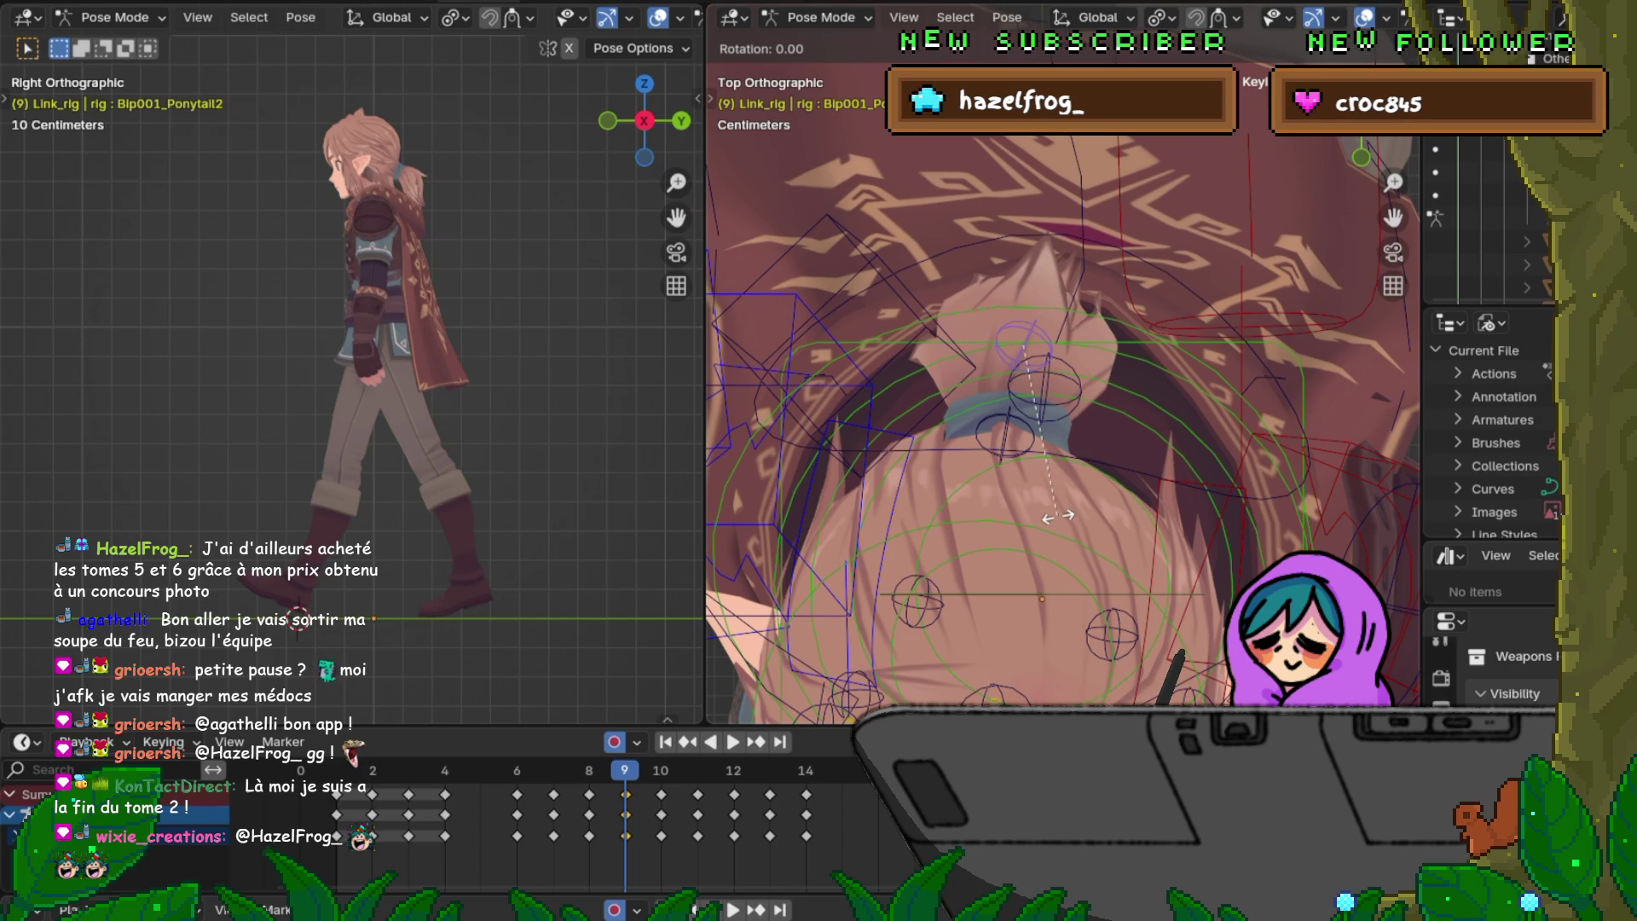
pyautogui.press('Escape')
pyautogui.press('Right')
pyautogui.press('Left')
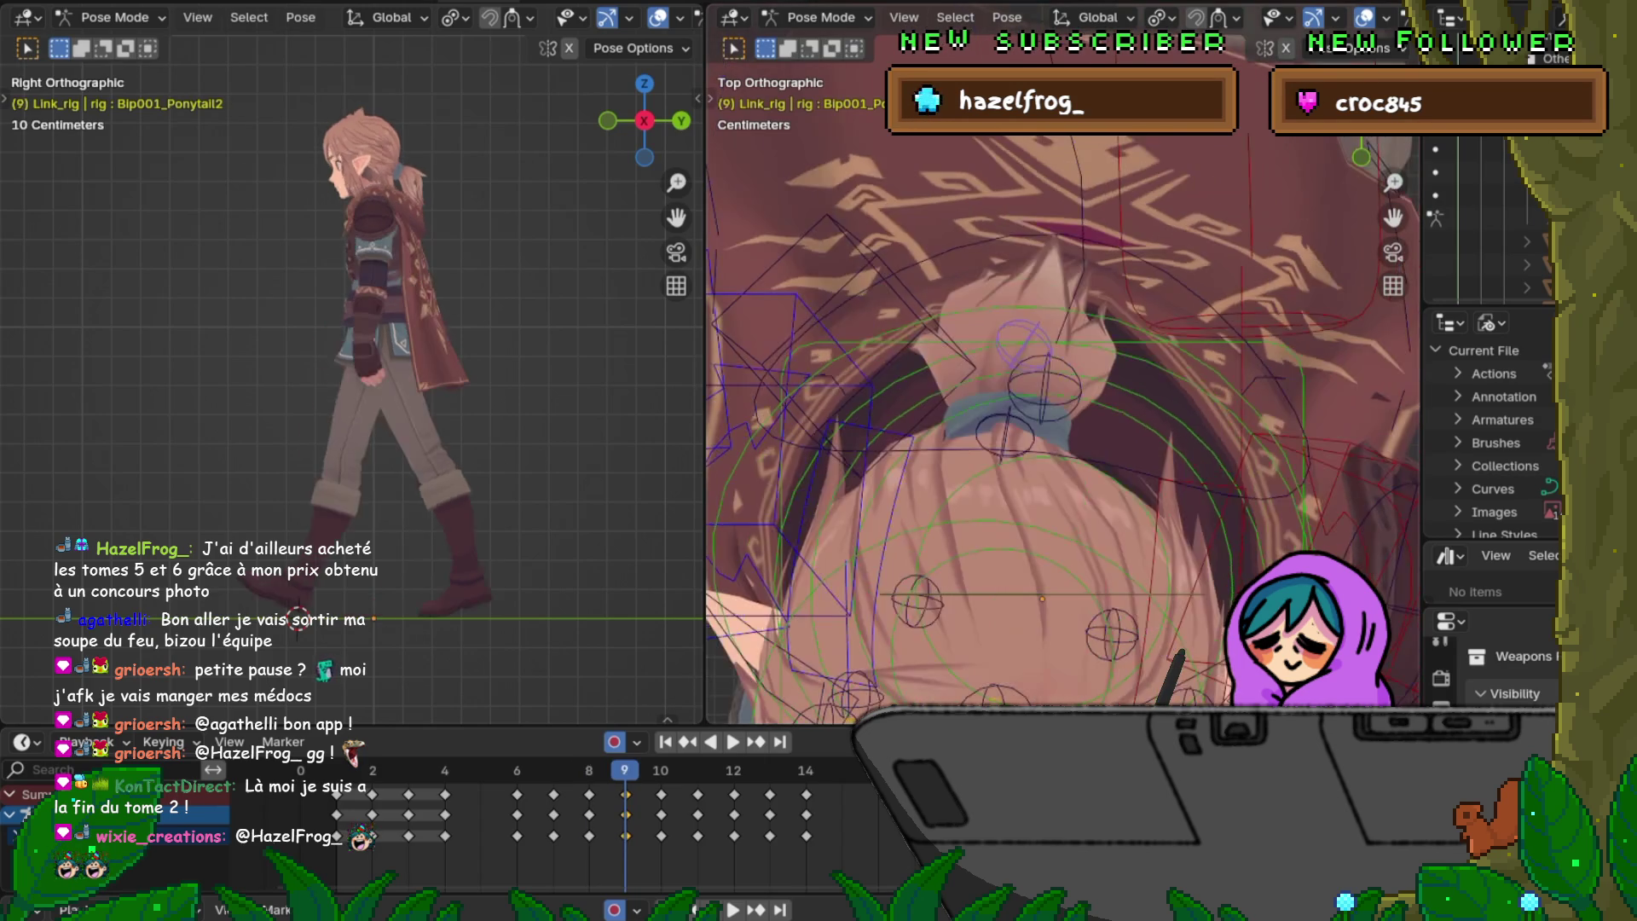
pyautogui.press('Right')
pyautogui.press('Left')
pyautogui.press('Right')
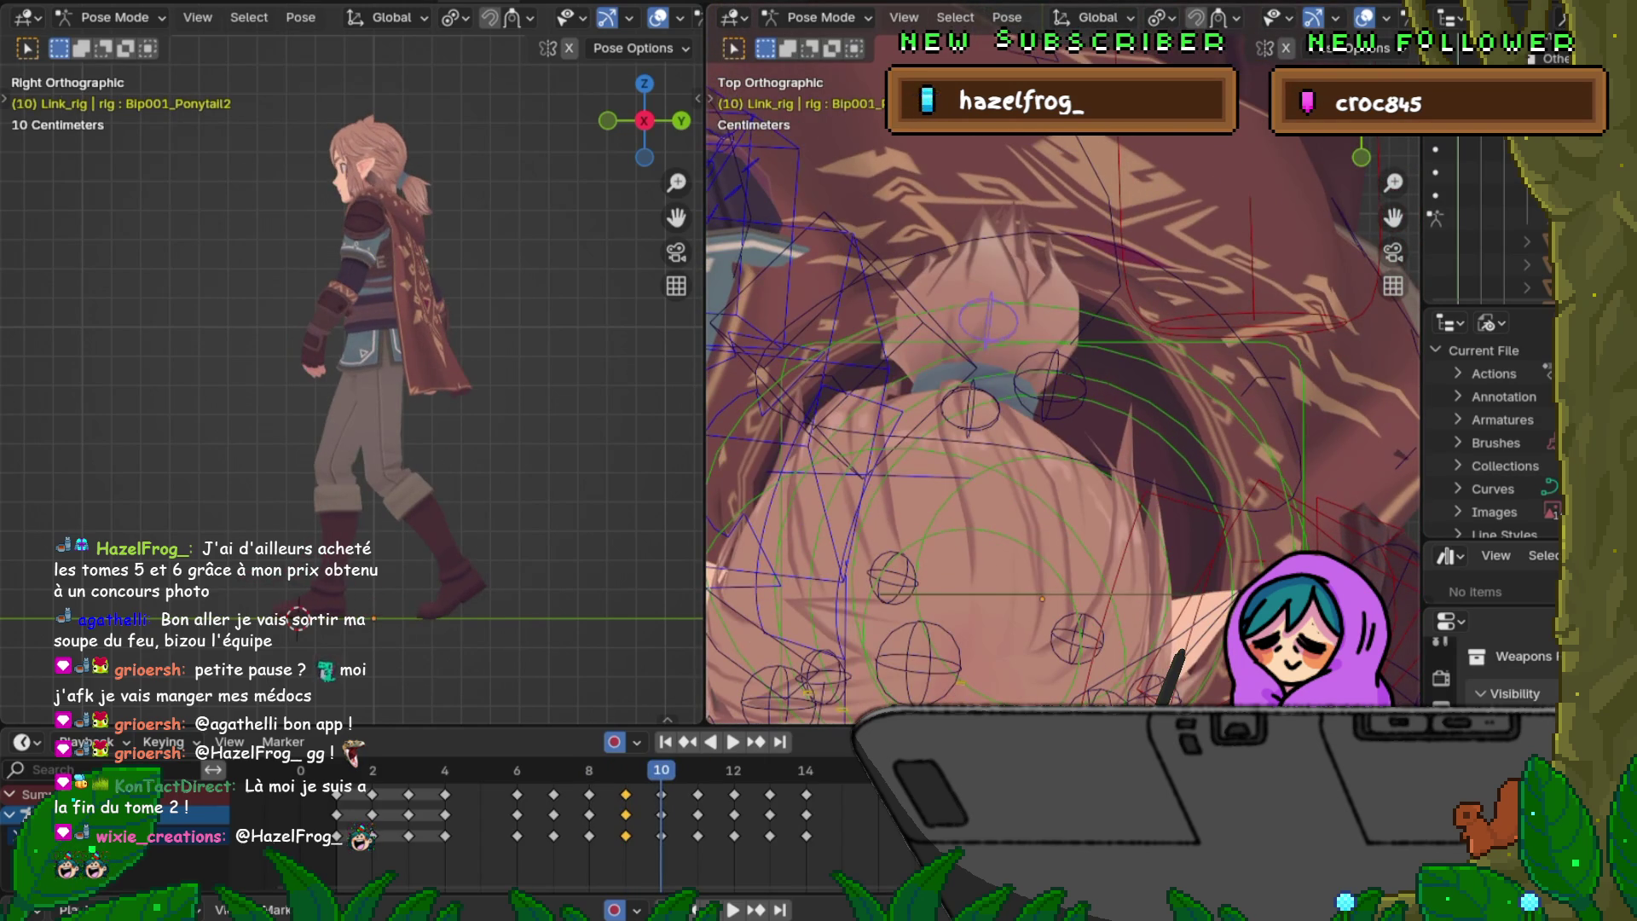
pyautogui.press('r')
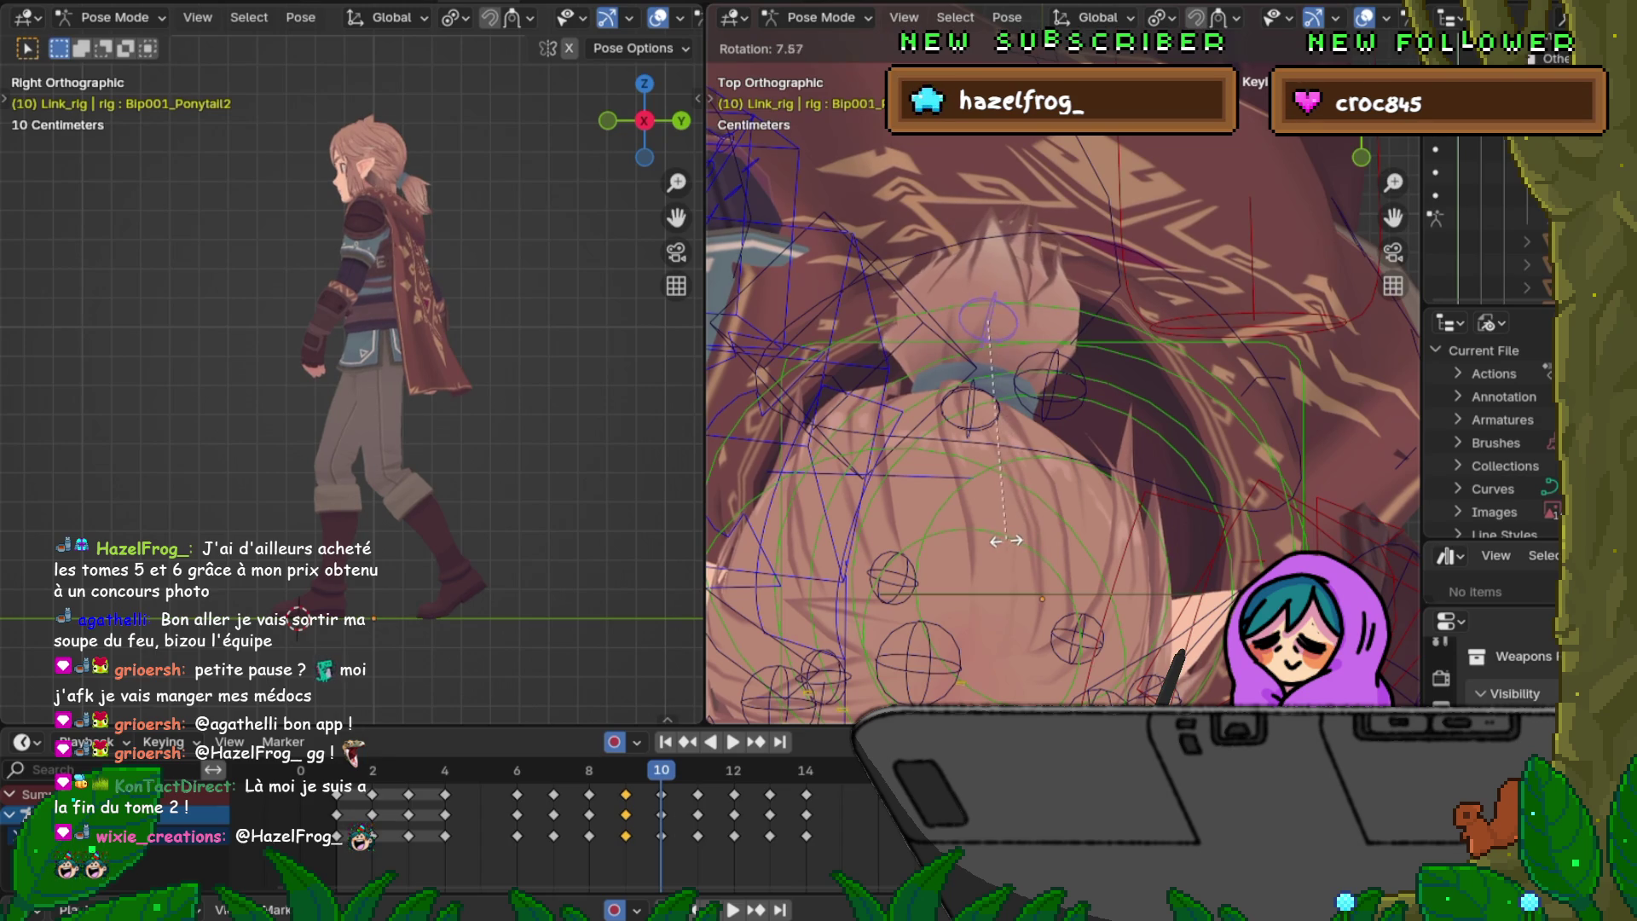
pyautogui.click(1031, 542)
# Step: Rotate the ponytail at frames 12 and 13, keyframe frame 13 and return to frame 10
pyautogui.press('Right')
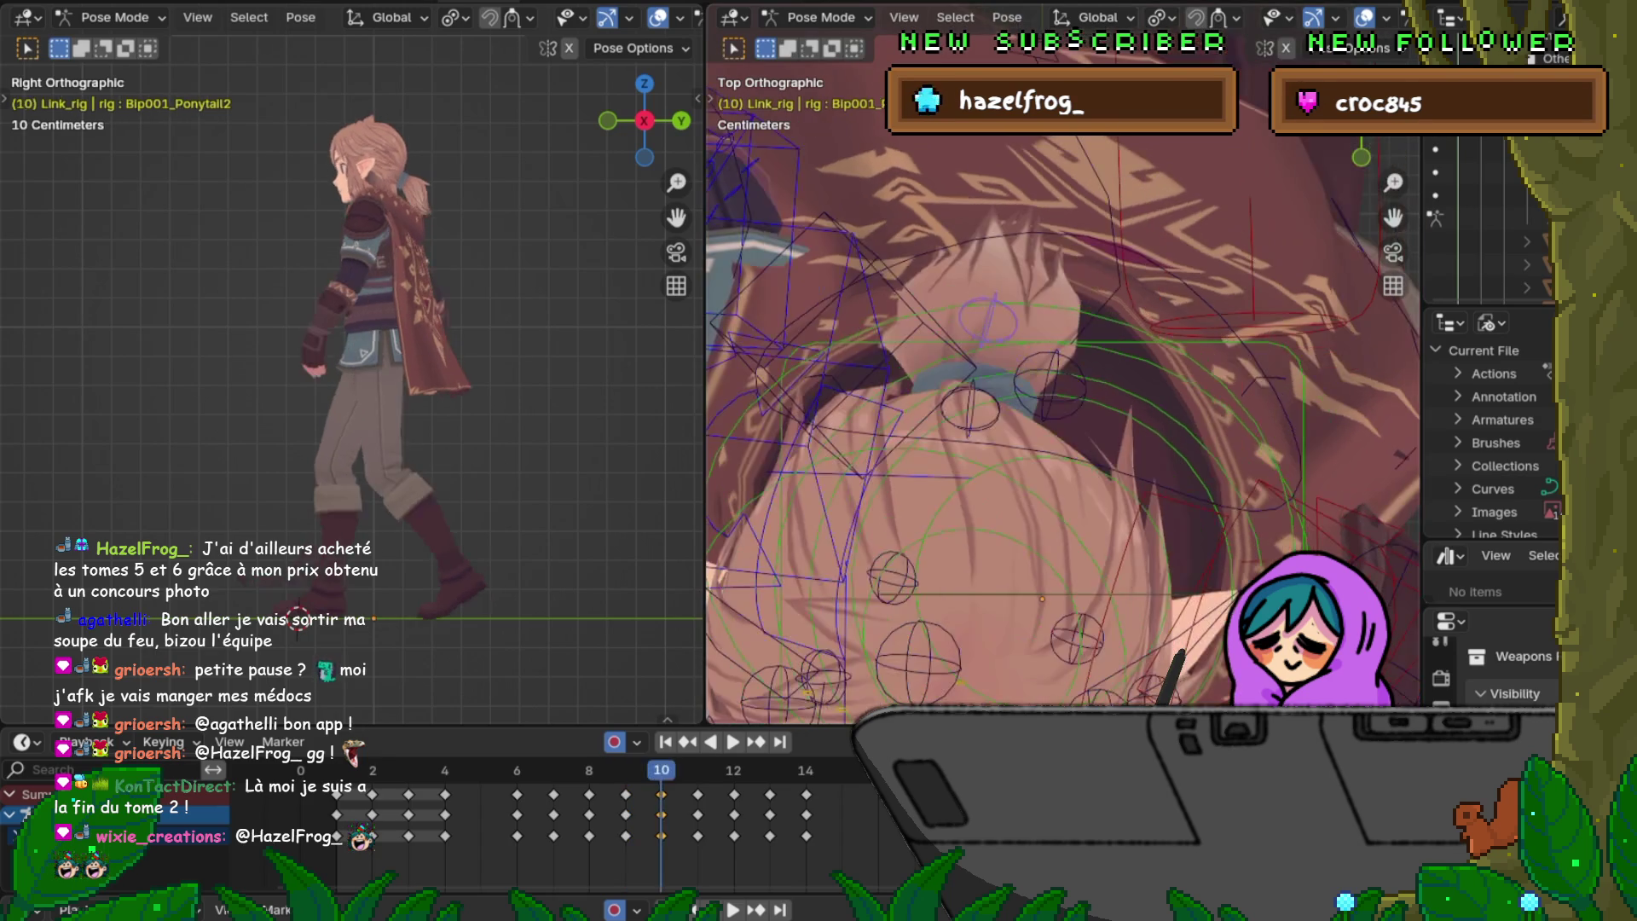
pyautogui.press('Right')
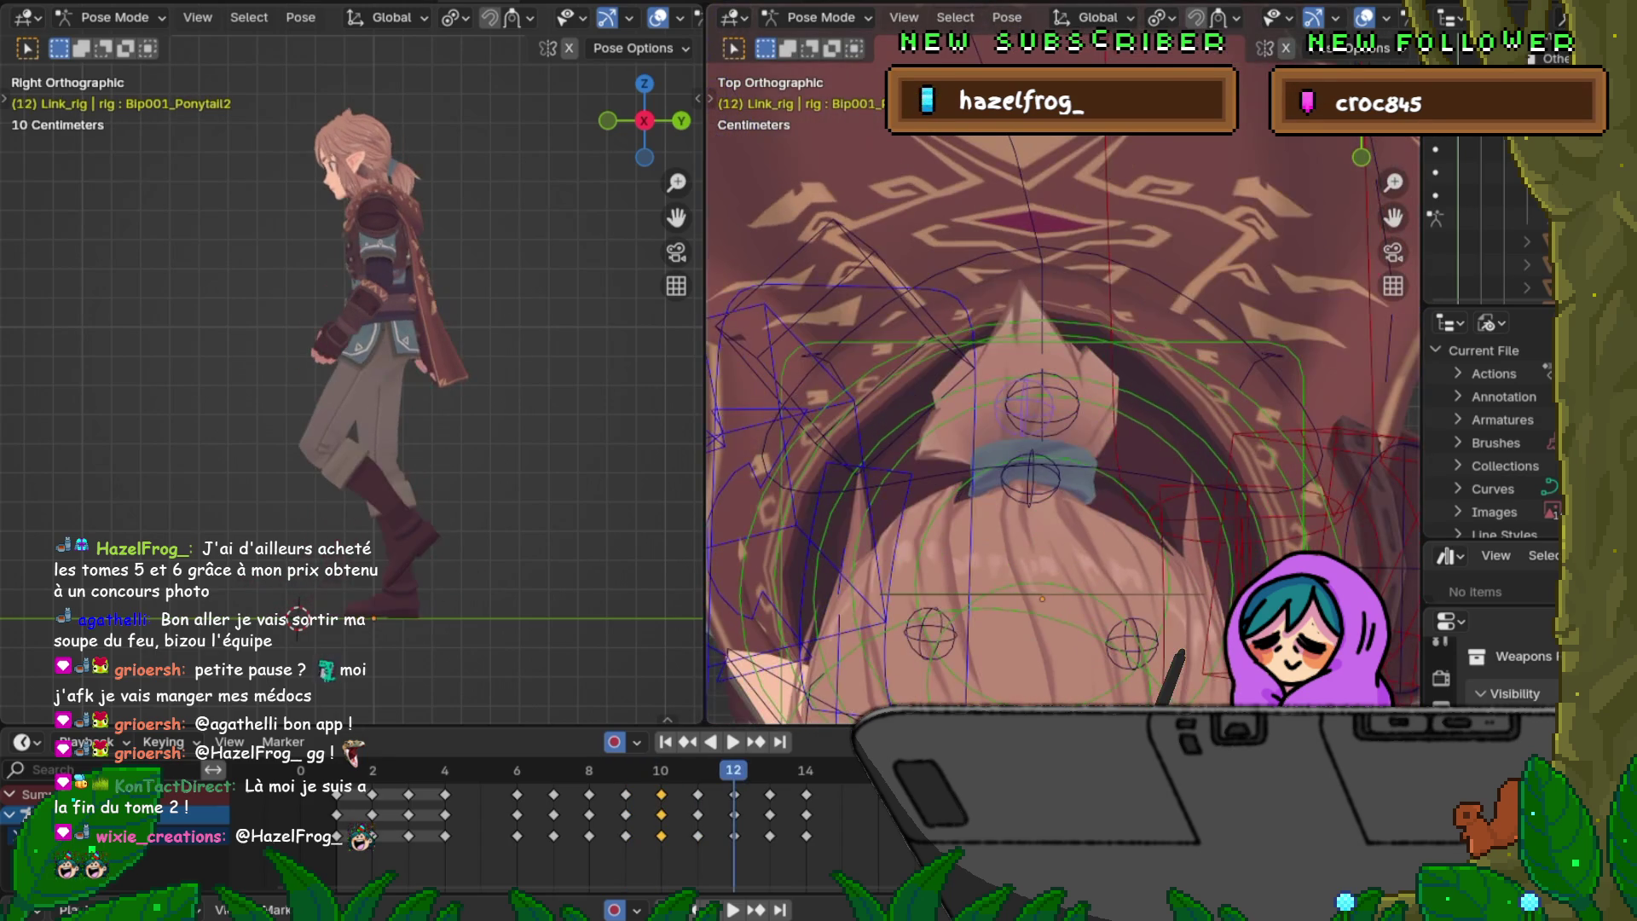
pyautogui.press('r')
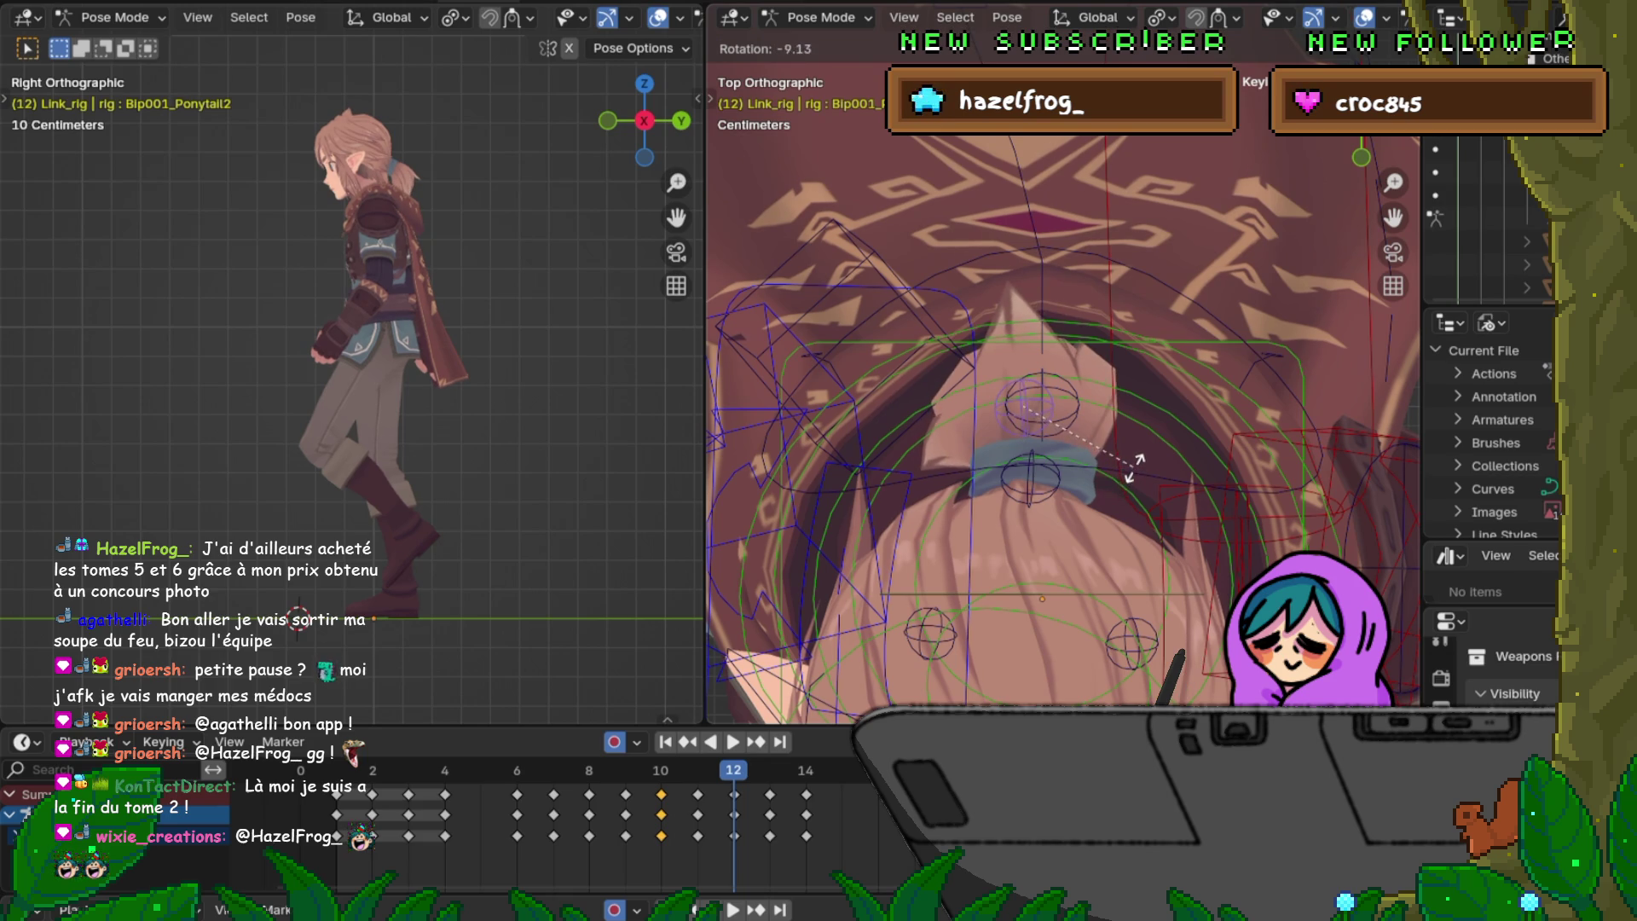
pyautogui.click(1133, 481)
pyautogui.press('Left')
pyautogui.press('Left')
pyautogui.press('Right')
pyautogui.press('Right')
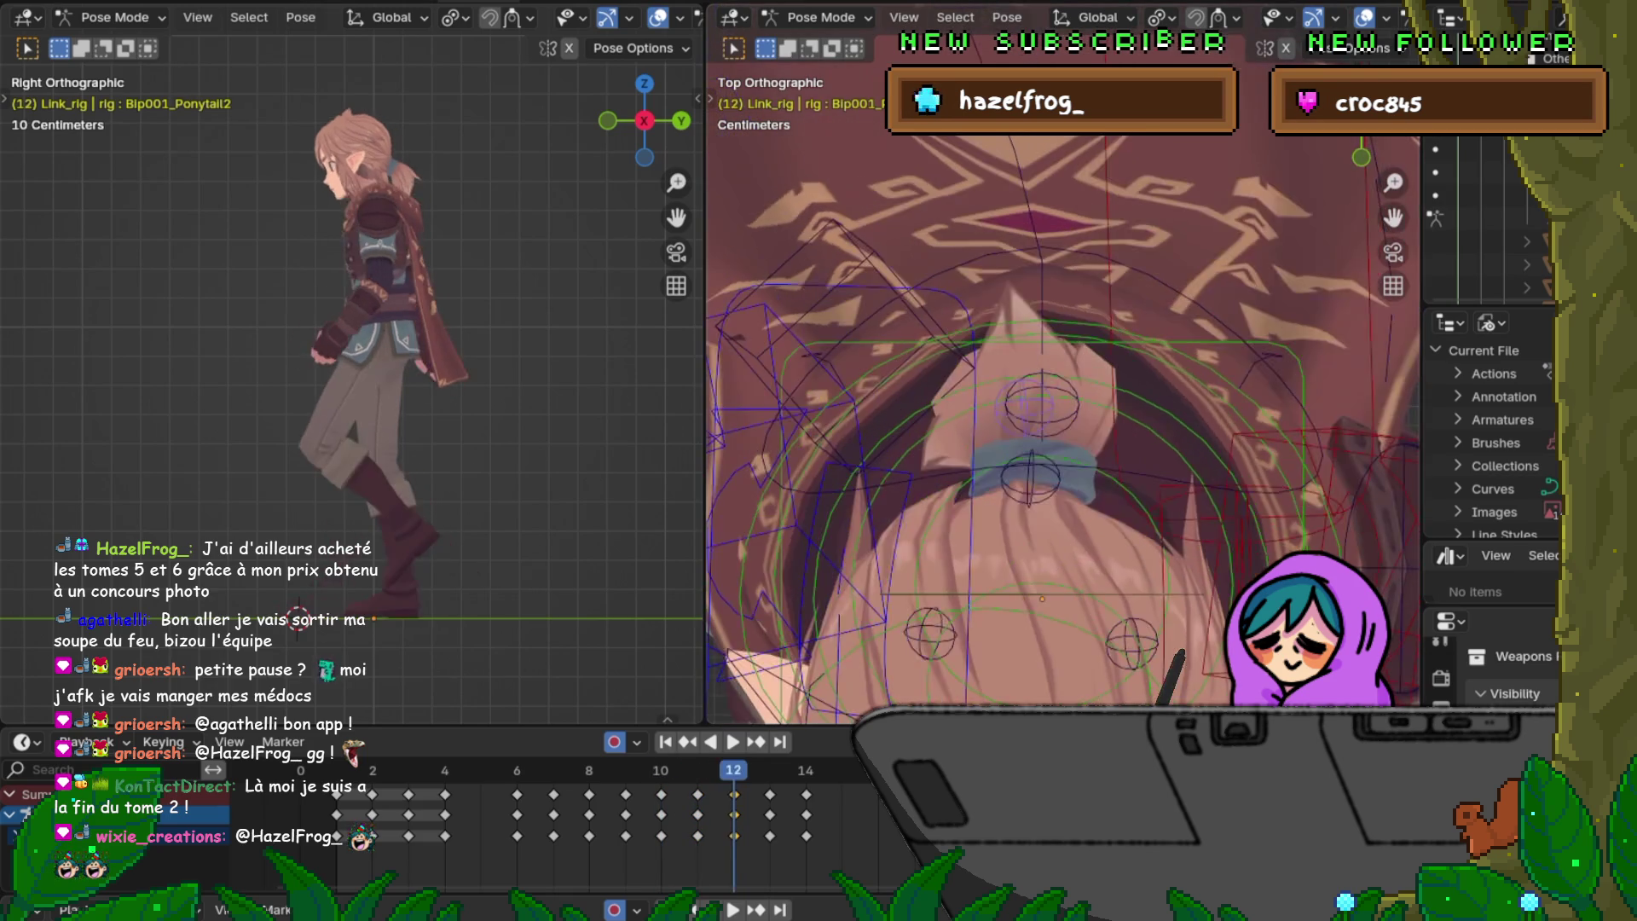
pyautogui.press('Right')
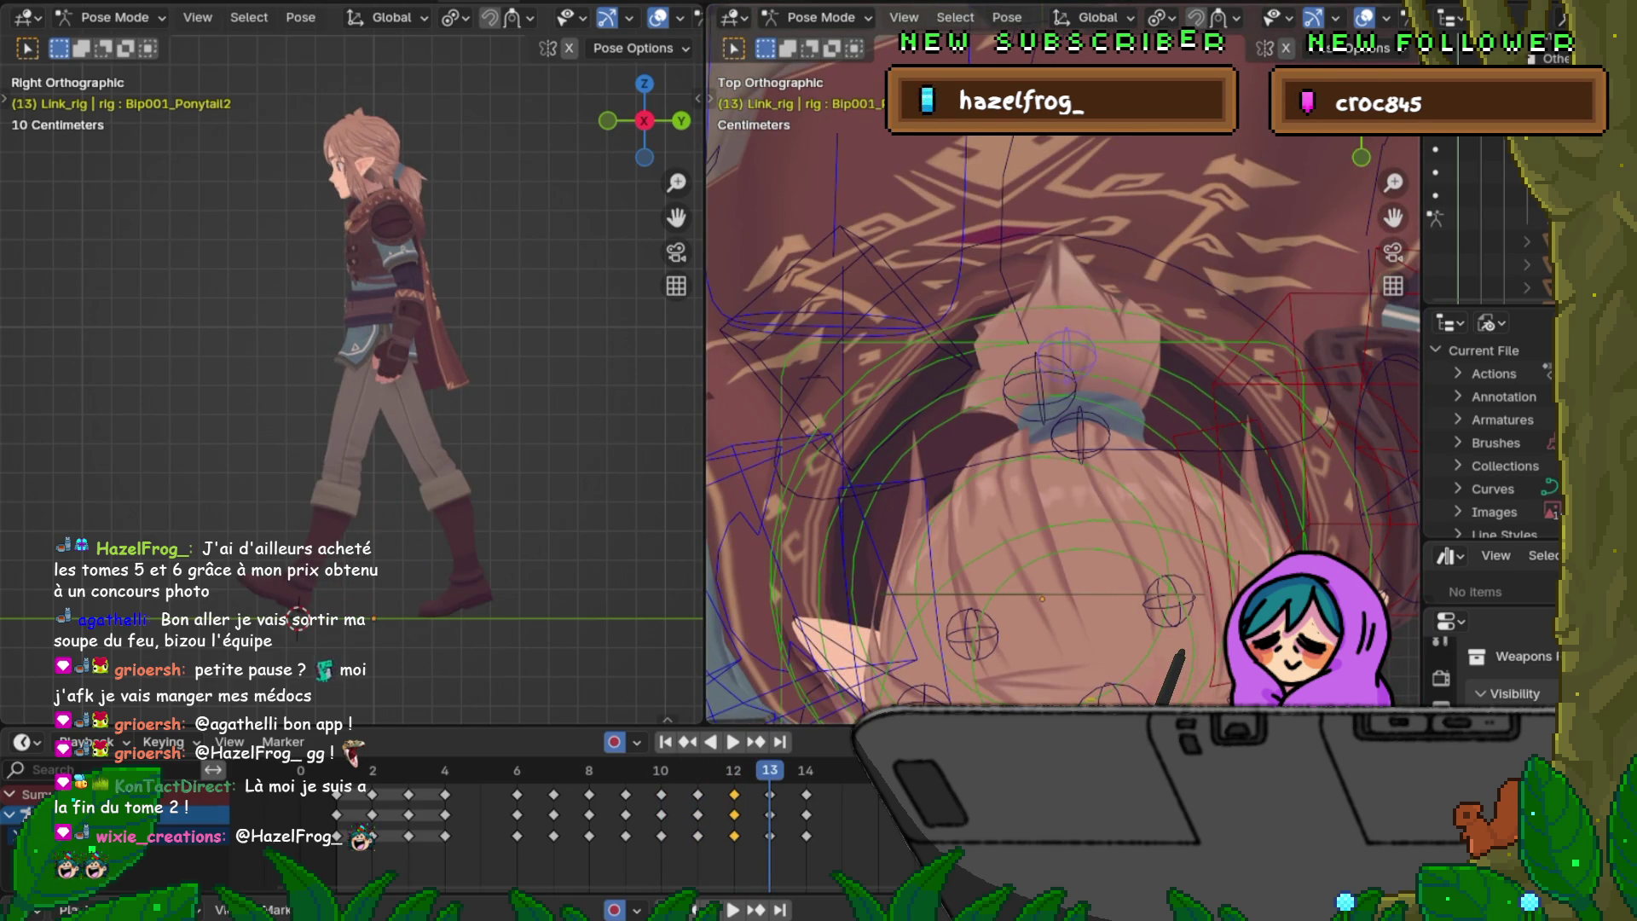
pyautogui.press('r')
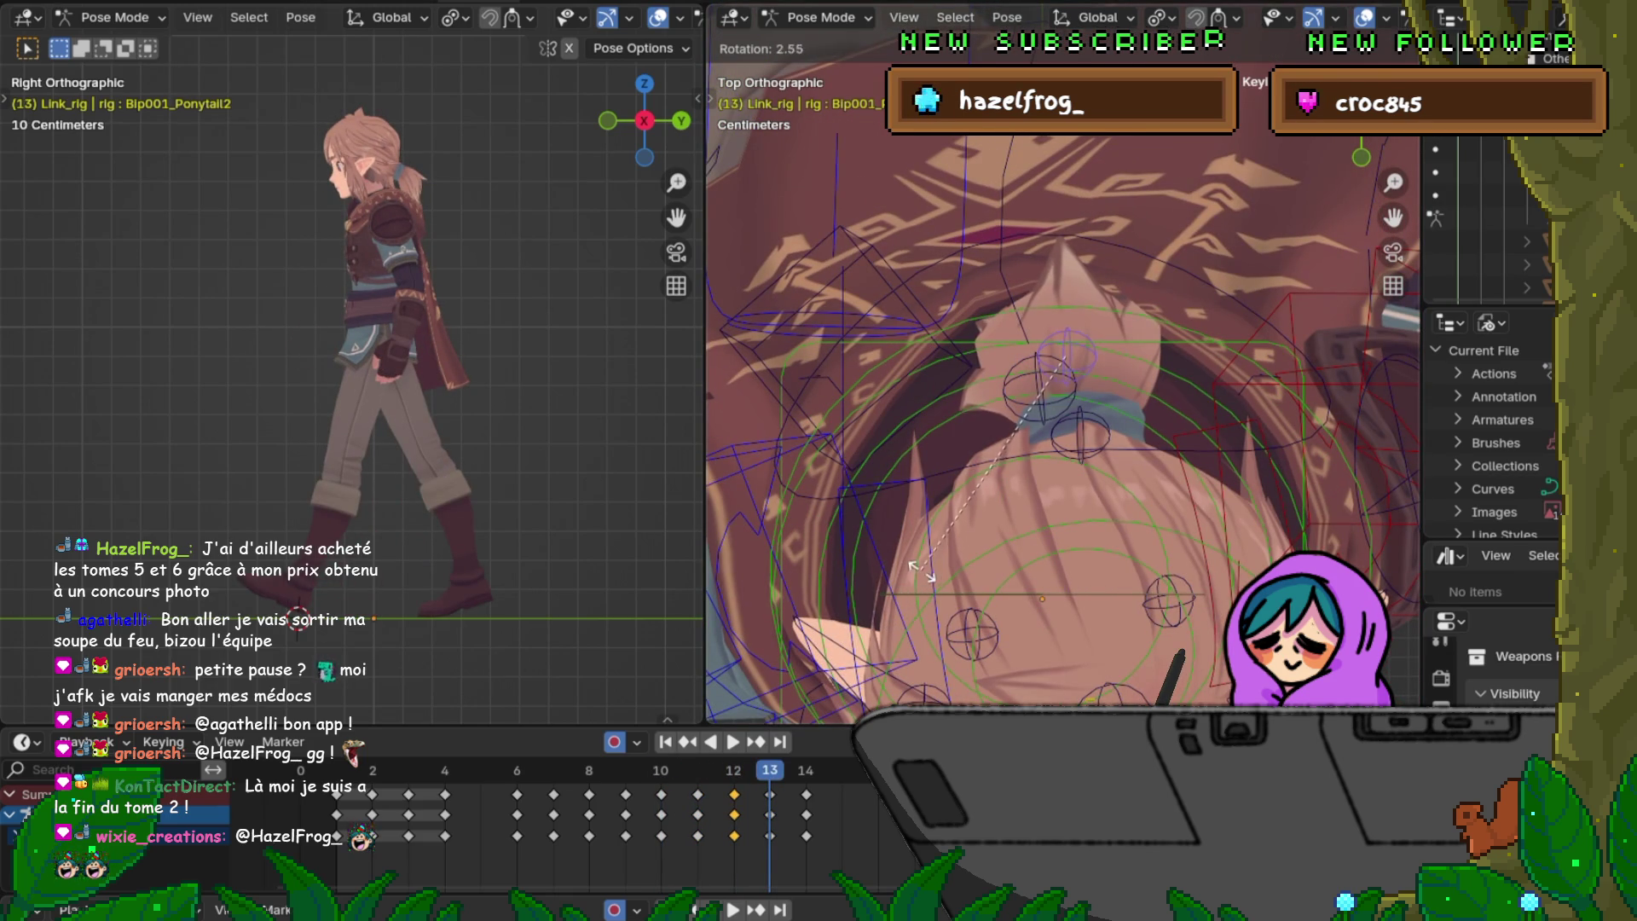
pyautogui.click(953, 647)
pyautogui.press('Down')
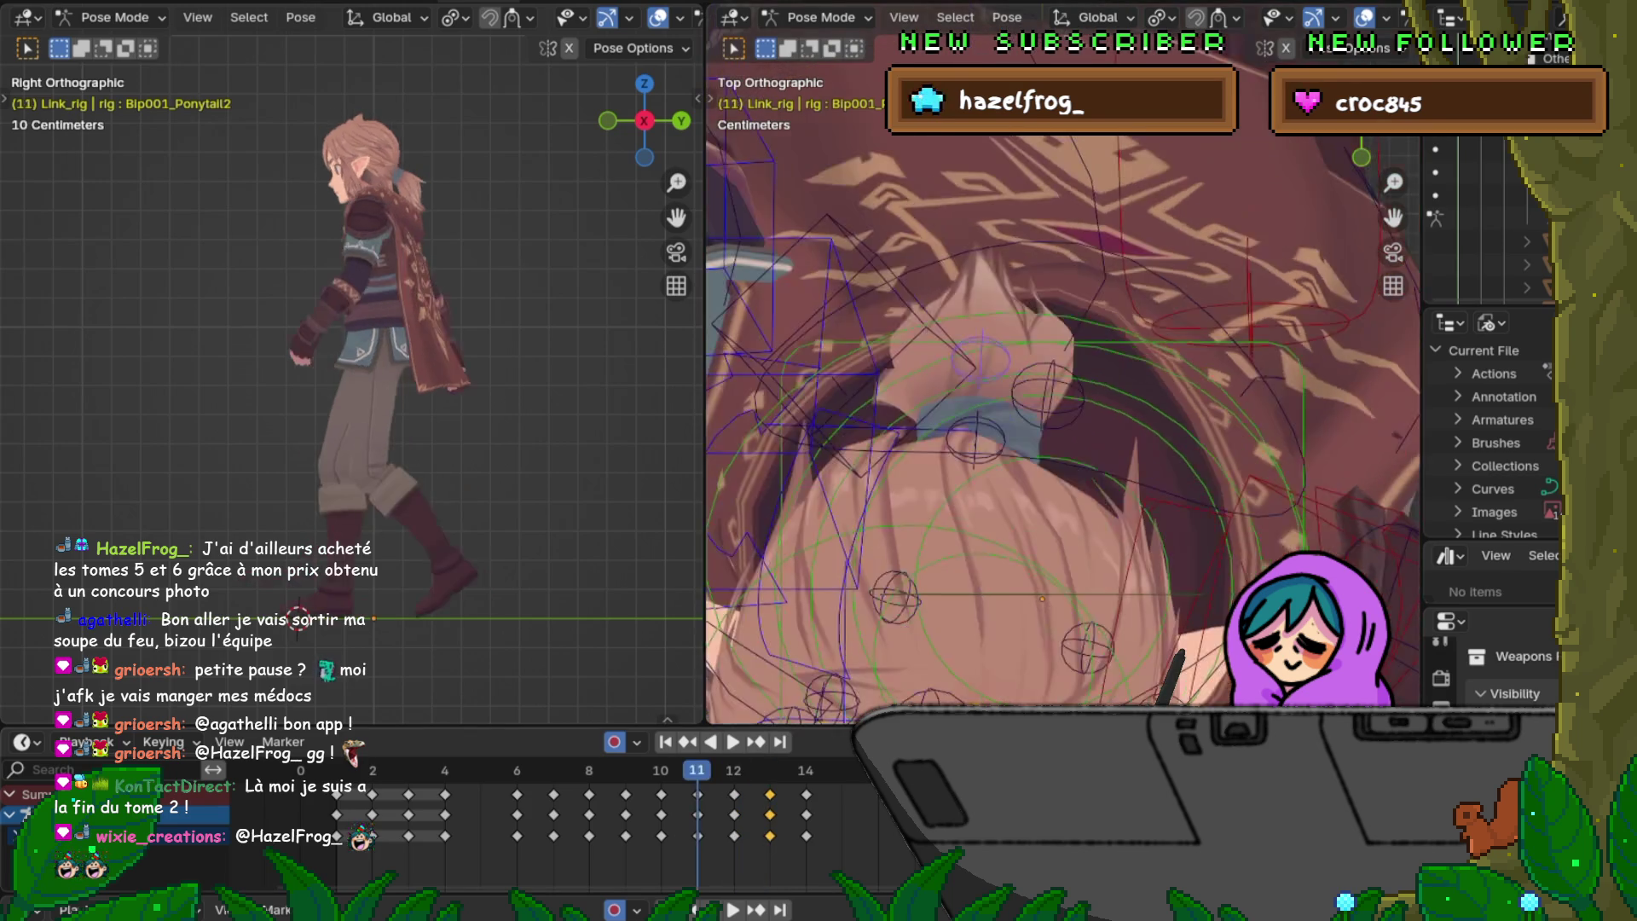
pyautogui.press('Down')
# Step: Copy the frame-10 ponytail keys in the Dope Sheet and paste them at frame 14, viewing in wireframe
pyautogui.rightClick(588, 795)
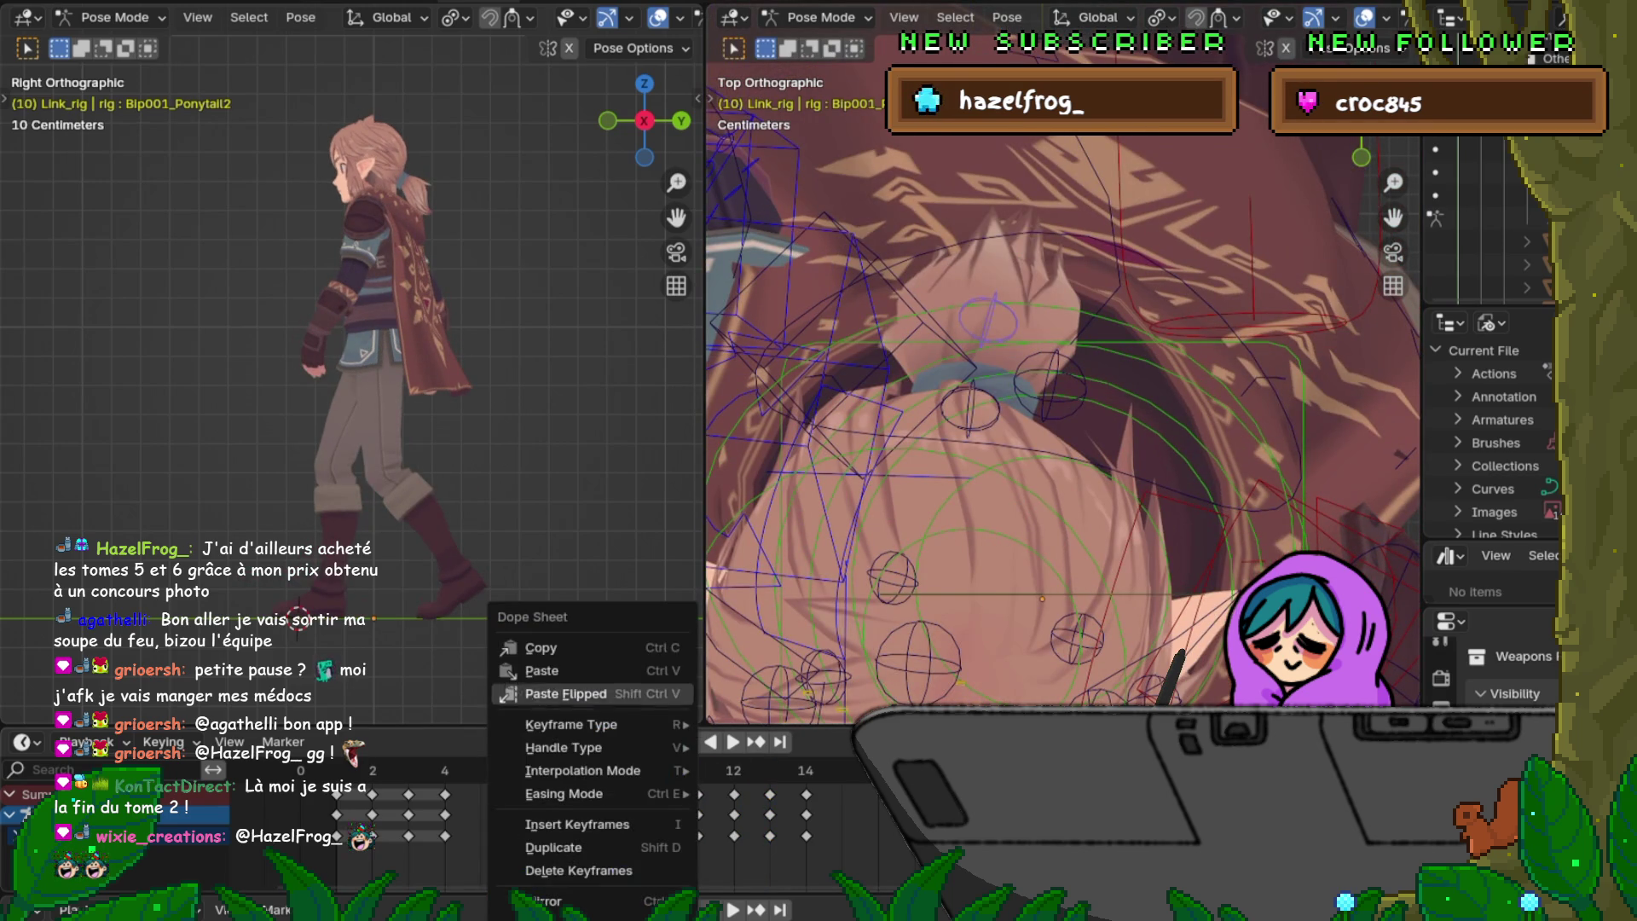
pyautogui.click(563, 649)
pyautogui.press('Up')
pyautogui.press('Up')
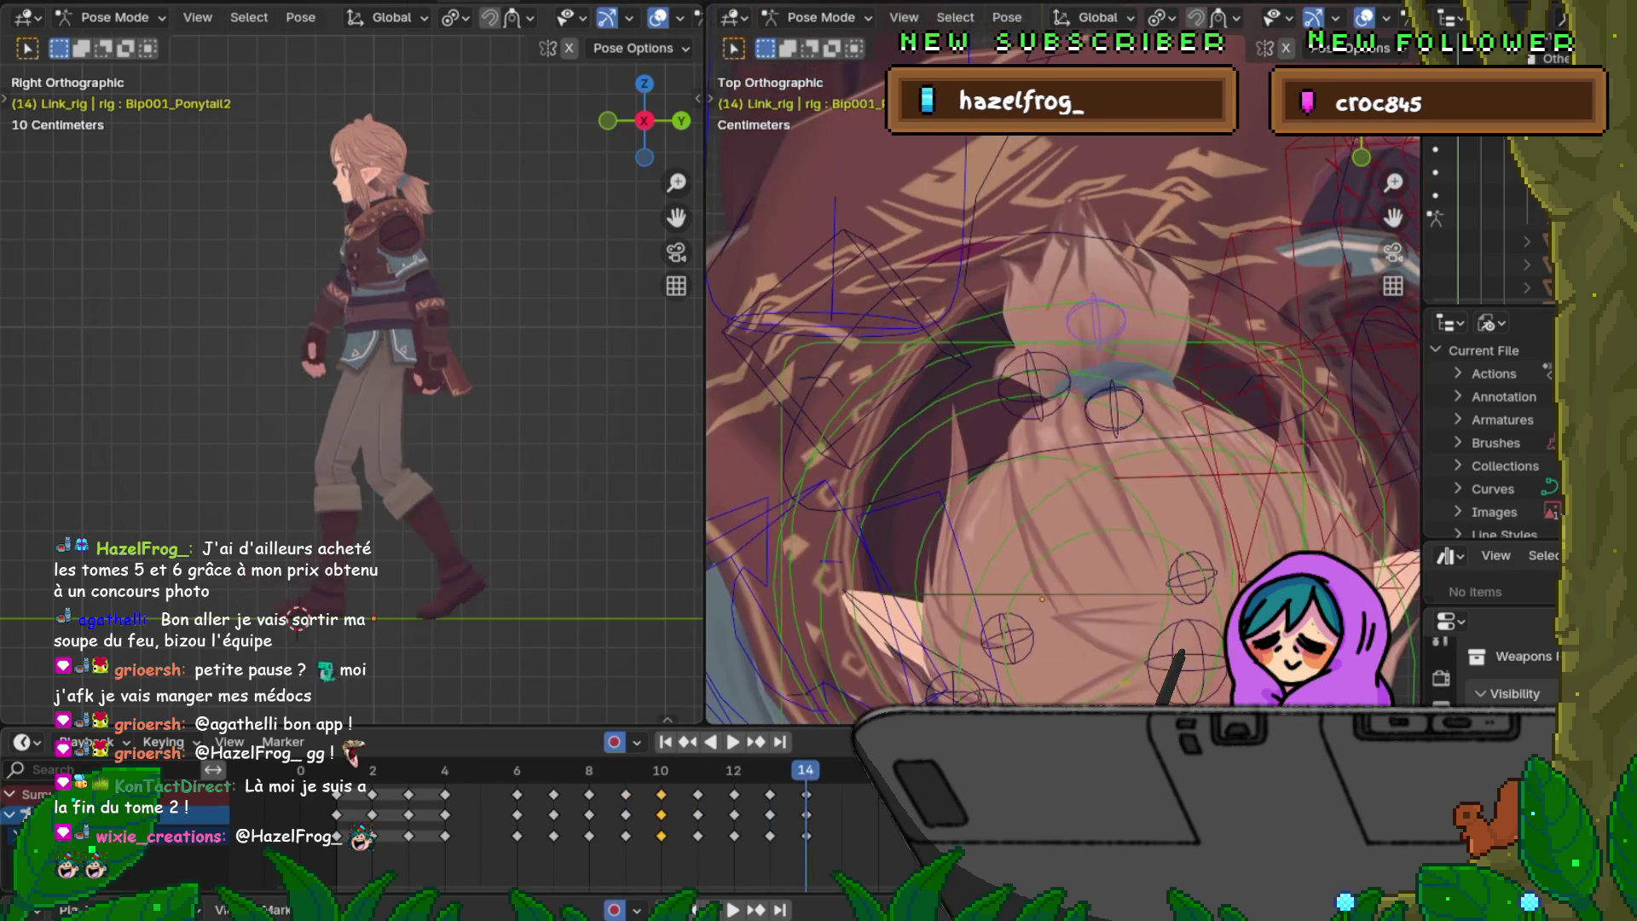
pyautogui.rightClick(718, 794)
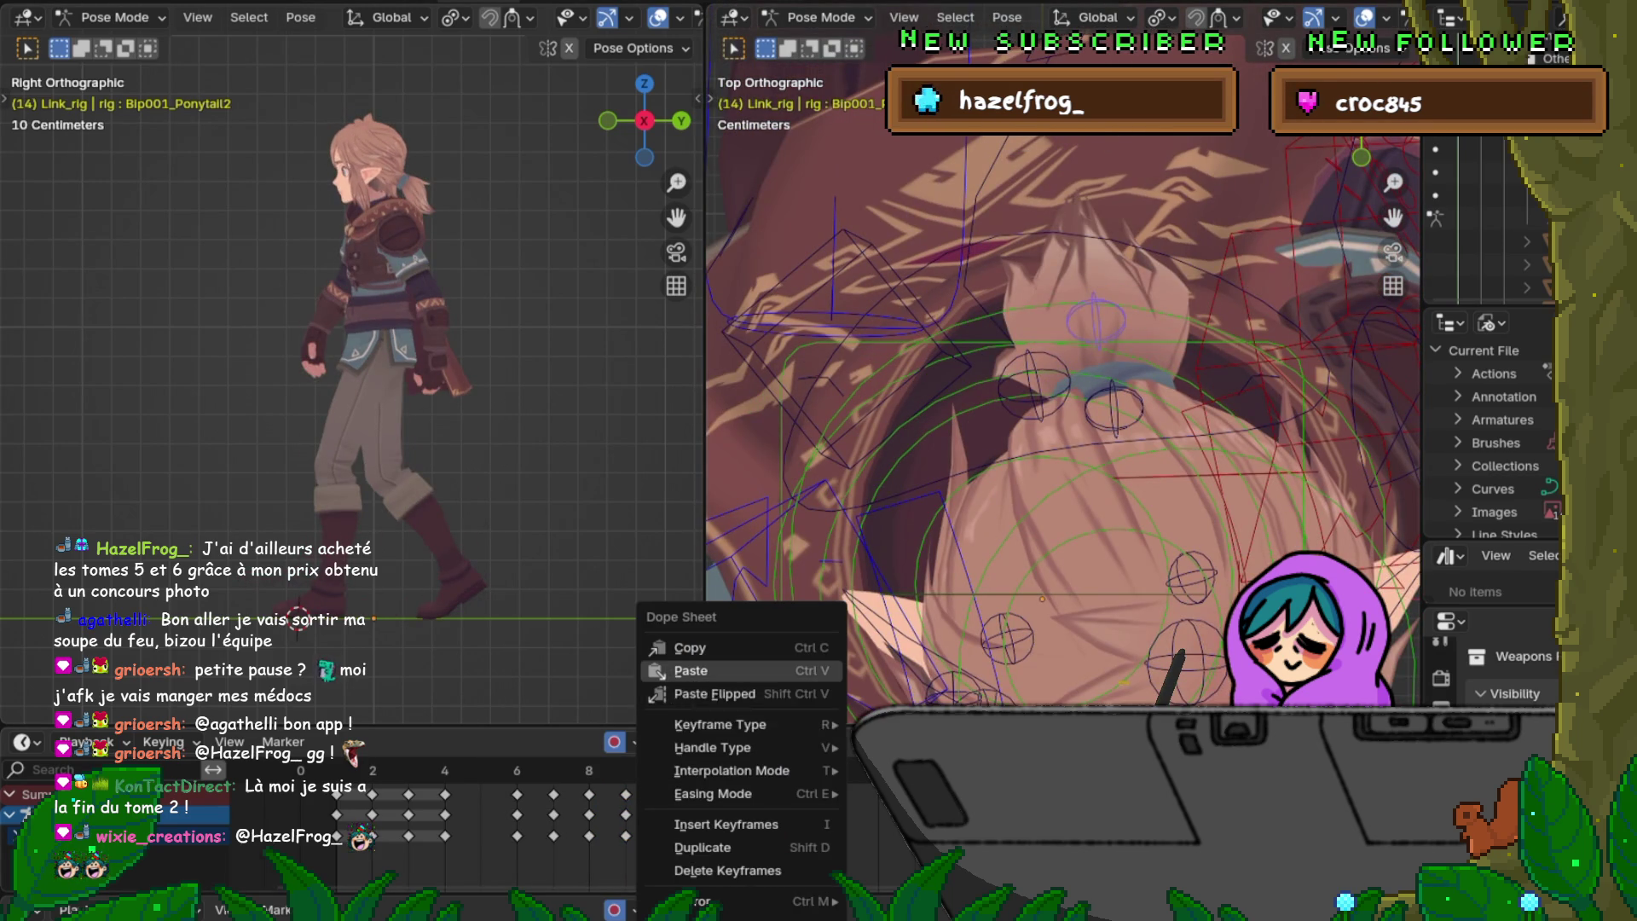
pyautogui.click(717, 693)
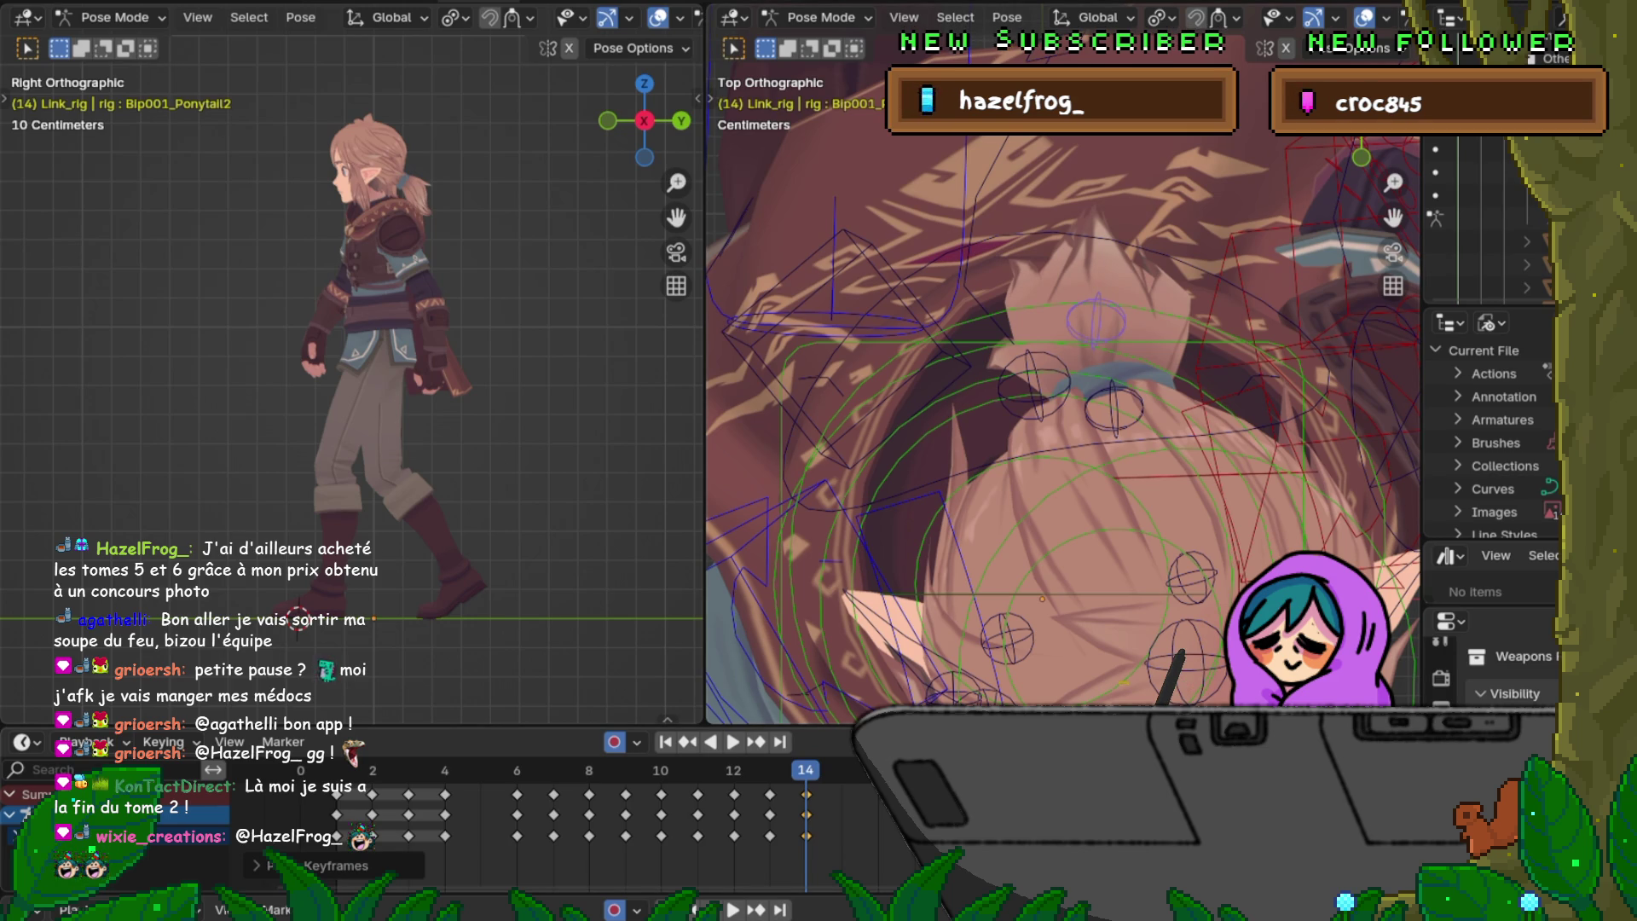
pyautogui.rightClick(742, 794)
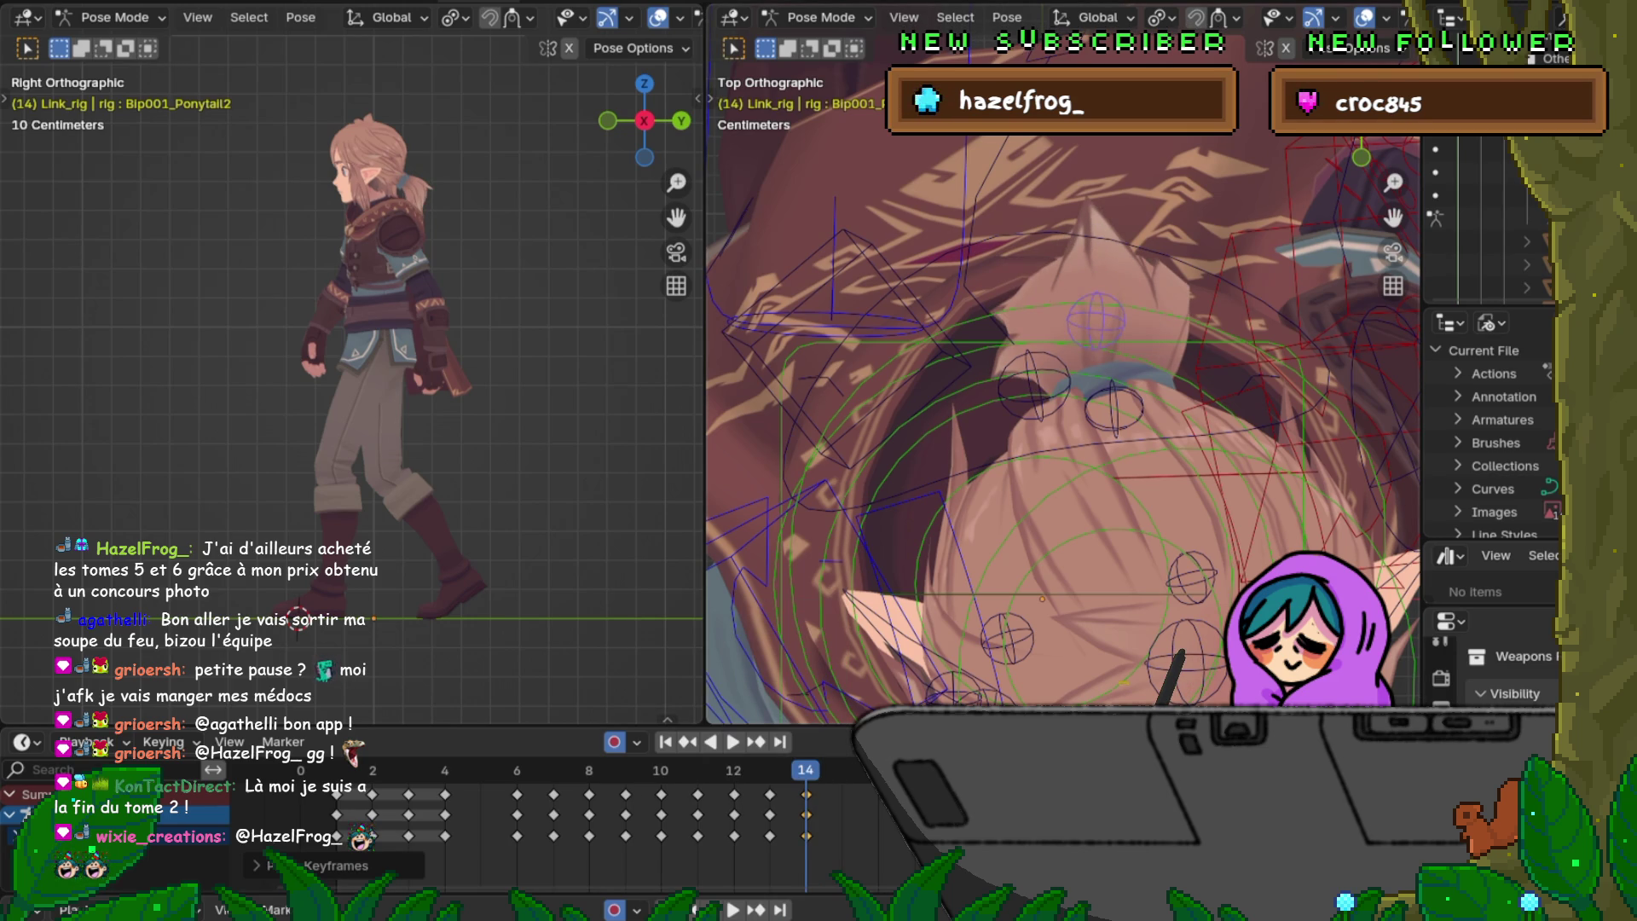
pyautogui.moveTo(1061, 384); pyautogui.dragTo(1139, 463, button='middle')
pyautogui.hotkey('shift', 'z')
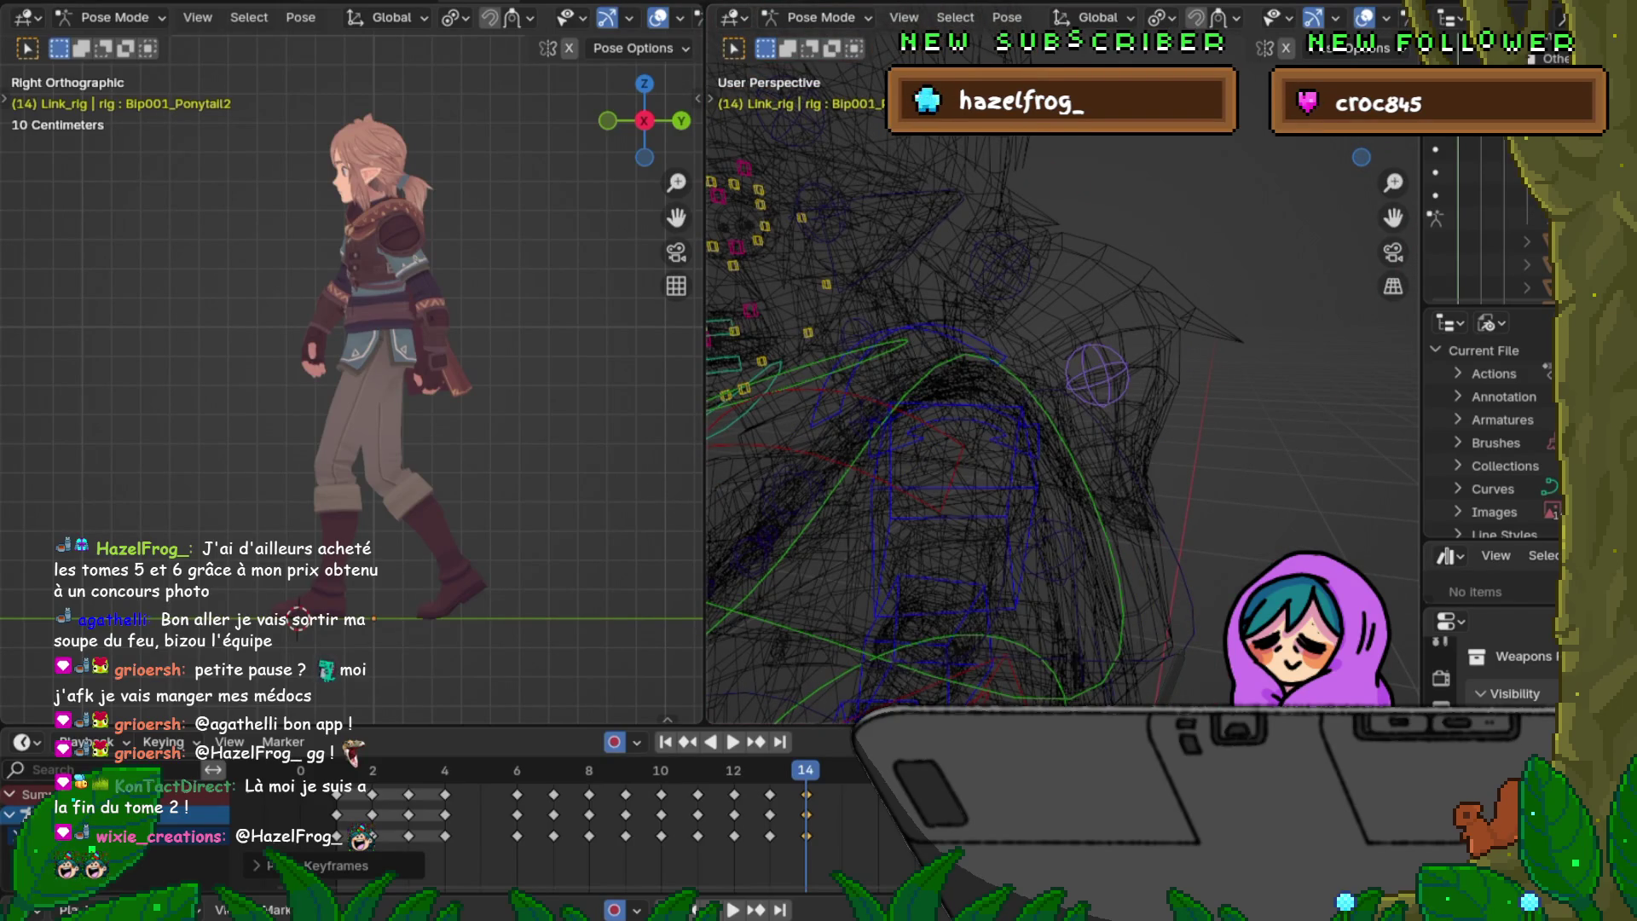
# Step: Return to solid shading and undo the last change with Edit > Undo
pyautogui.hotkey('shift', 'z')
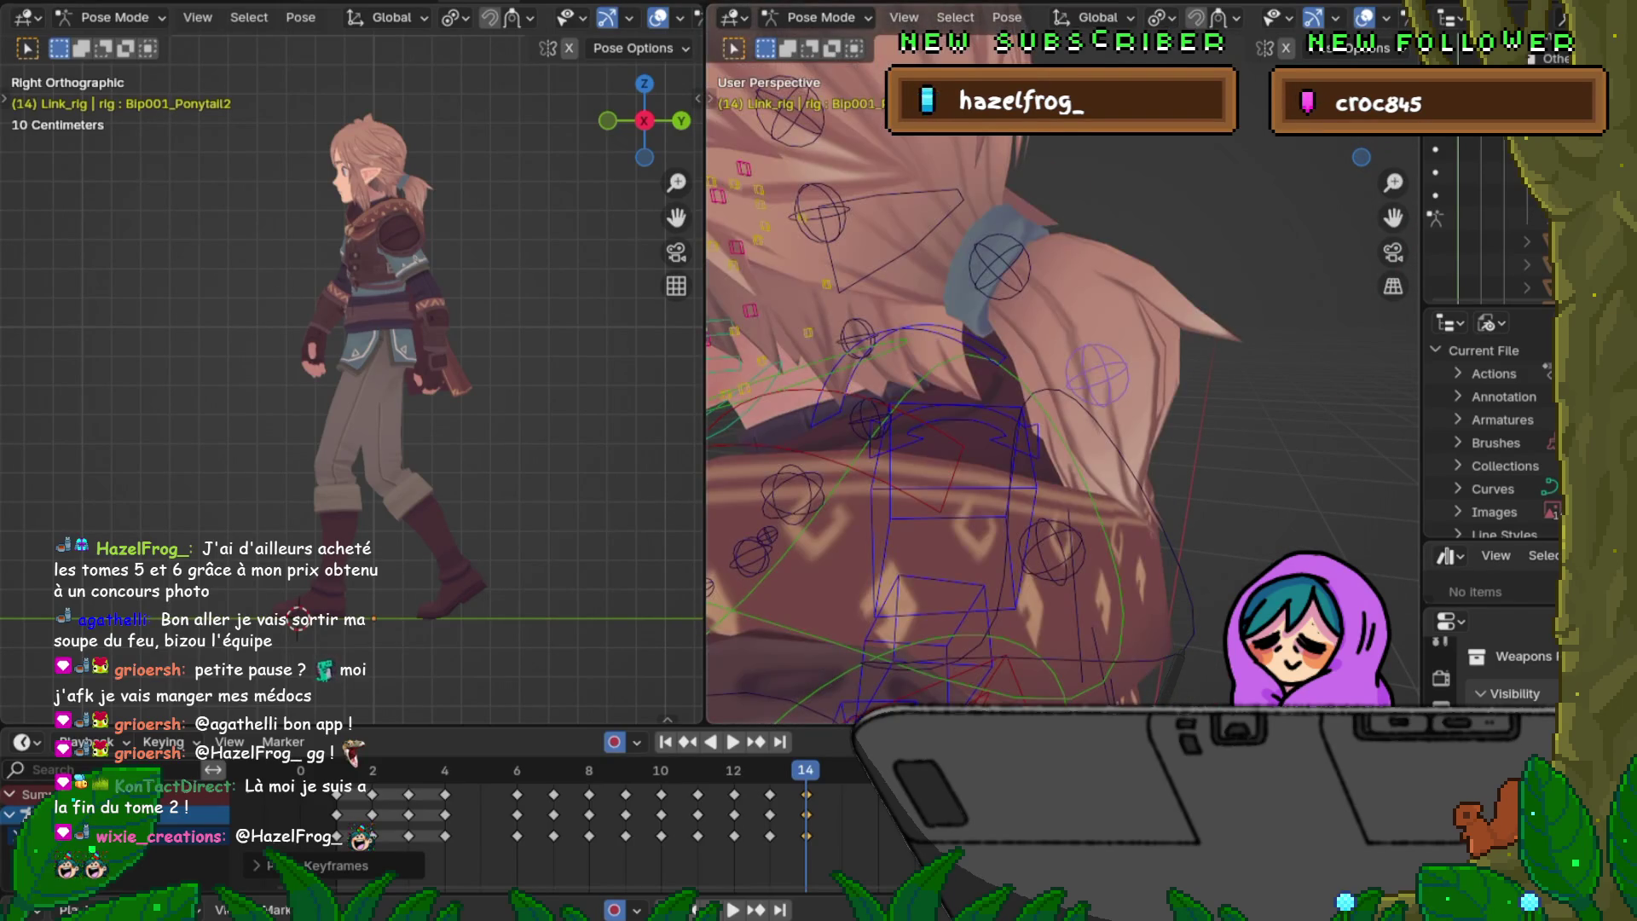
pyautogui.click(103, 5)
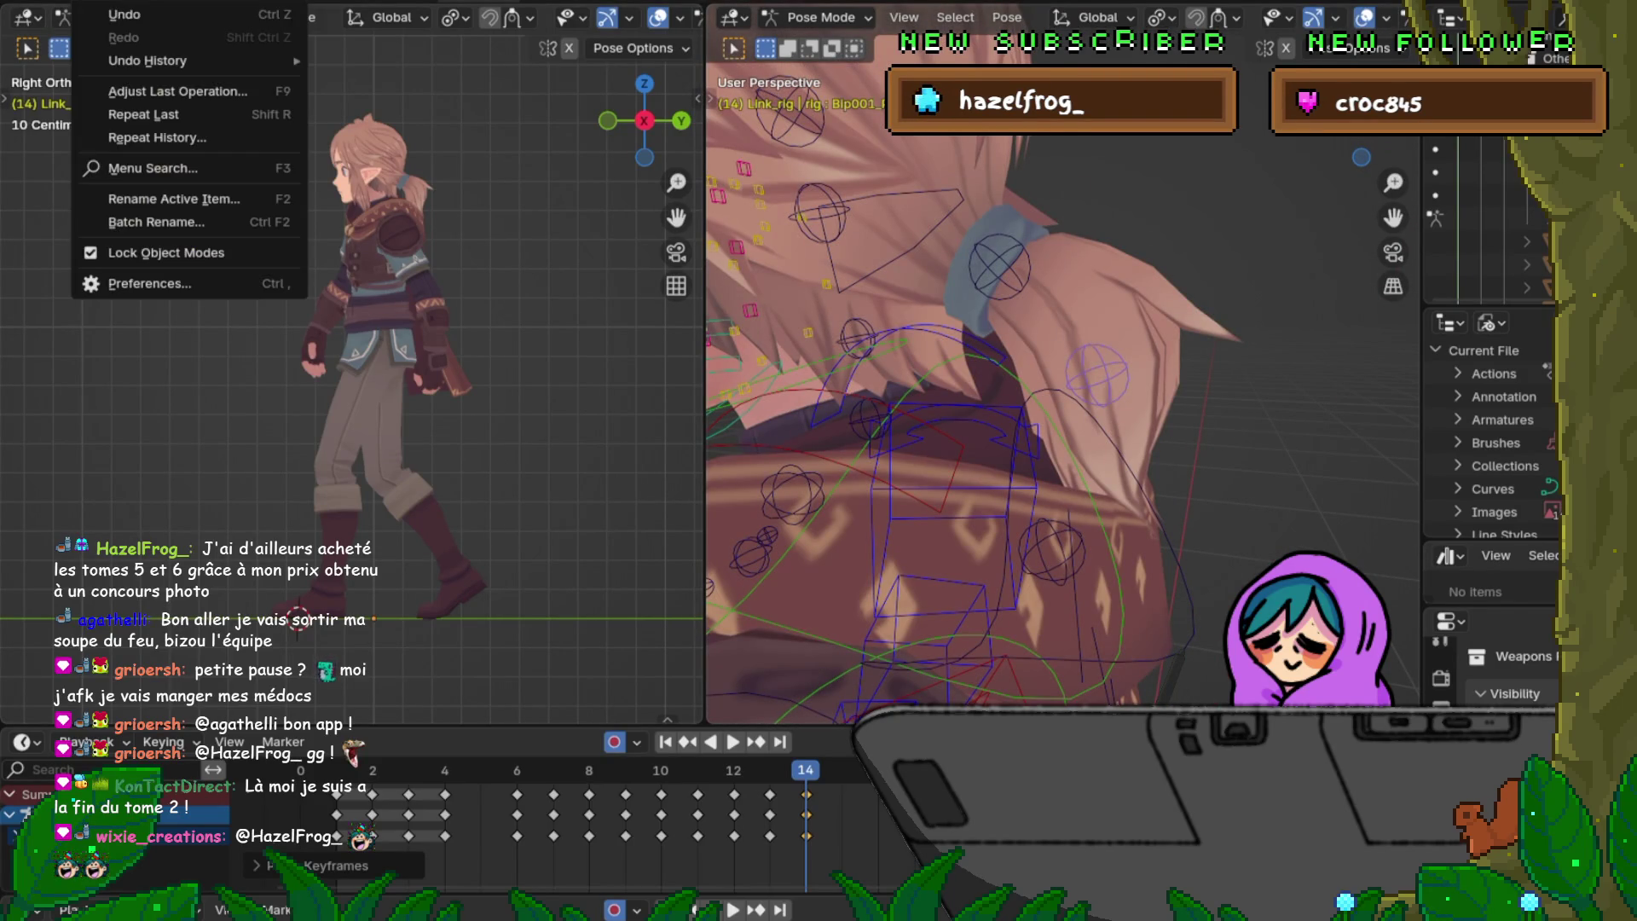
pyautogui.click(125, 13)
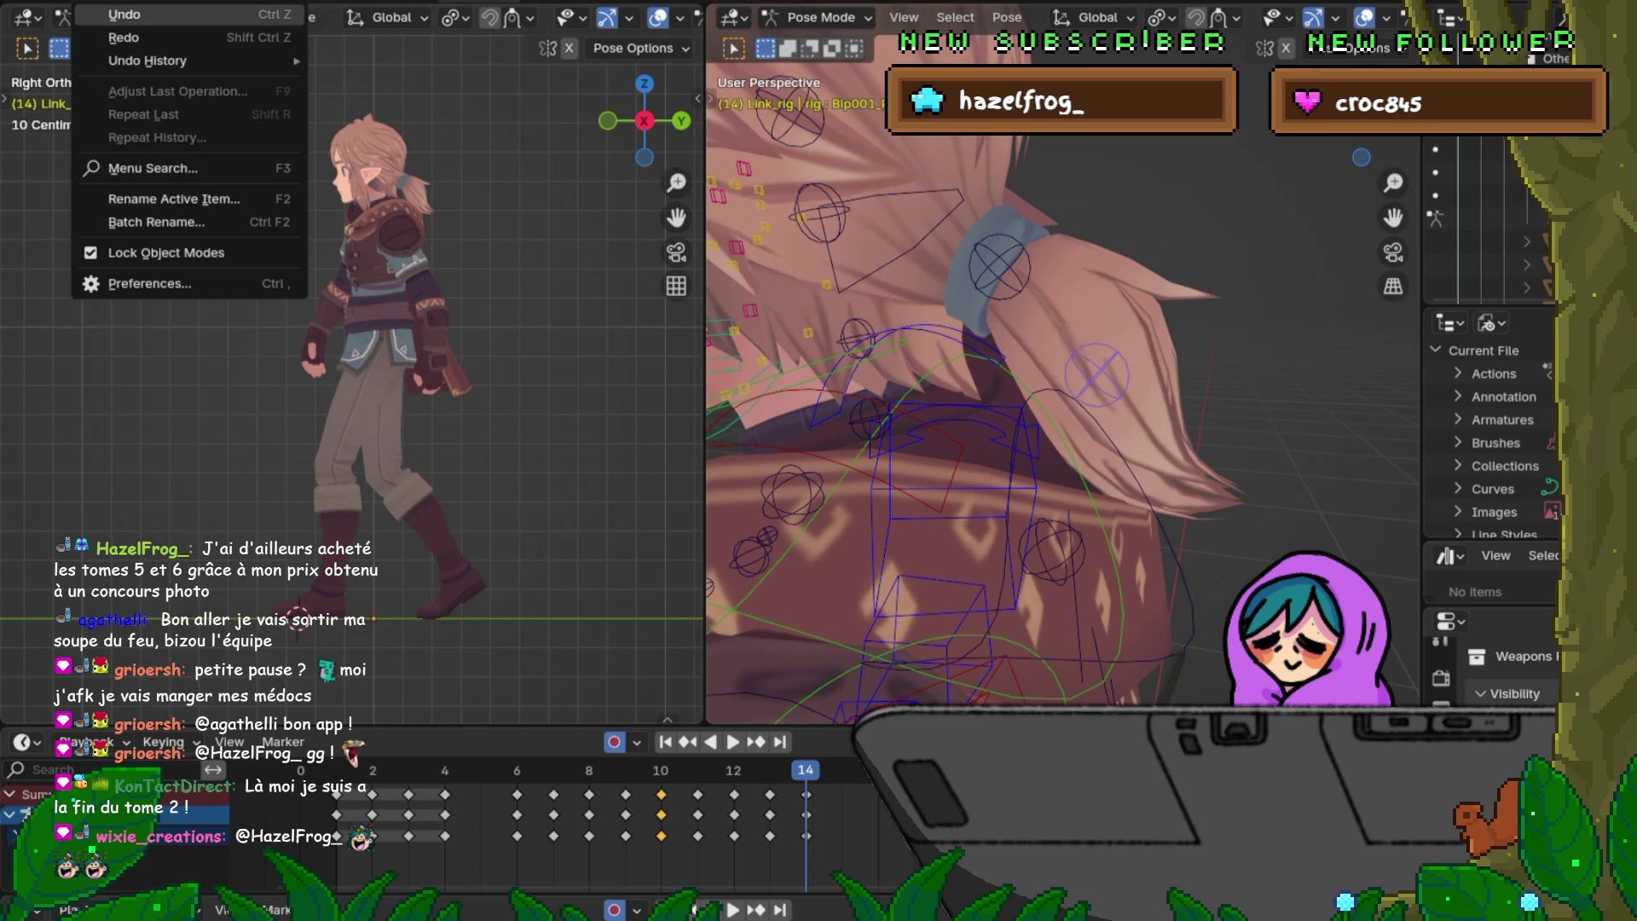
pyautogui.click(125, 14)
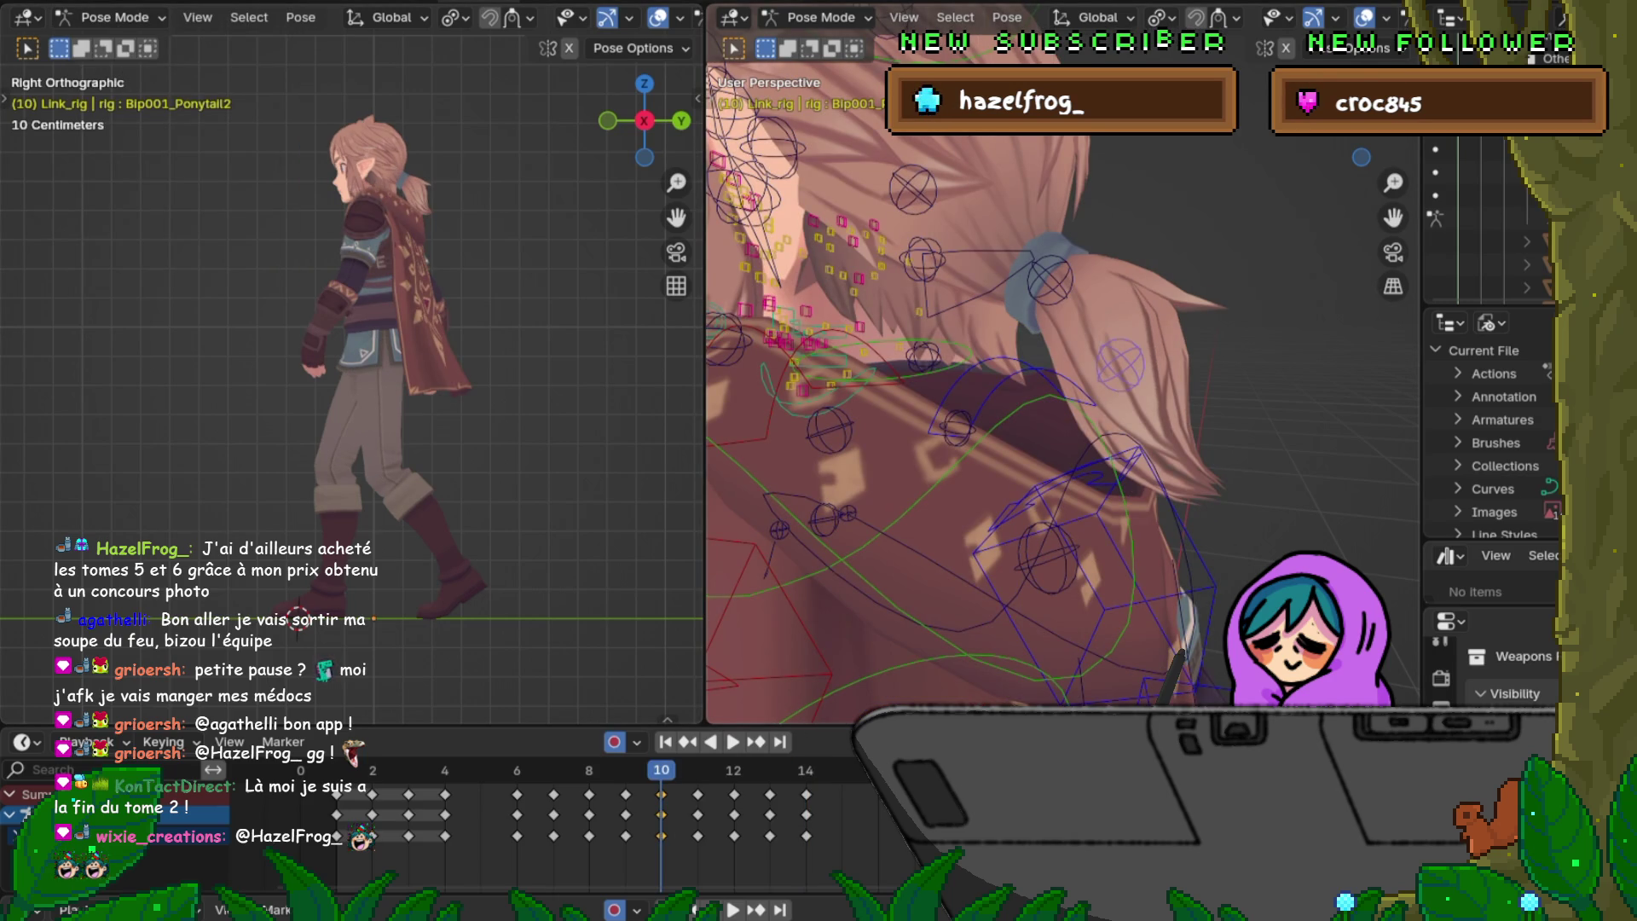
# Step: Play back the walk cycle from the front, stop on frame 6 and switch to top view
pyautogui.press('space')
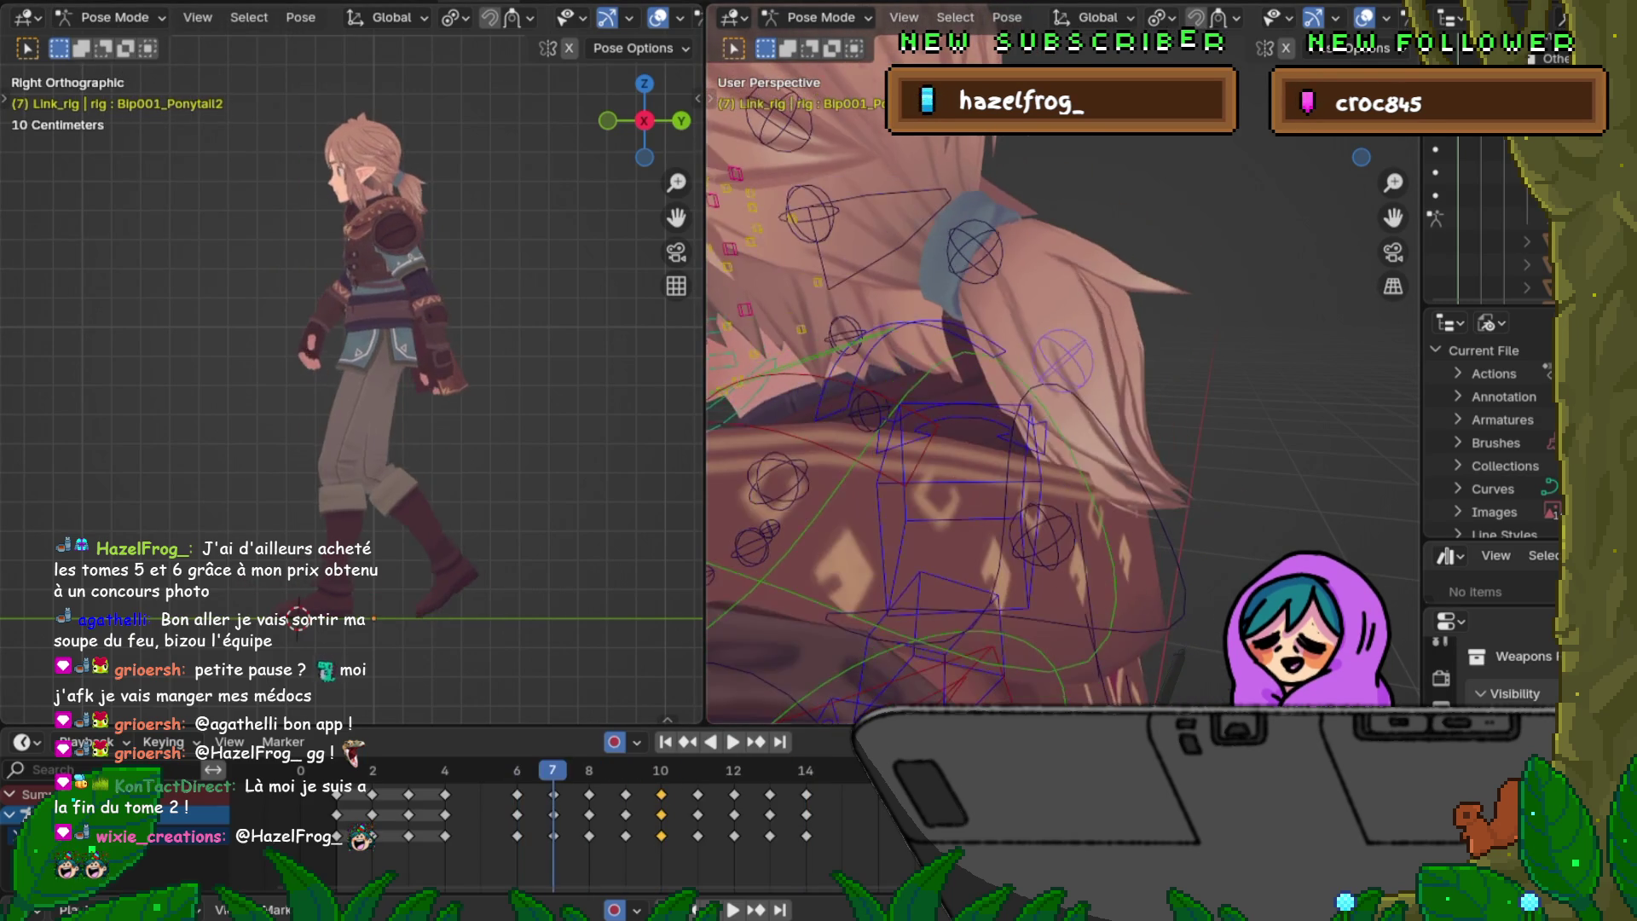
pyautogui.moveTo(1063, 384); pyautogui.dragTo(1151, 385, button='middle')
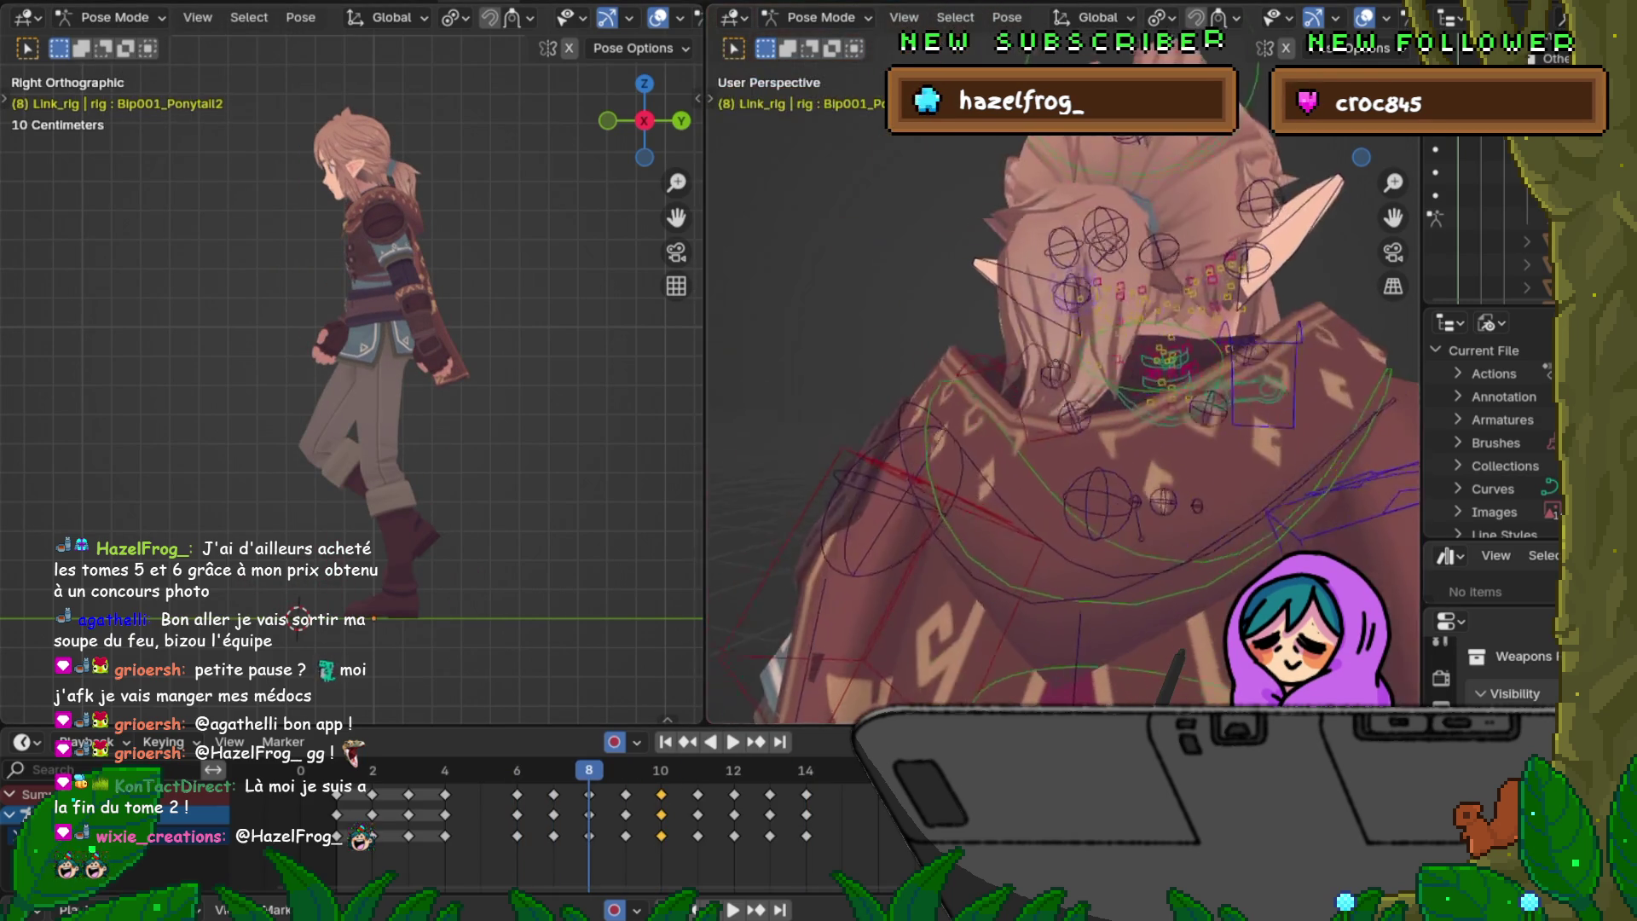
pyautogui.press('Left')
pyautogui.press('Right')
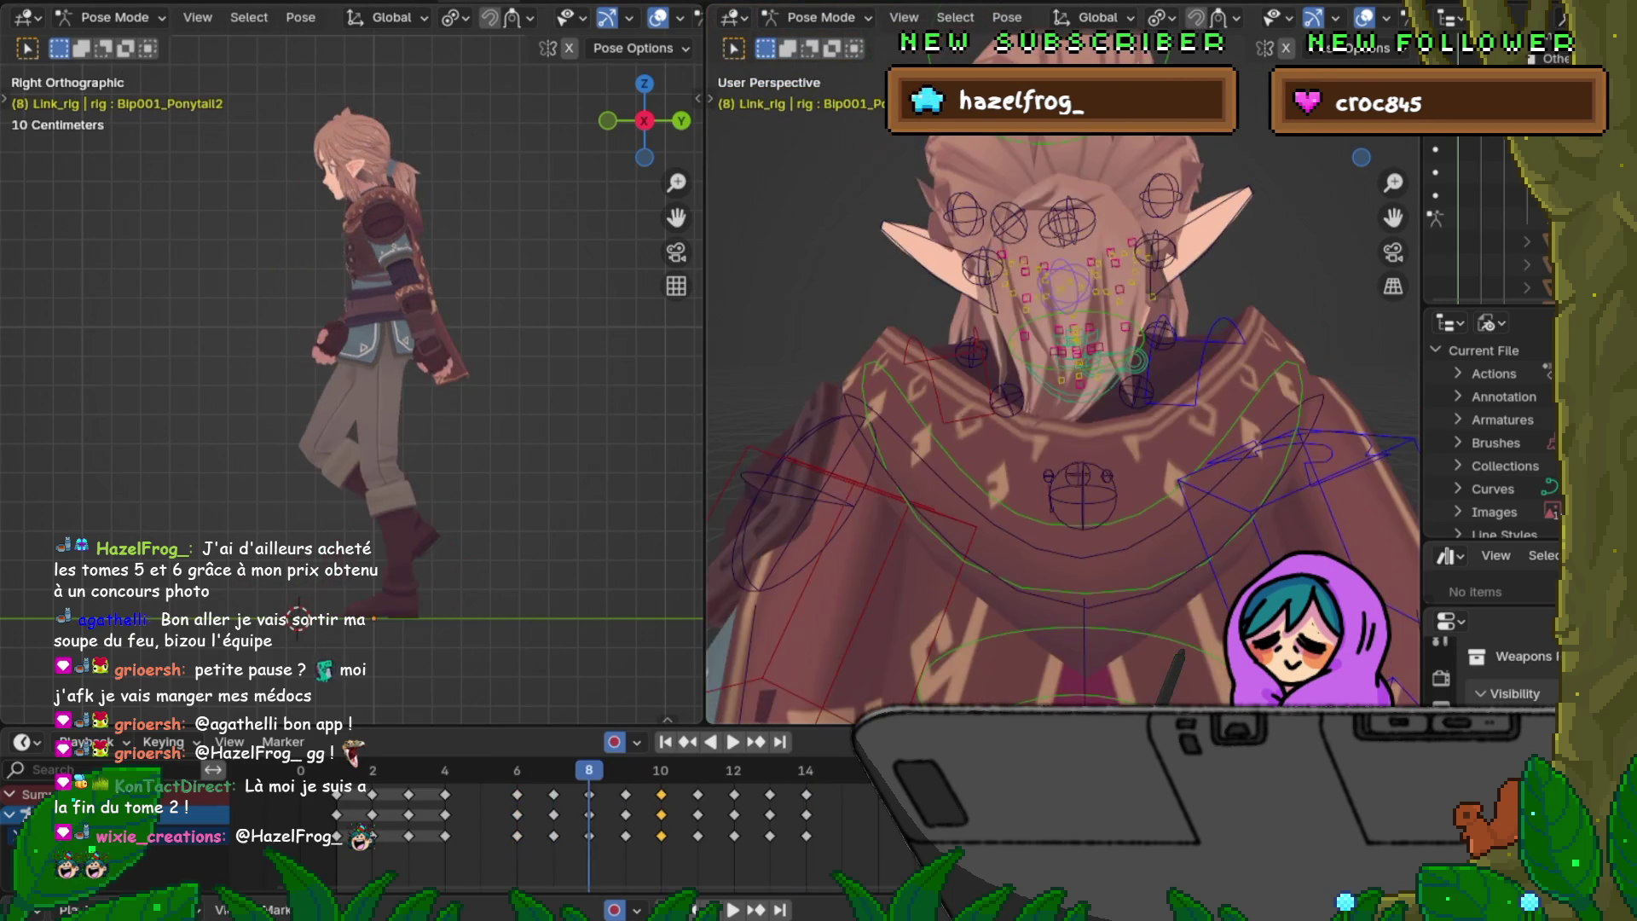
pyautogui.press('Right')
pyautogui.press('Right')
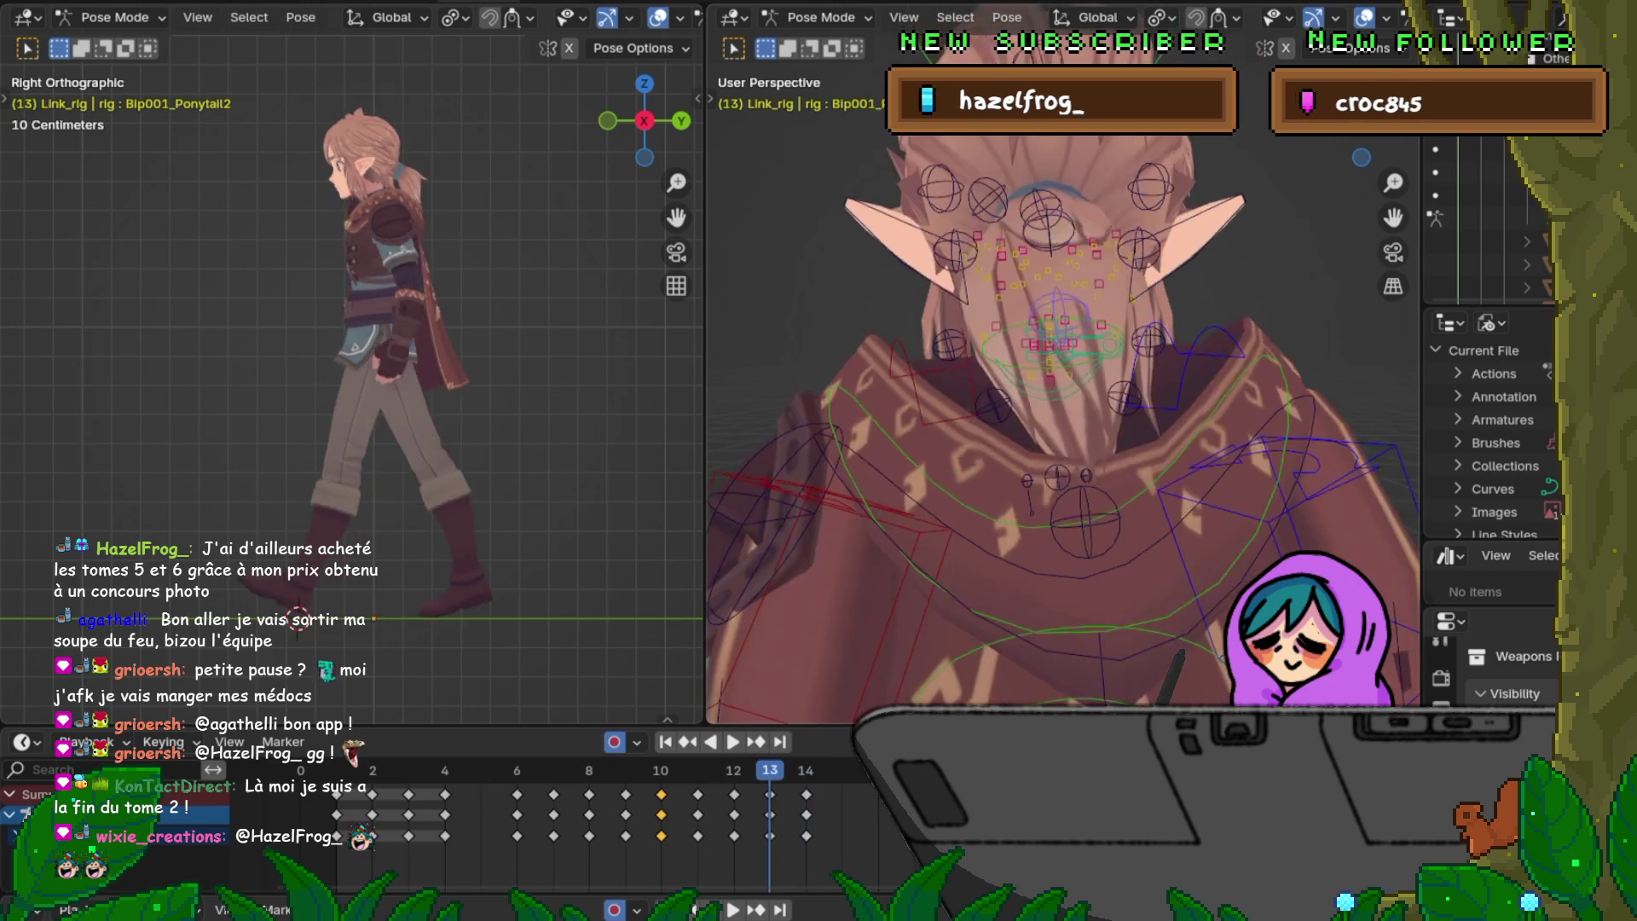
pyautogui.press('Escape')
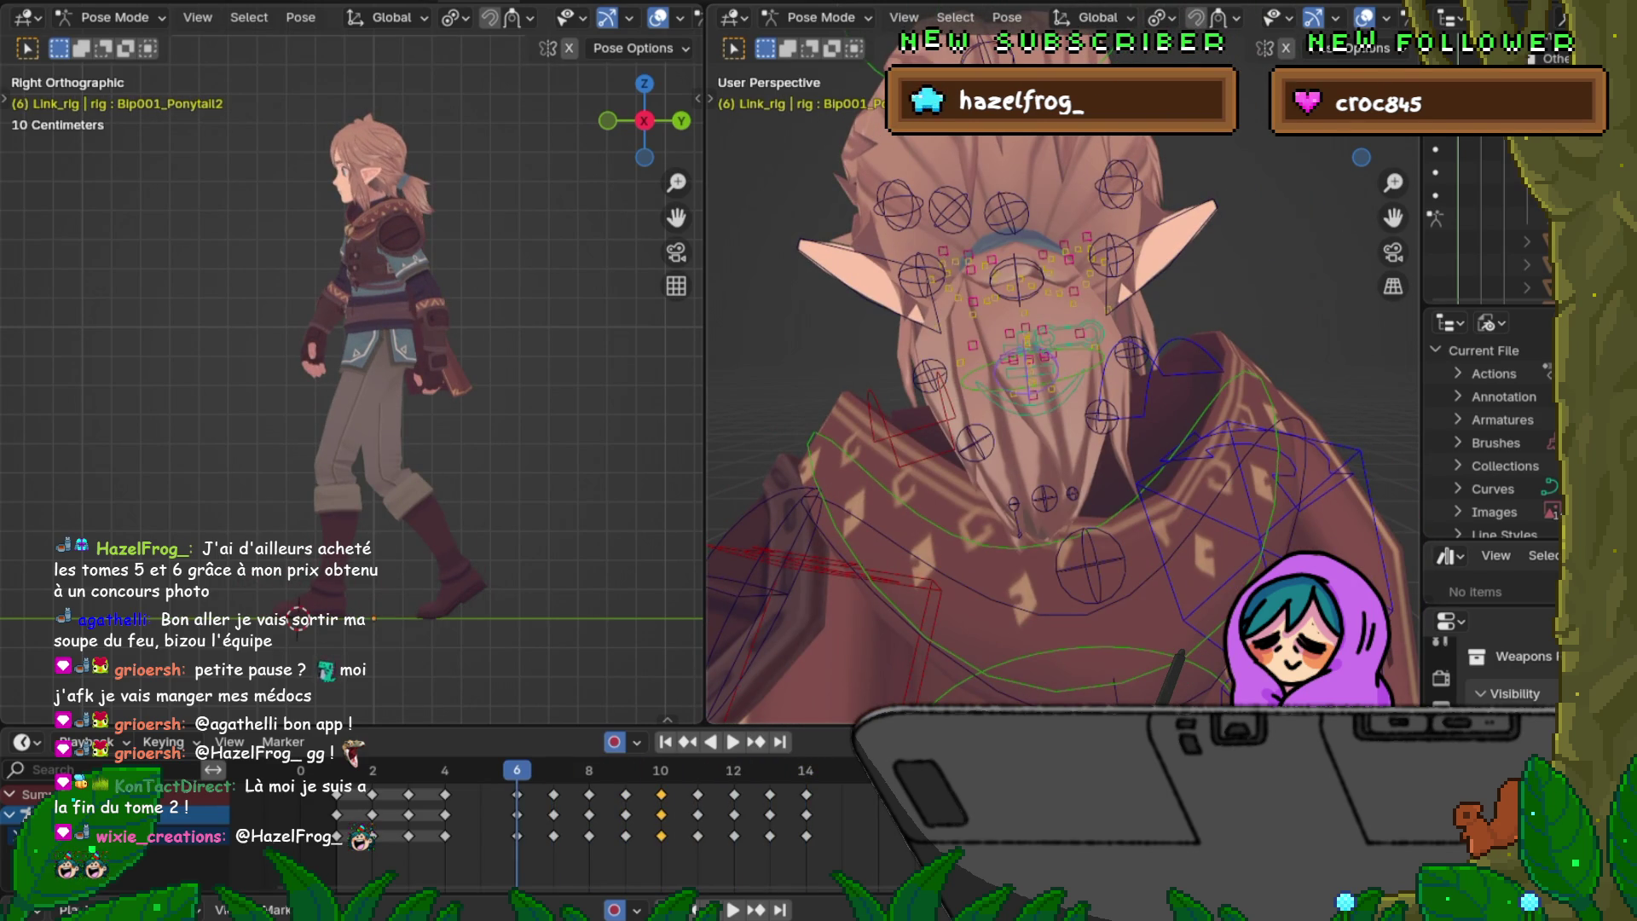
pyautogui.press('KP_7')
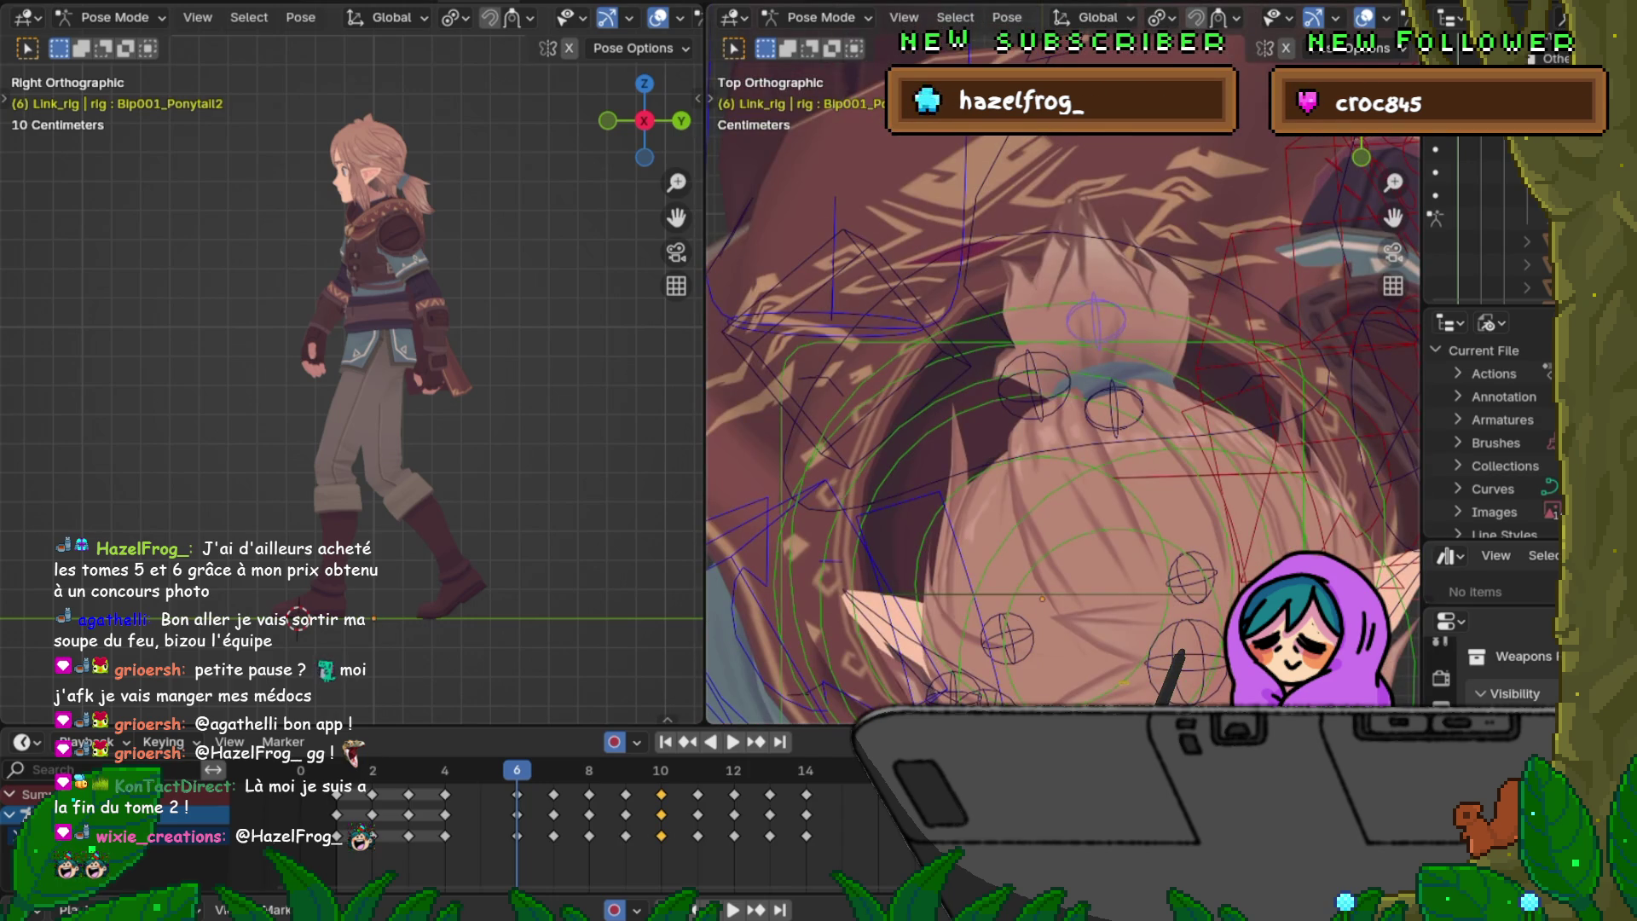
# Step: Re-rotate Bip001_Ponytail2 twice at frame 6, keyframing the pose and checking the next frame
pyautogui.press('r')
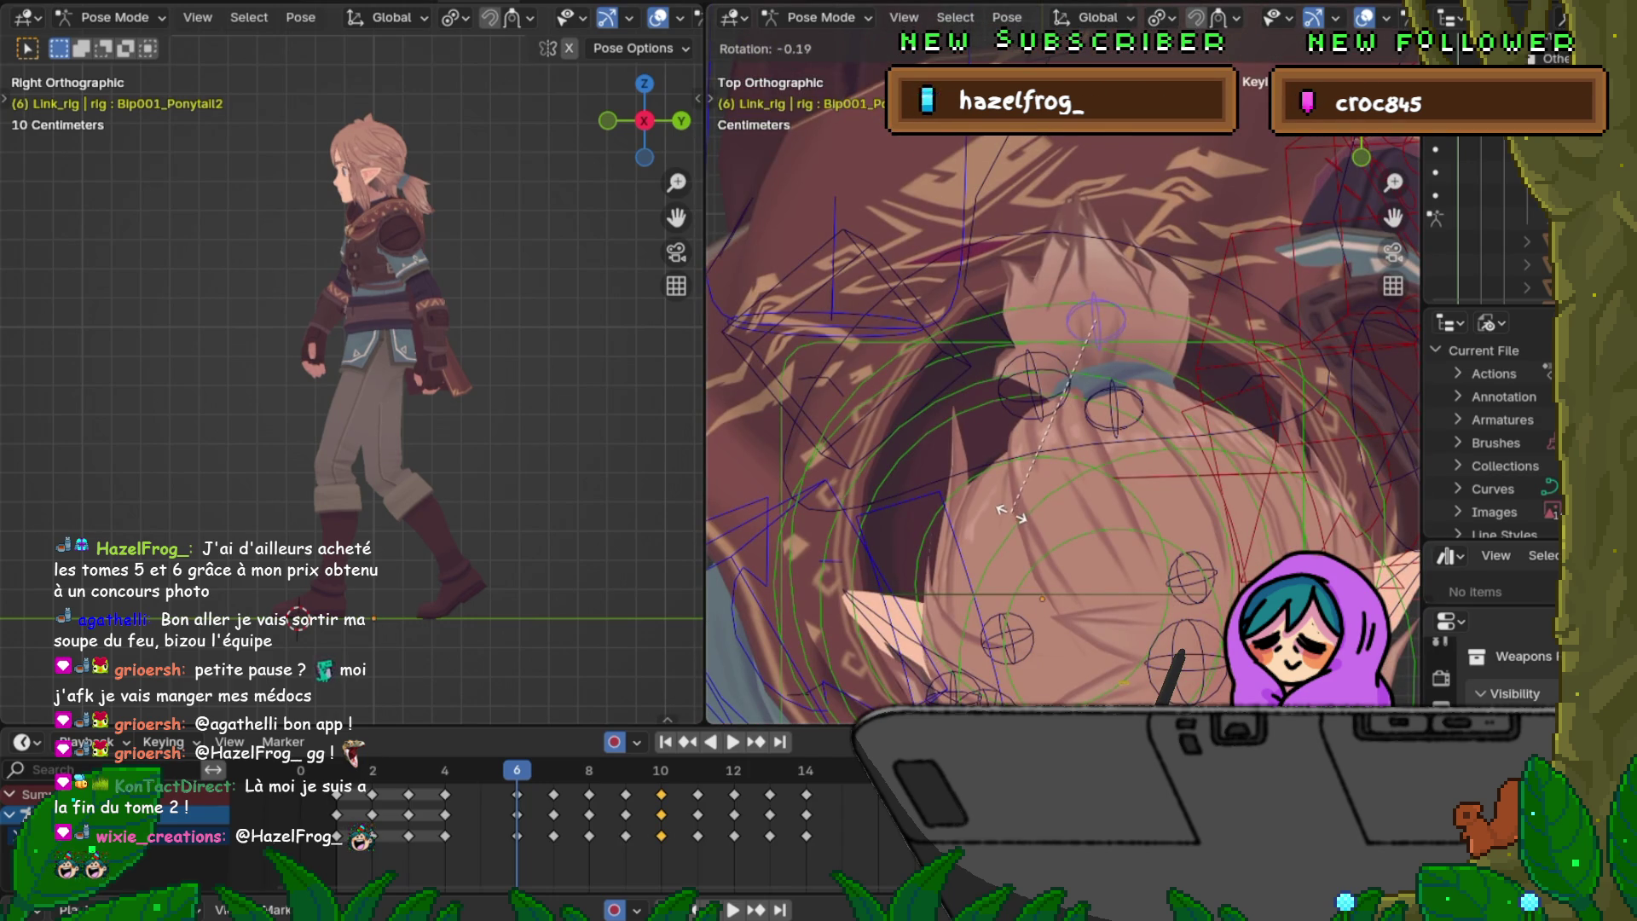
pyautogui.click(995, 535)
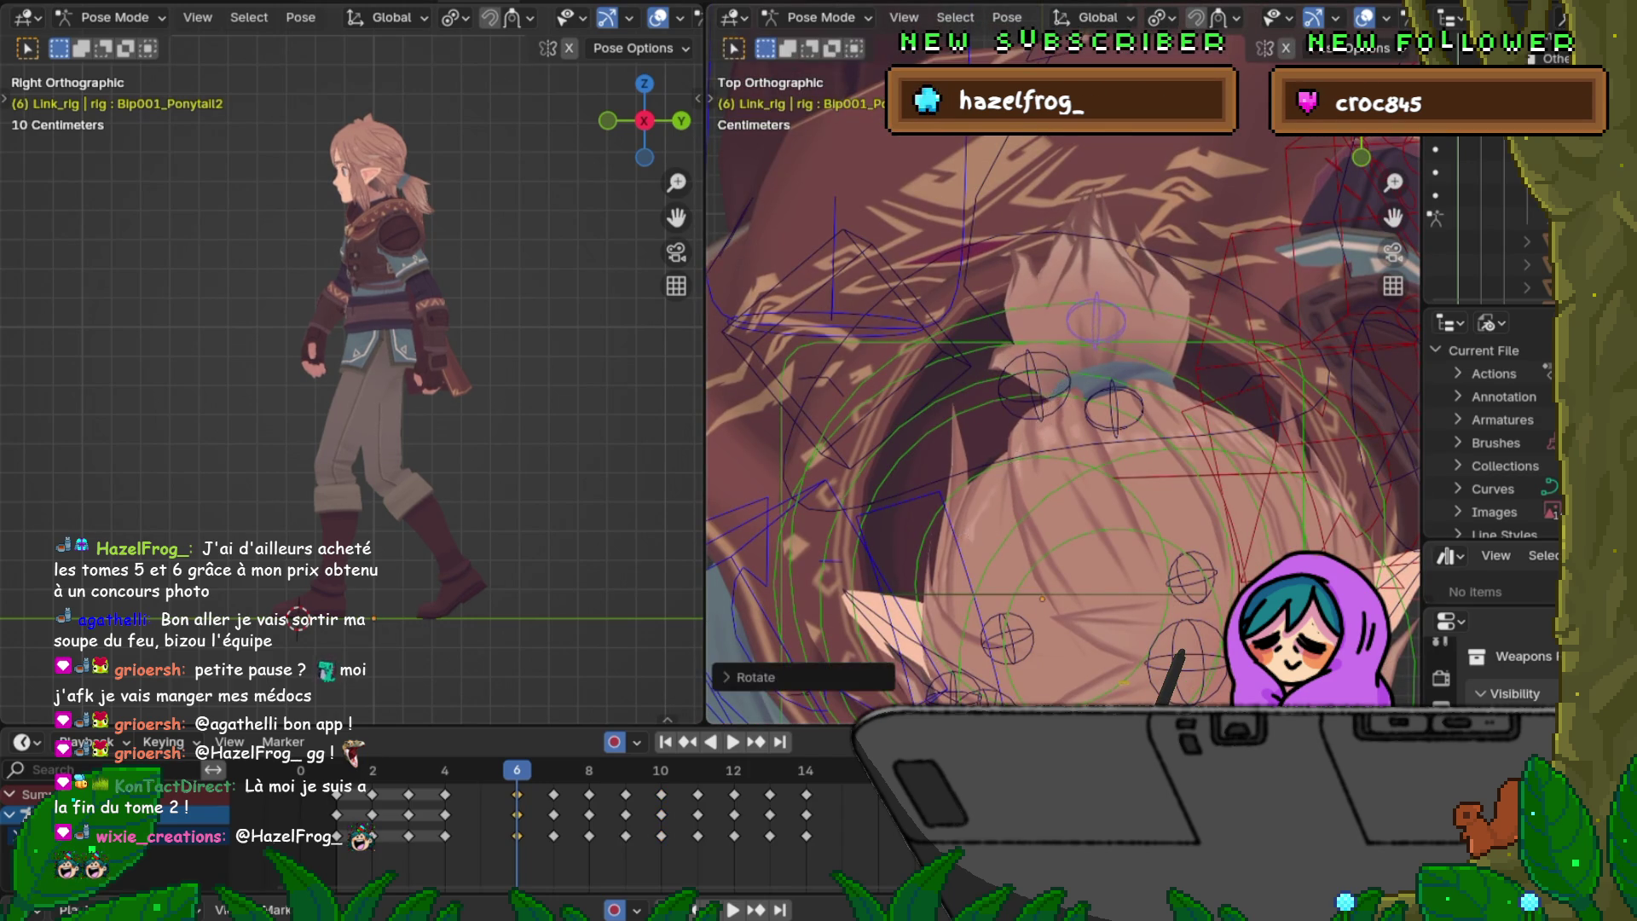
pyautogui.press('Right')
pyautogui.press('Right')
pyautogui.press('Left')
pyautogui.press('Left')
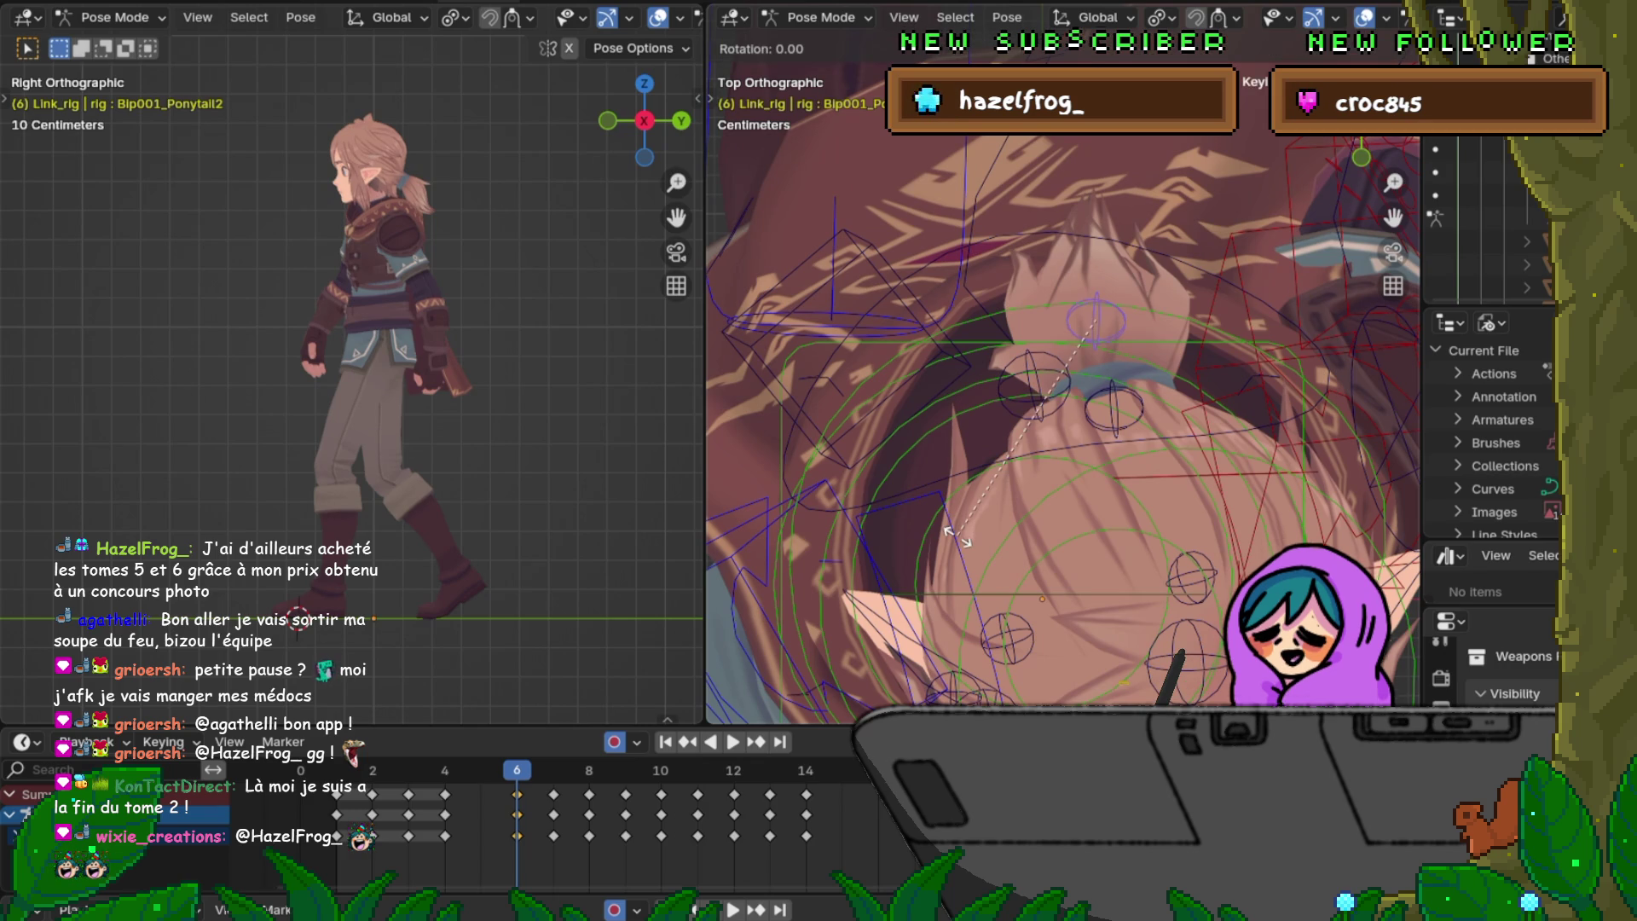
pyautogui.press('r')
pyautogui.click(998, 554)
pyautogui.press('Right')
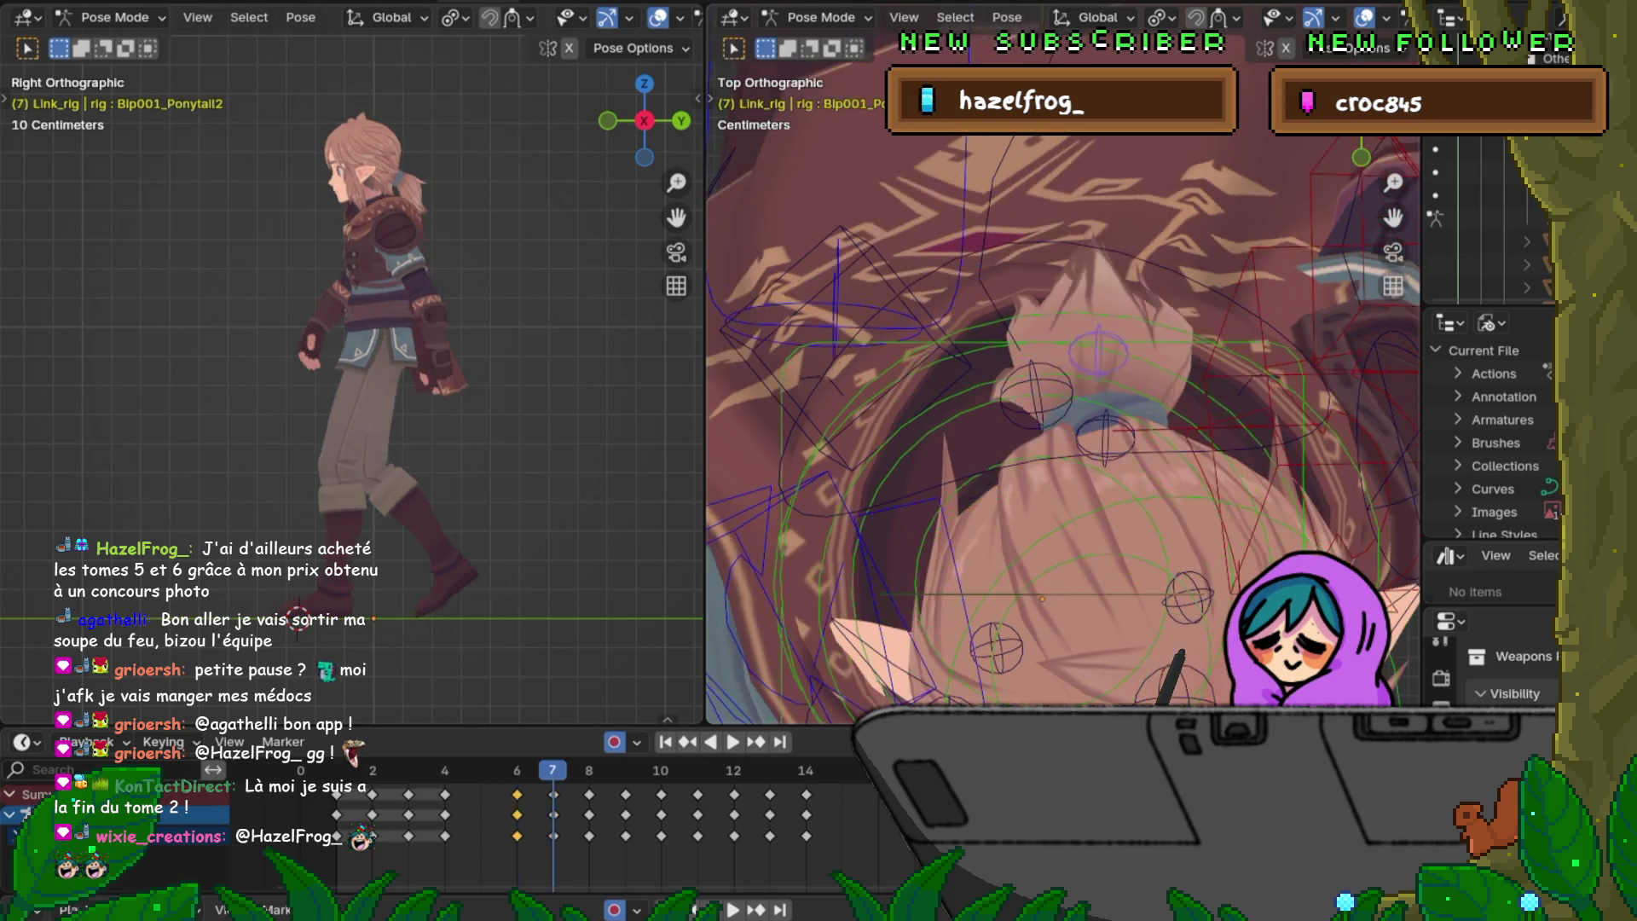
pyautogui.press('Right')
pyautogui.press('Left')
pyautogui.press('Left')
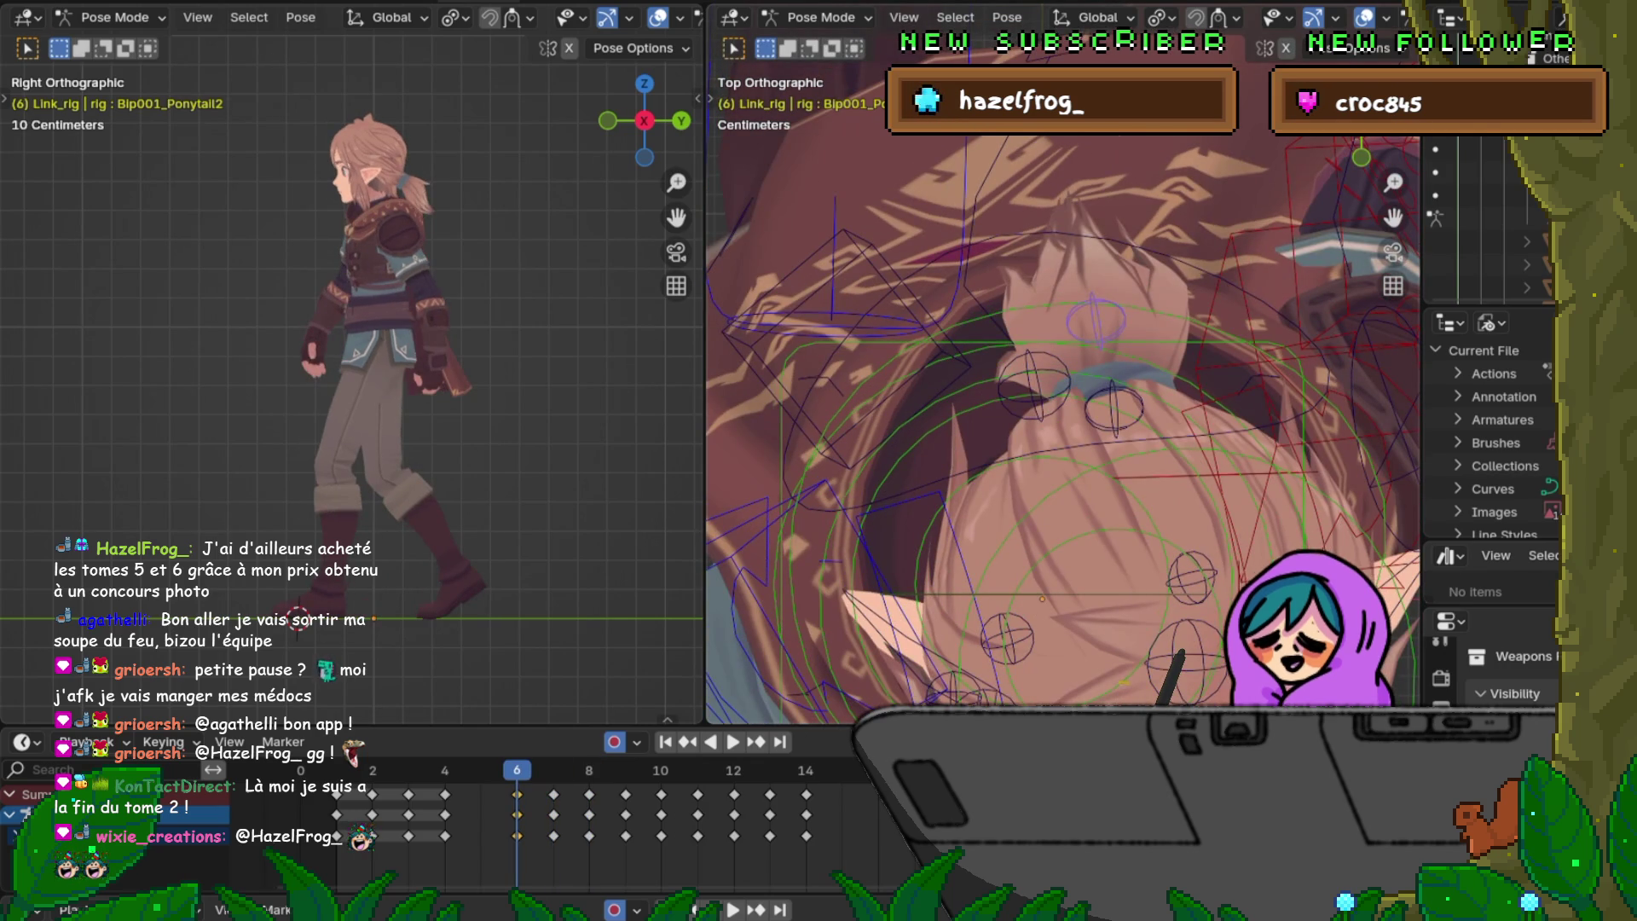
# Step: Copy the frame-6 ponytail keys and paste them at frame 14 to close the loop
pyautogui.rightClick(515, 783)
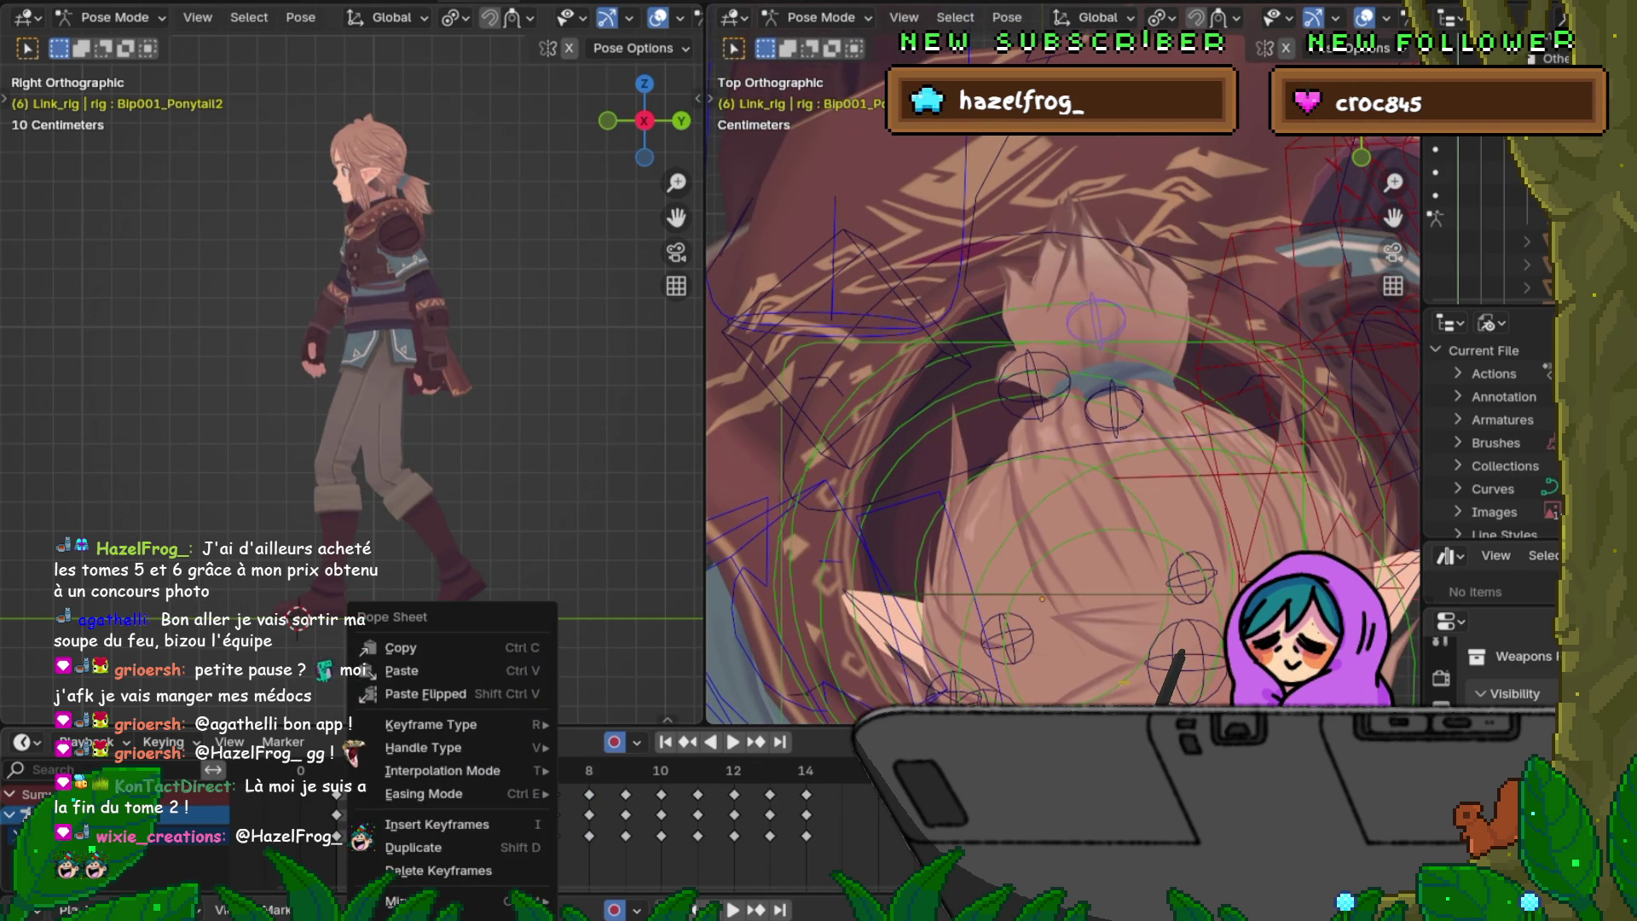
pyautogui.click(422, 649)
pyautogui.hotkey('shift', 'Right')
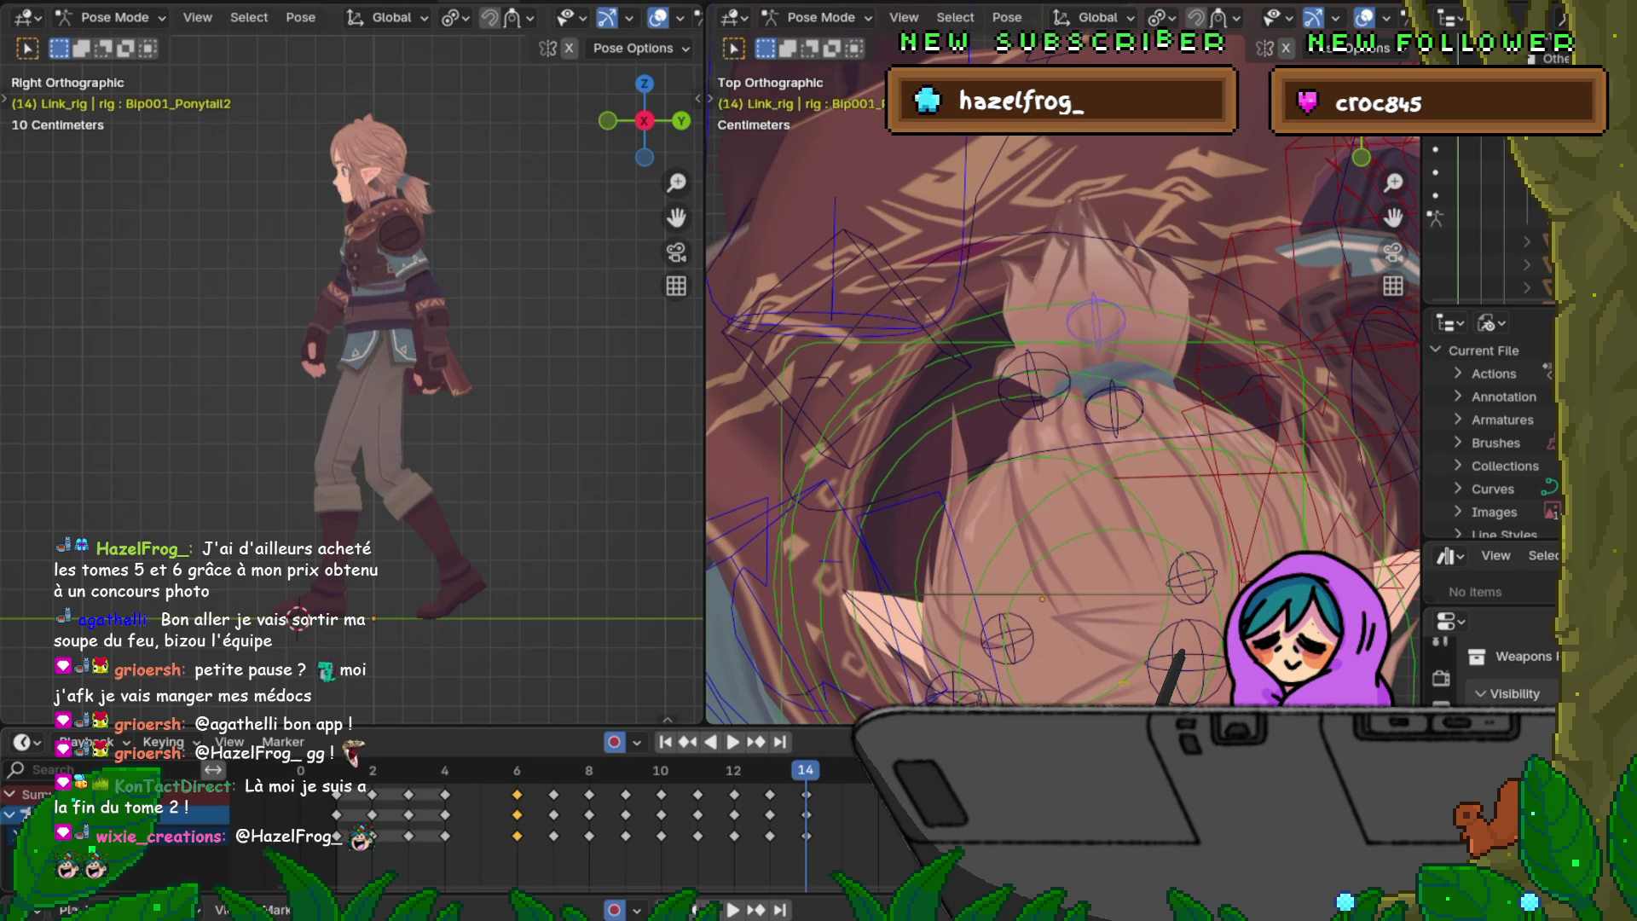
pyautogui.rightClick(717, 694)
pyautogui.click(717, 670)
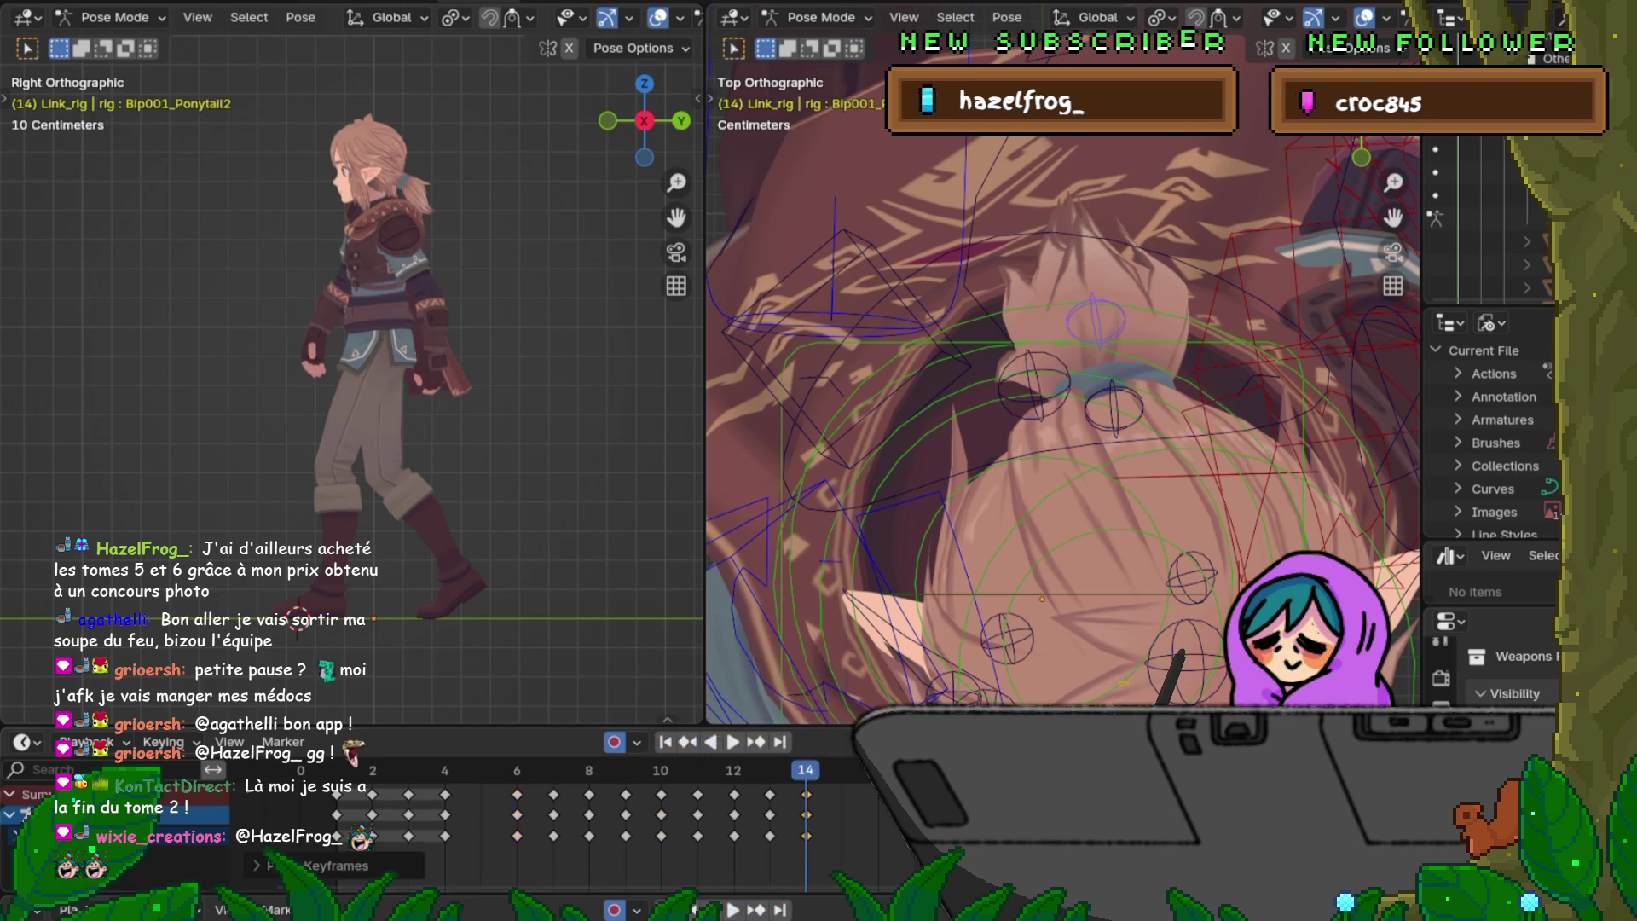
pyautogui.press('Left')
pyautogui.press('Left')
pyautogui.press('Left')
pyautogui.press('Left')
pyautogui.press('Left')
pyautogui.press('Left')
pyautogui.press('Left')
pyautogui.press('Left')
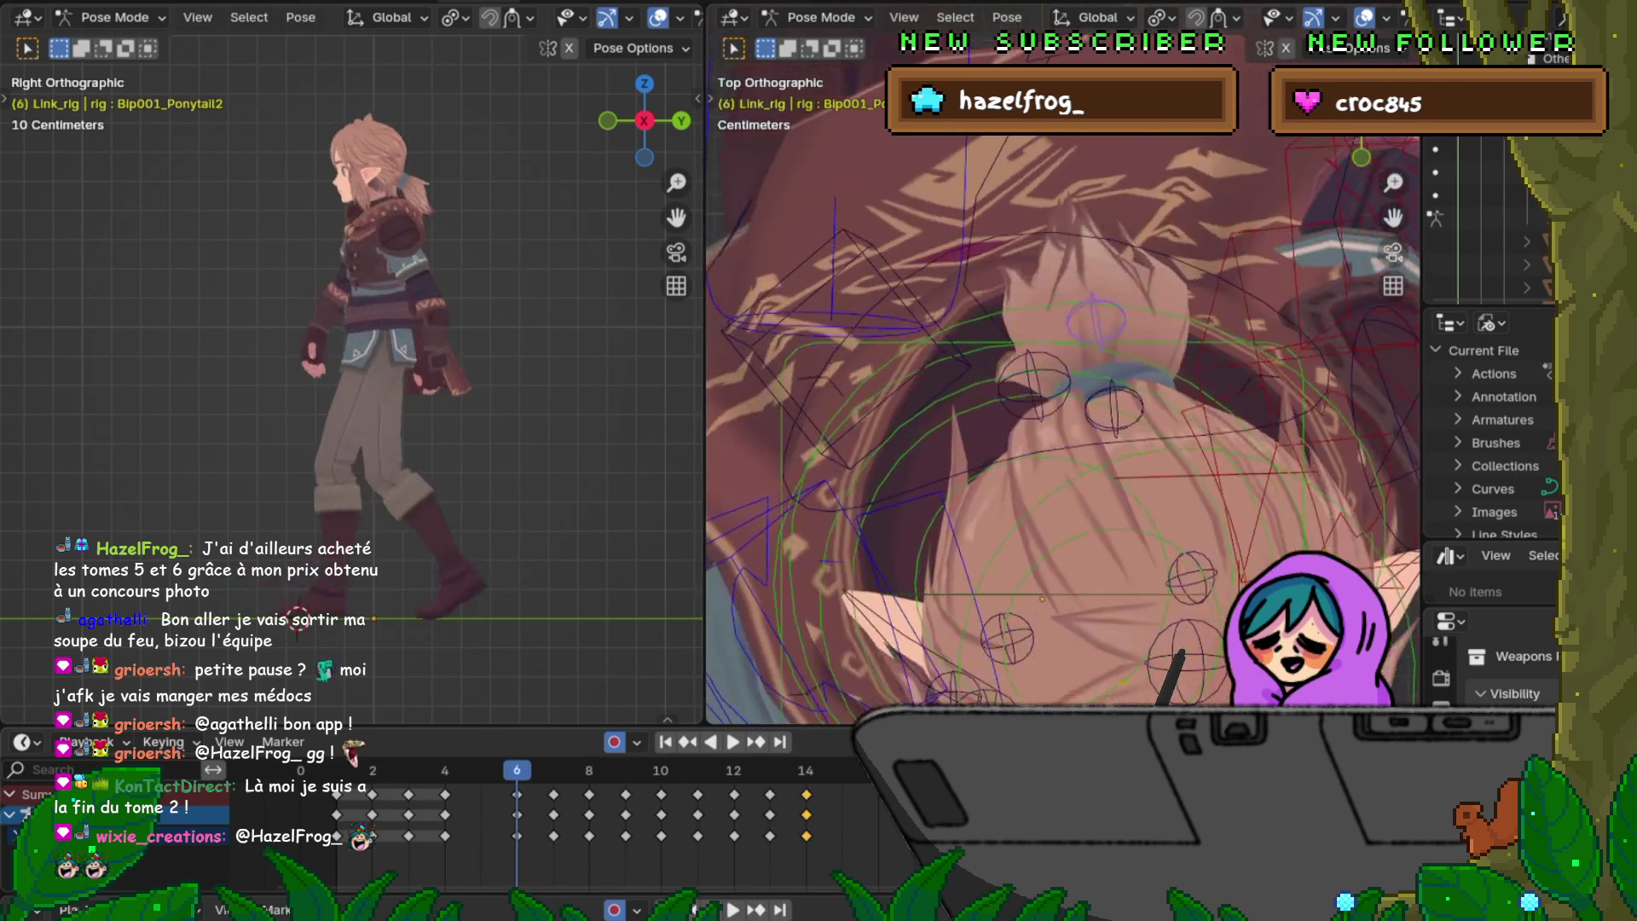
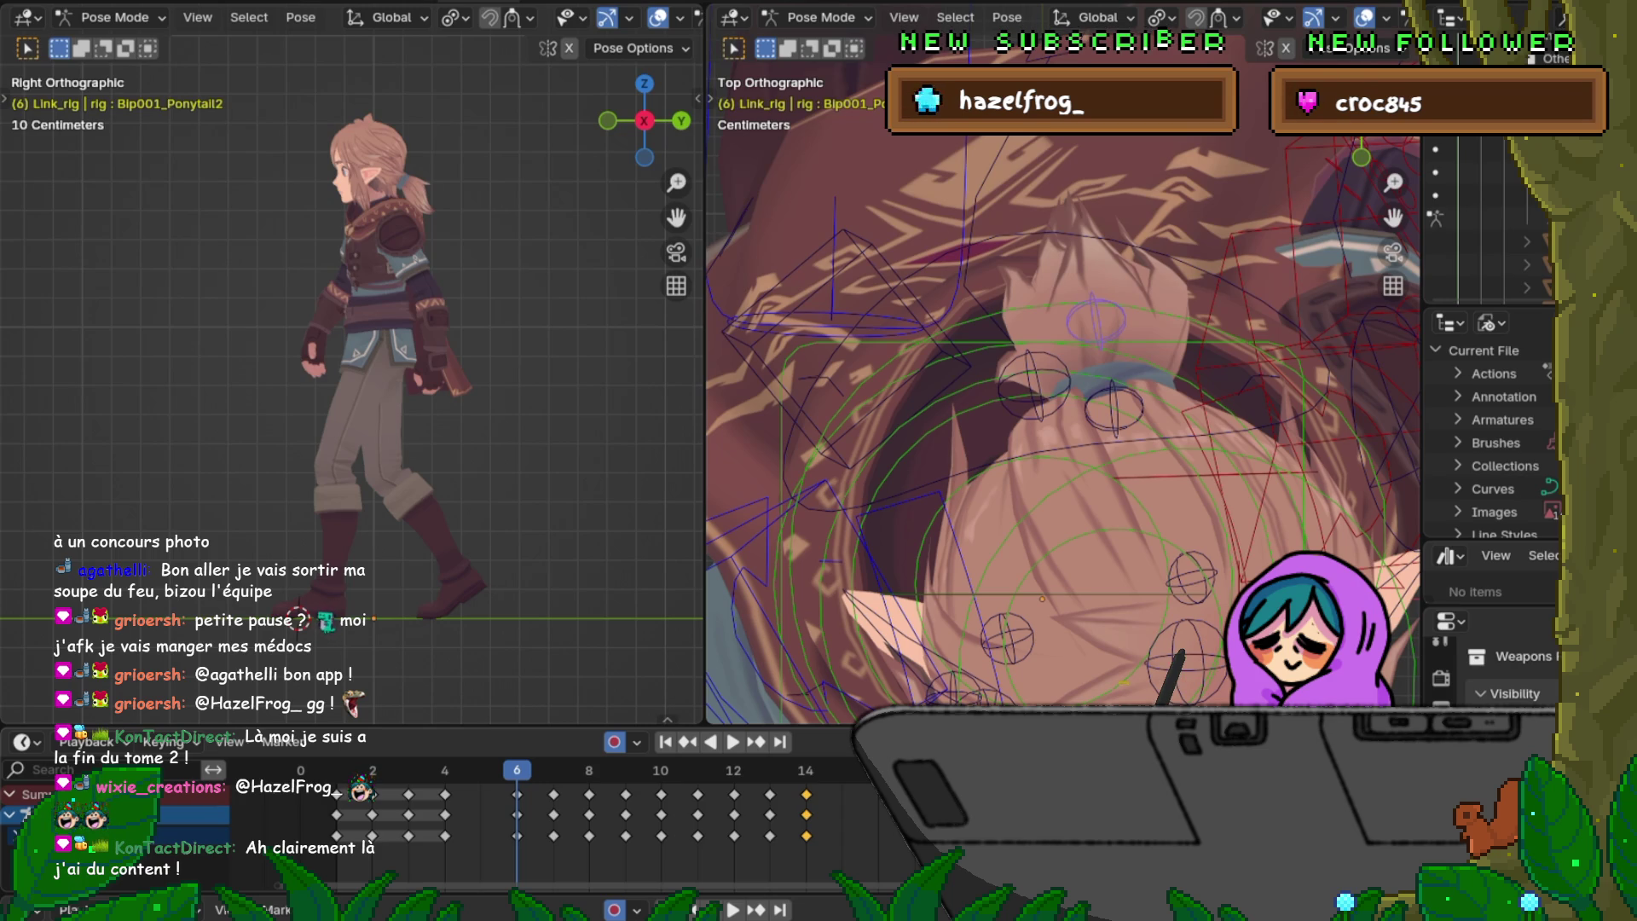
# Step: Scrub through frames 7–14 of the walk cycle and play it to watch the ponytail
pyautogui.press('Left')
pyautogui.press('Right')
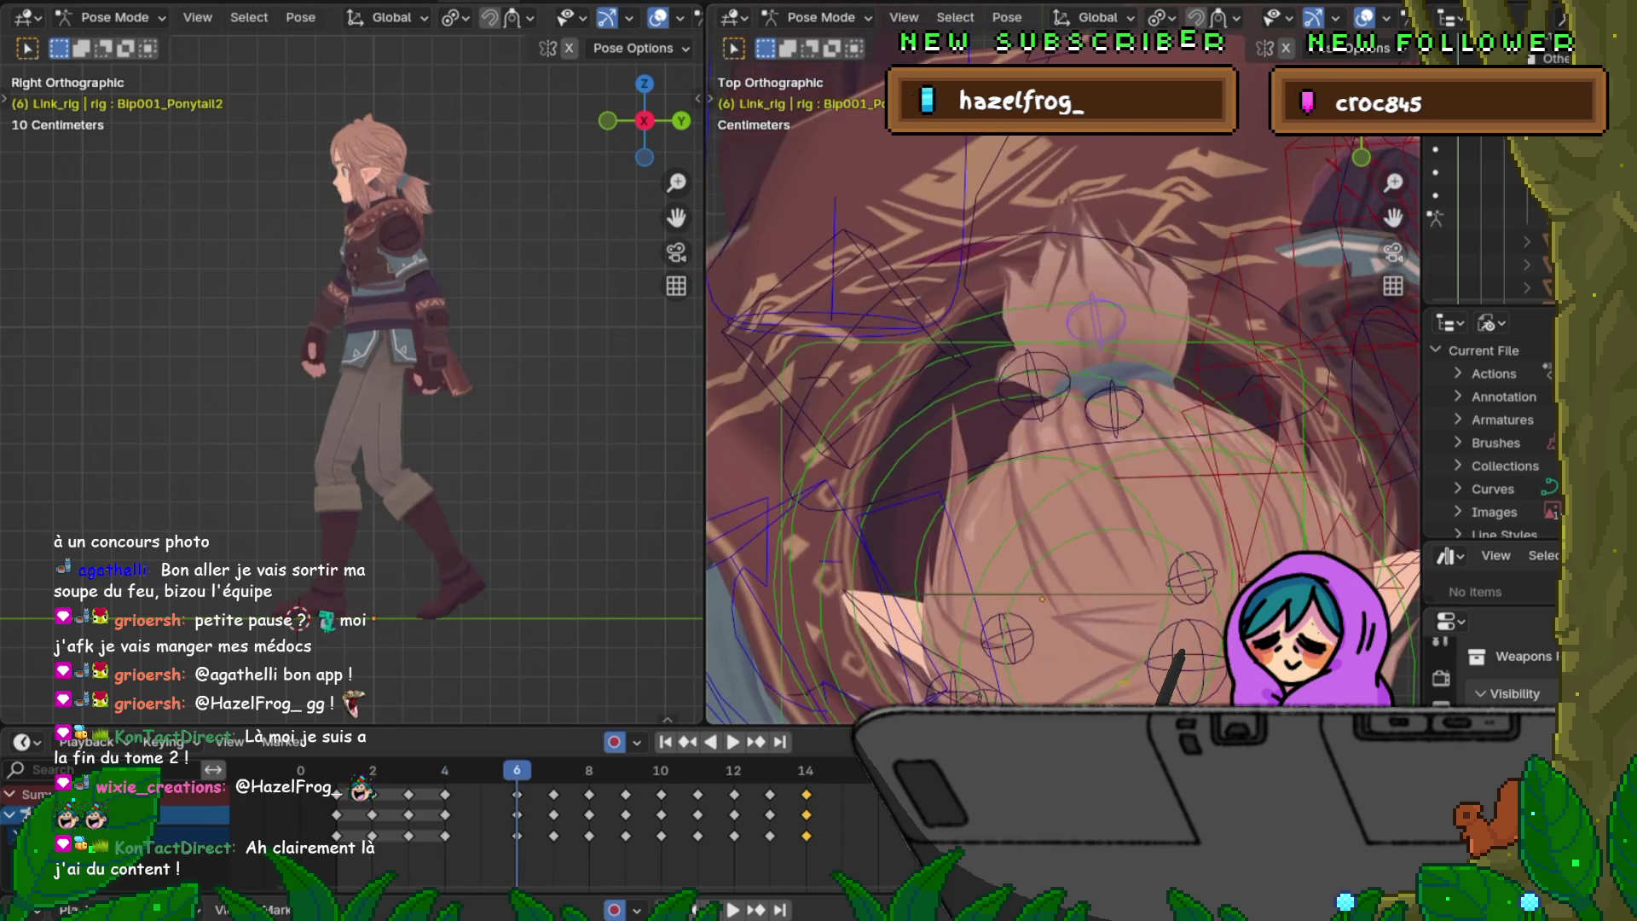
pyautogui.press('Right')
pyautogui.press('Left')
pyautogui.press('Right')
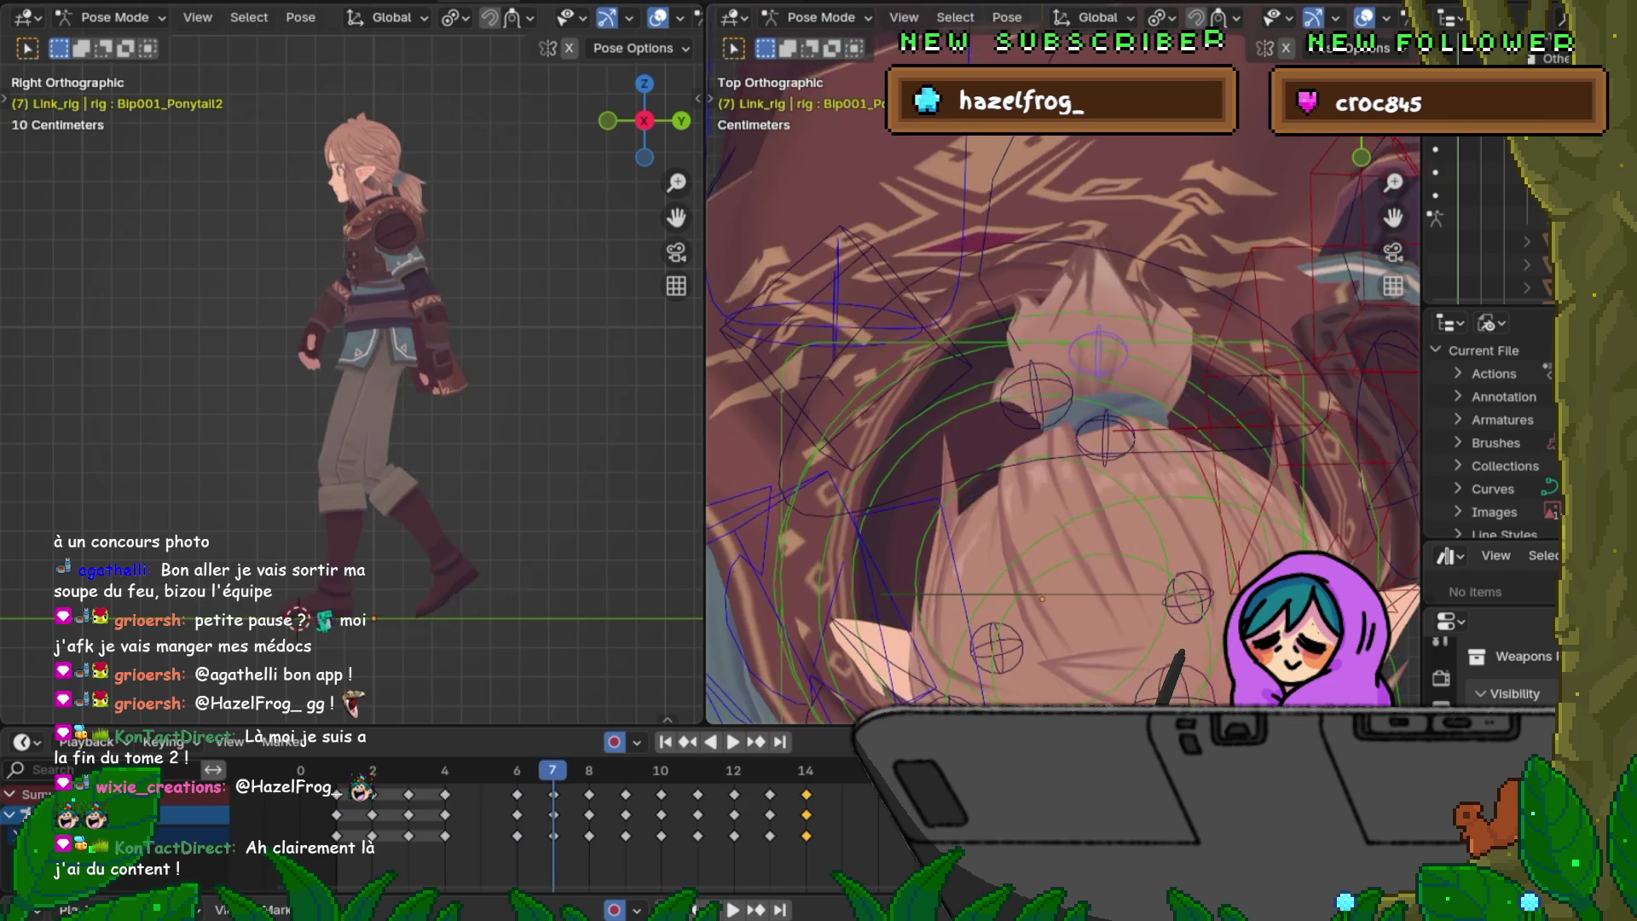
pyautogui.press('Right')
pyautogui.press('Right')
pyautogui.press('Right')
pyautogui.press('Right')
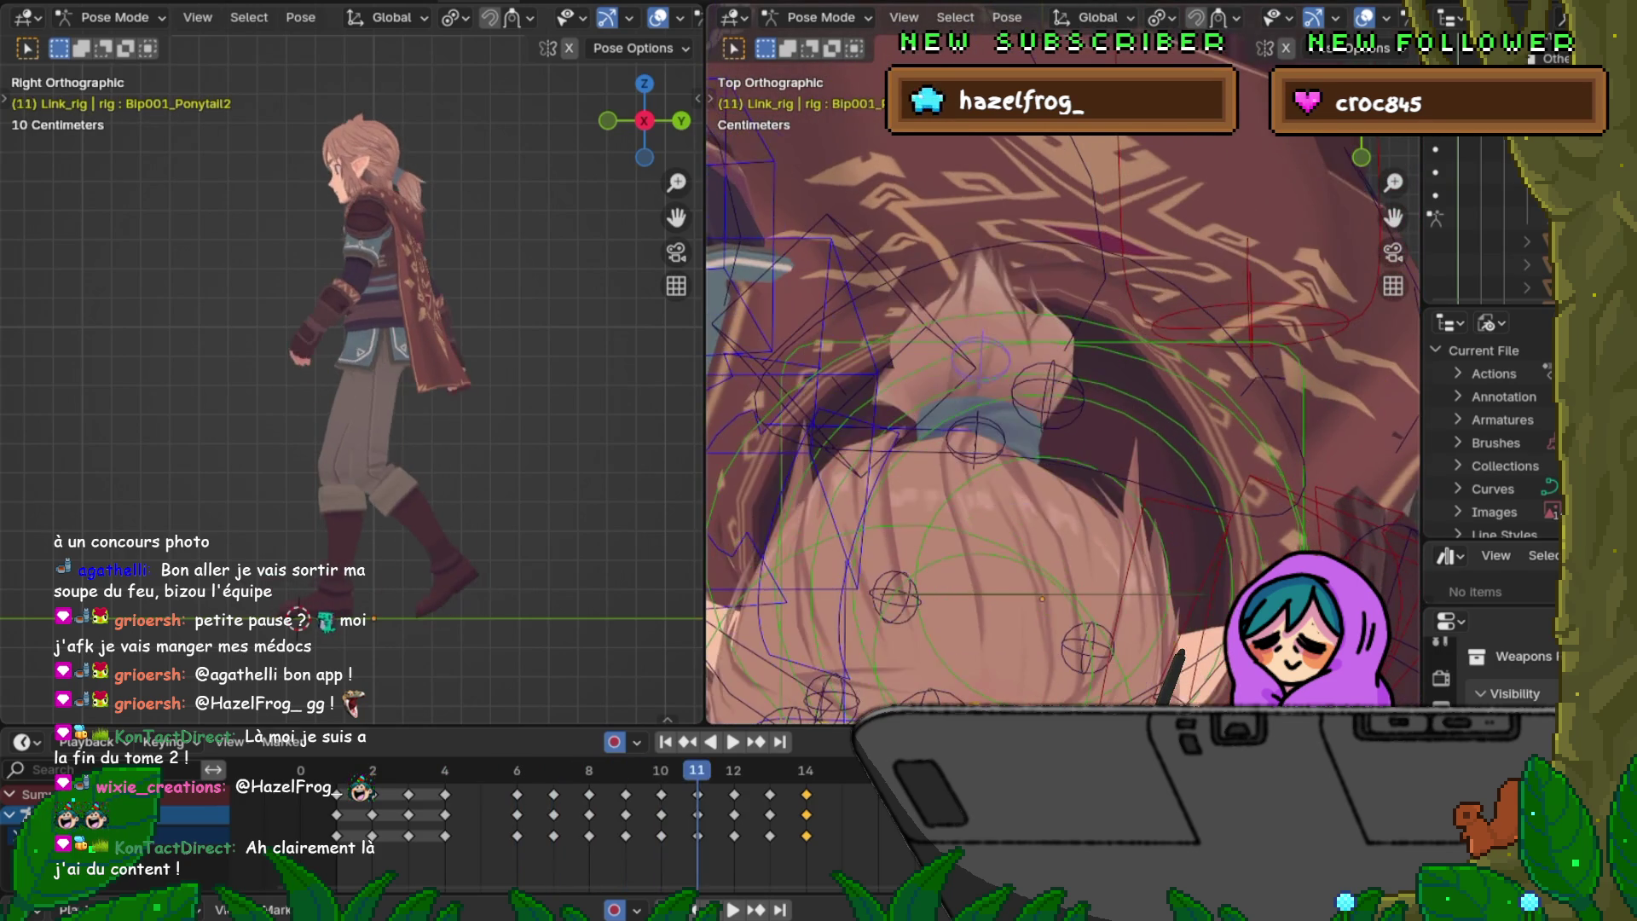
pyautogui.press('Left')
pyautogui.press('Right')
pyautogui.press('Left')
pyautogui.press('Right')
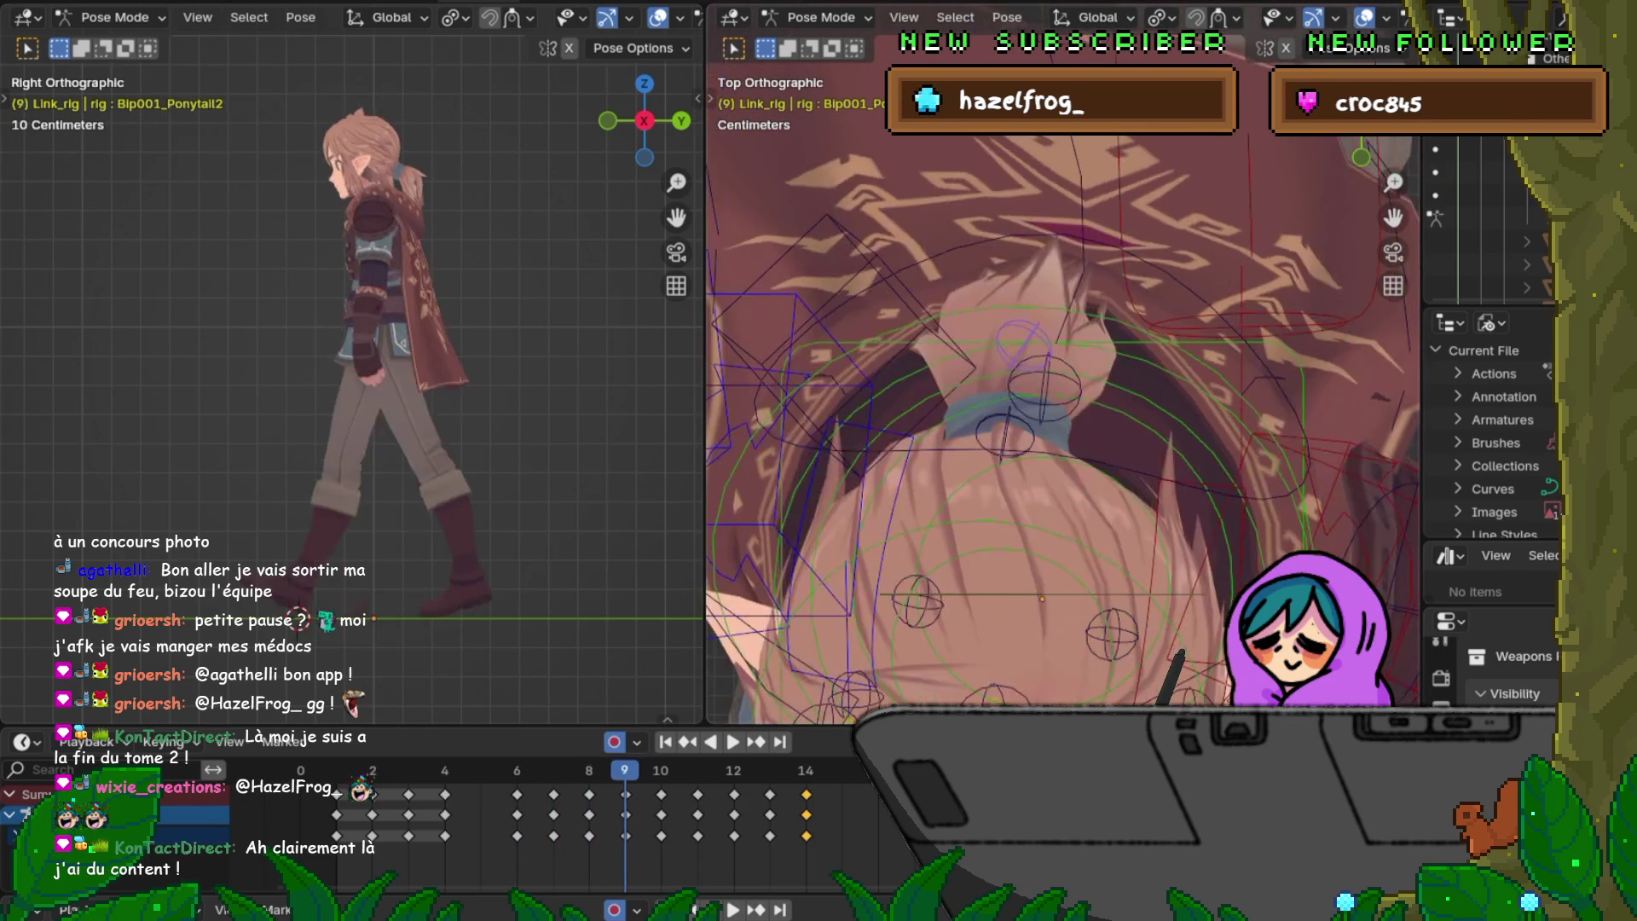
pyautogui.press('Left')
pyautogui.press('Right')
pyautogui.press('Right')
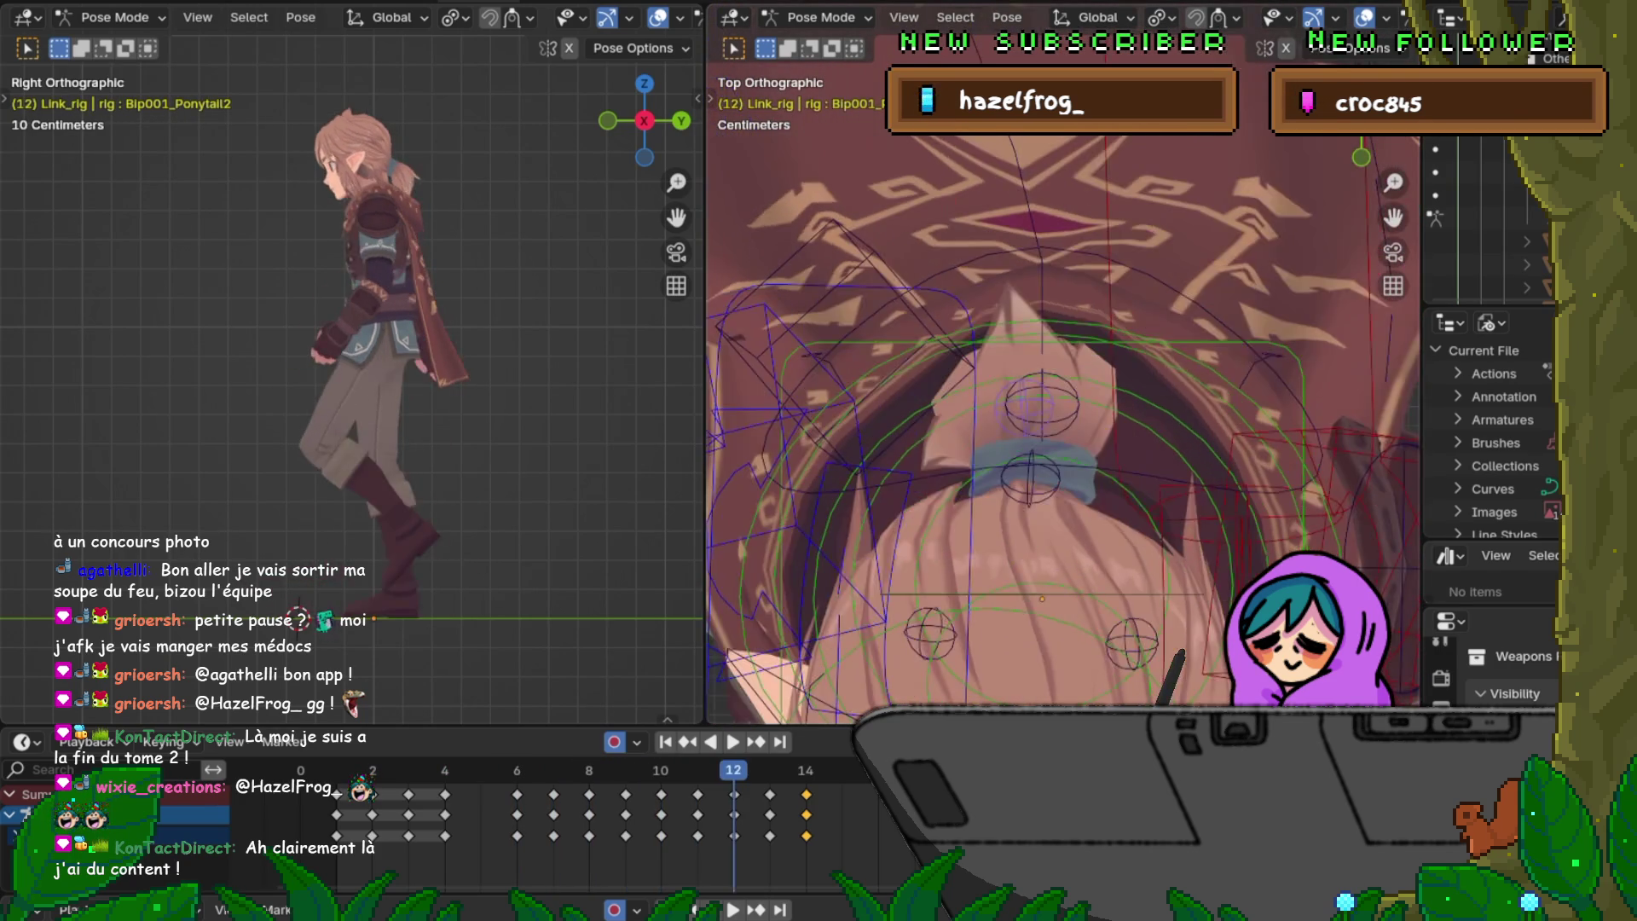
pyautogui.press('Right')
pyautogui.press('Right')
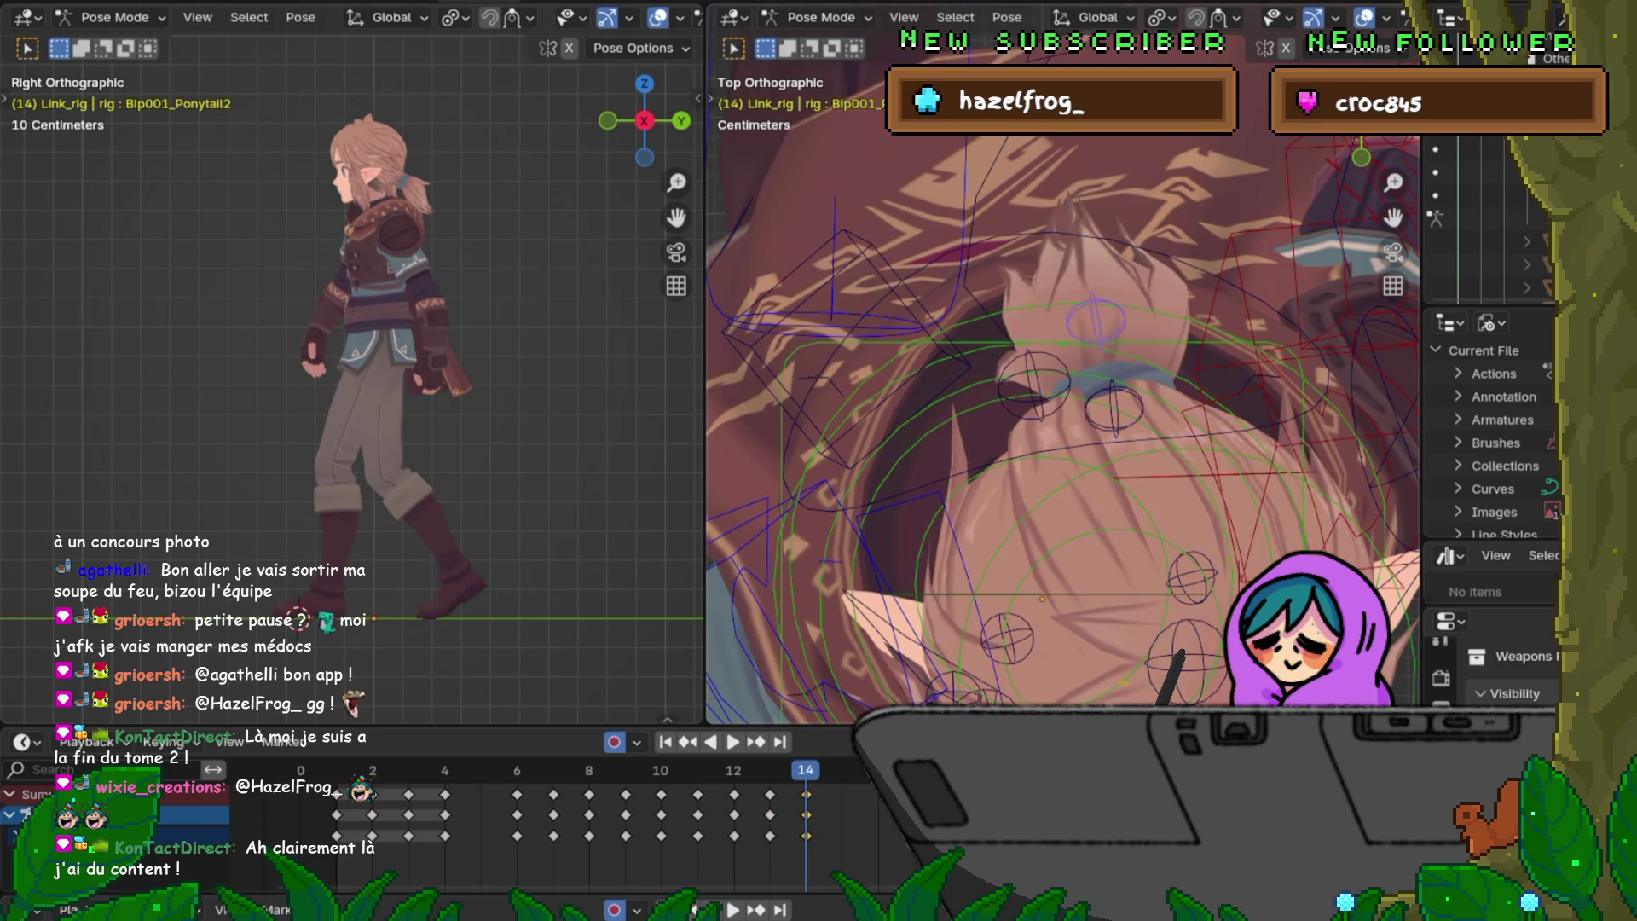
pyautogui.scroll(-2, 1064, 385)
pyautogui.scroll(-2, 1064, 385)
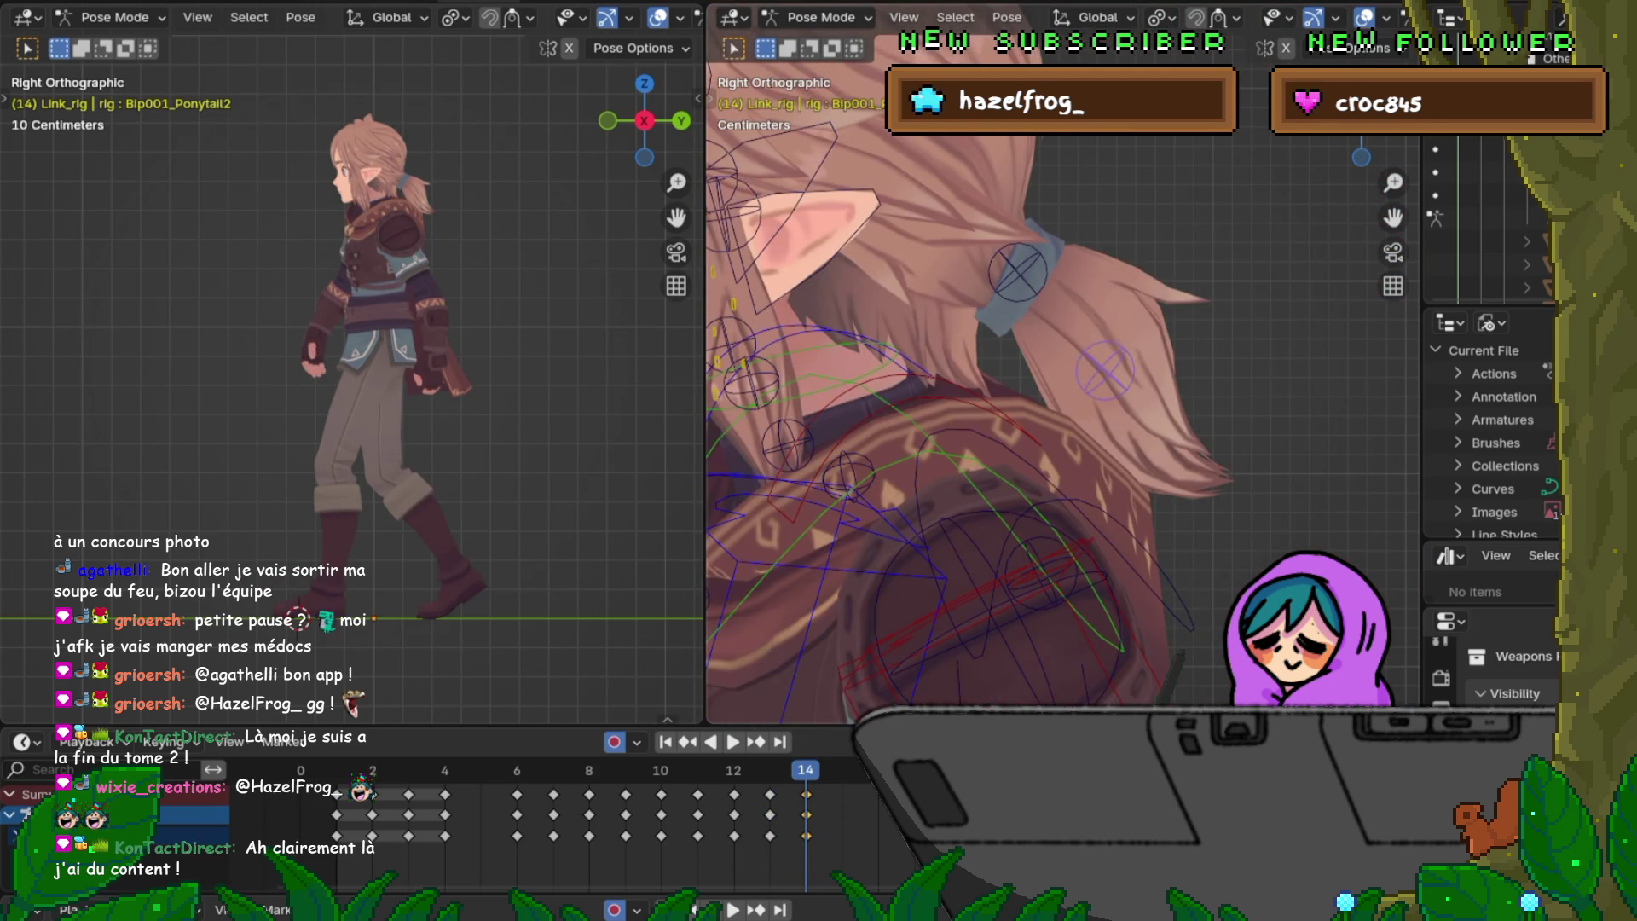
pyautogui.press('space')
pyautogui.press('space')
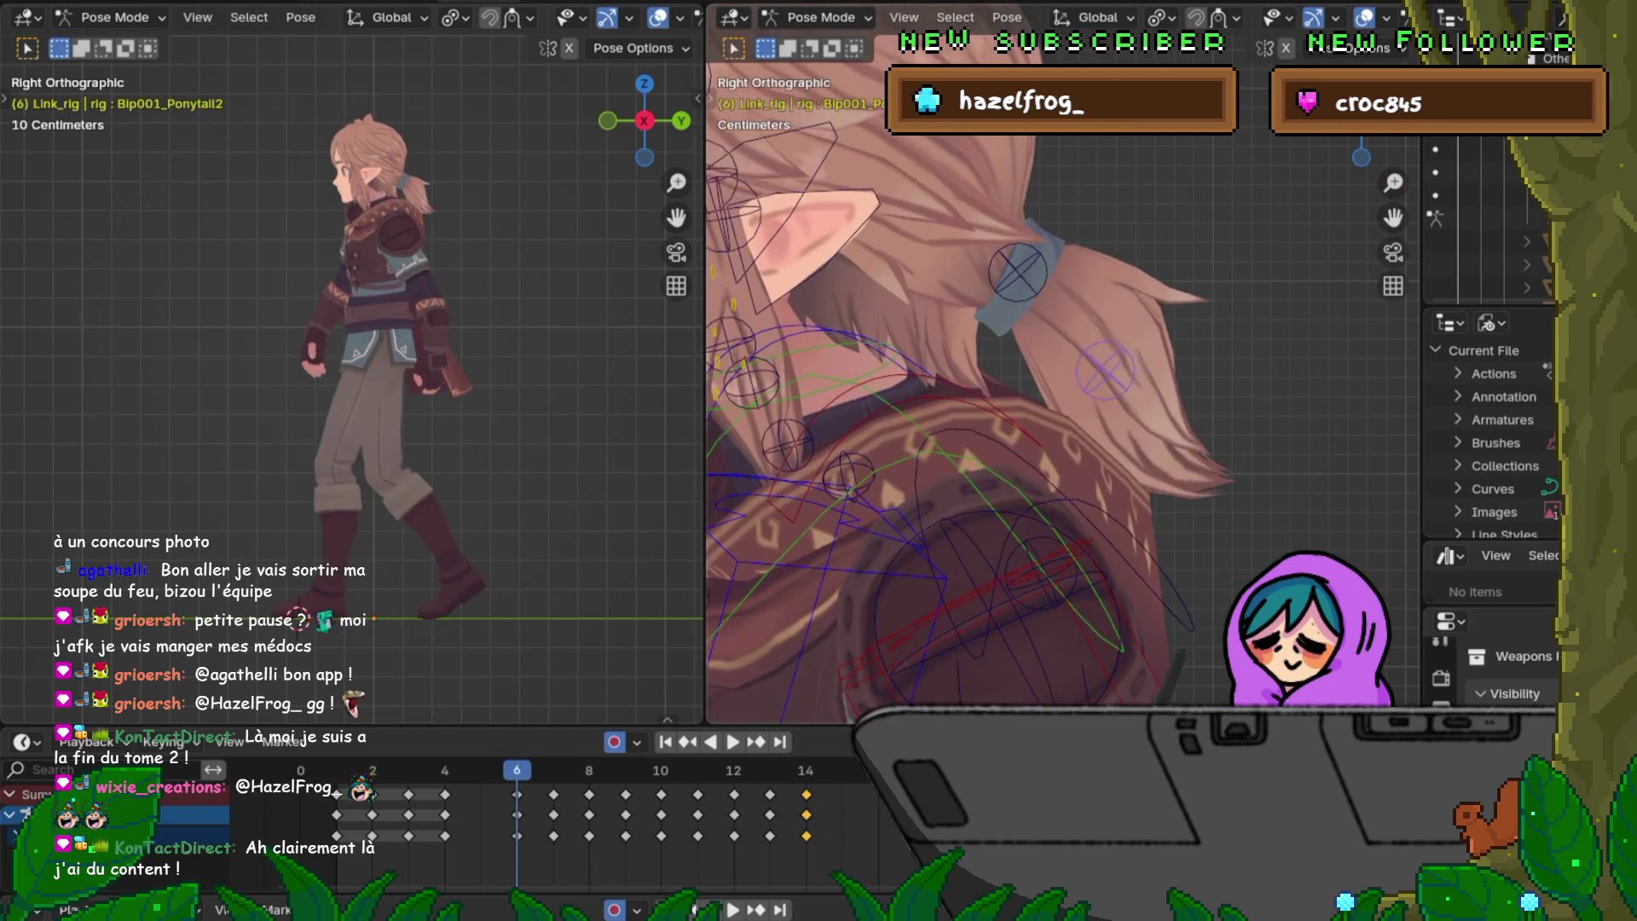
# Step: Flip between frames 7, 8 and 12 to compare the ponytail poses
pyautogui.press('Right')
pyautogui.press('Right')
pyautogui.press('Right')
pyautogui.press('Right')
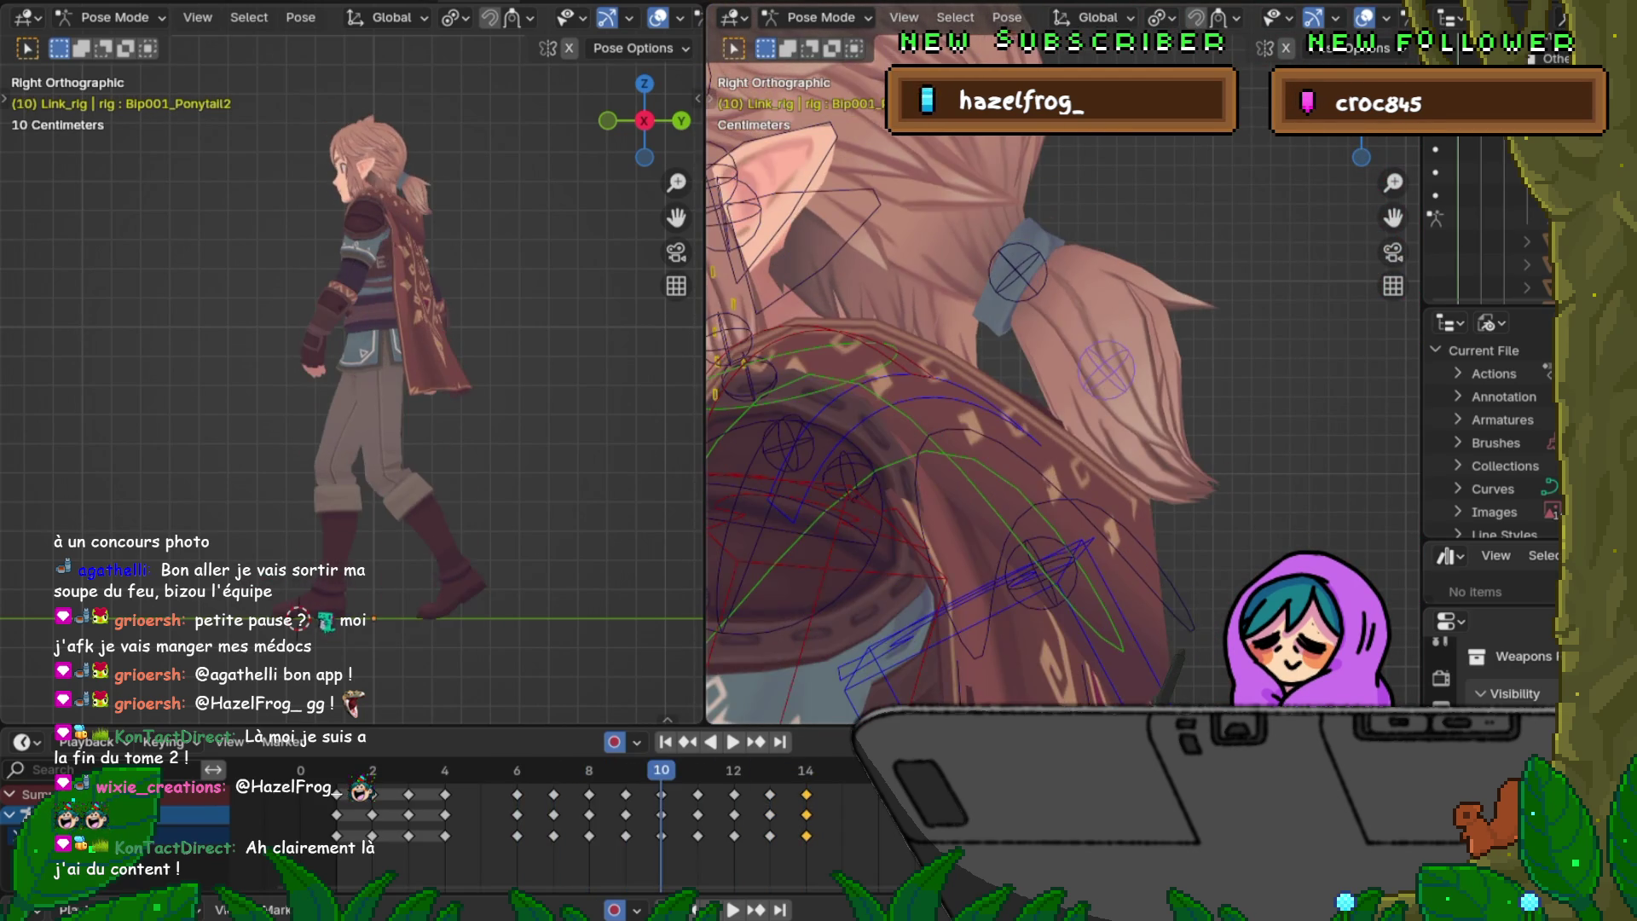
pyautogui.press('Right')
pyautogui.press('Right')
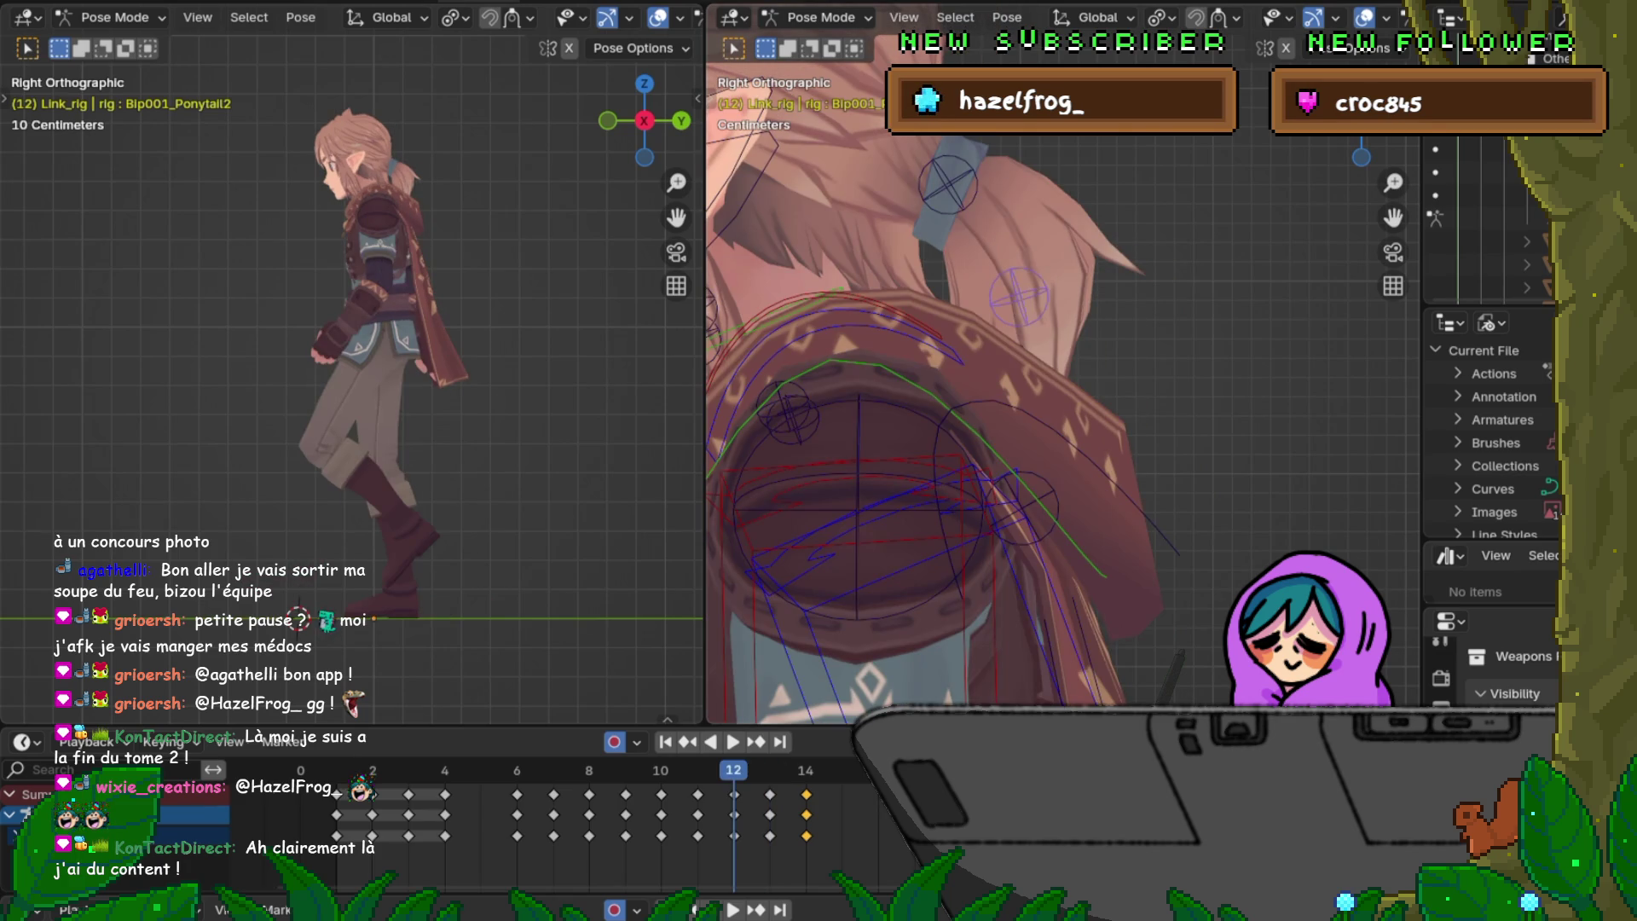
pyautogui.press('Left')
pyautogui.press('Left')
pyautogui.press('Left')
pyautogui.press('Left')
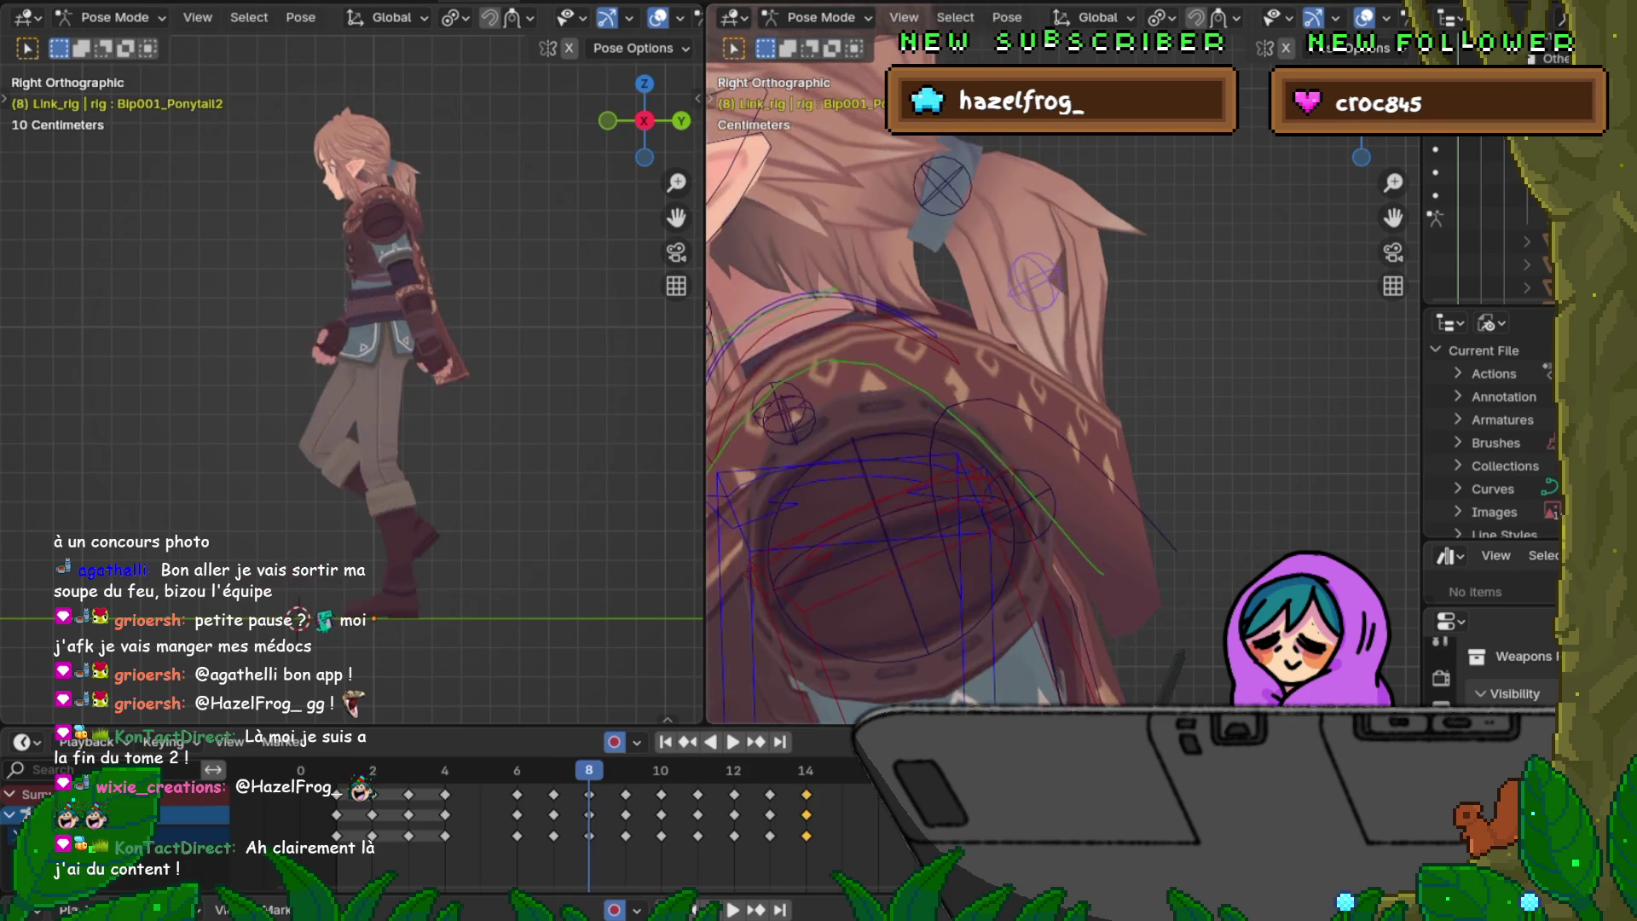
pyautogui.press('Left')
pyautogui.press('Left')
pyautogui.press('Right')
pyautogui.press('Right')
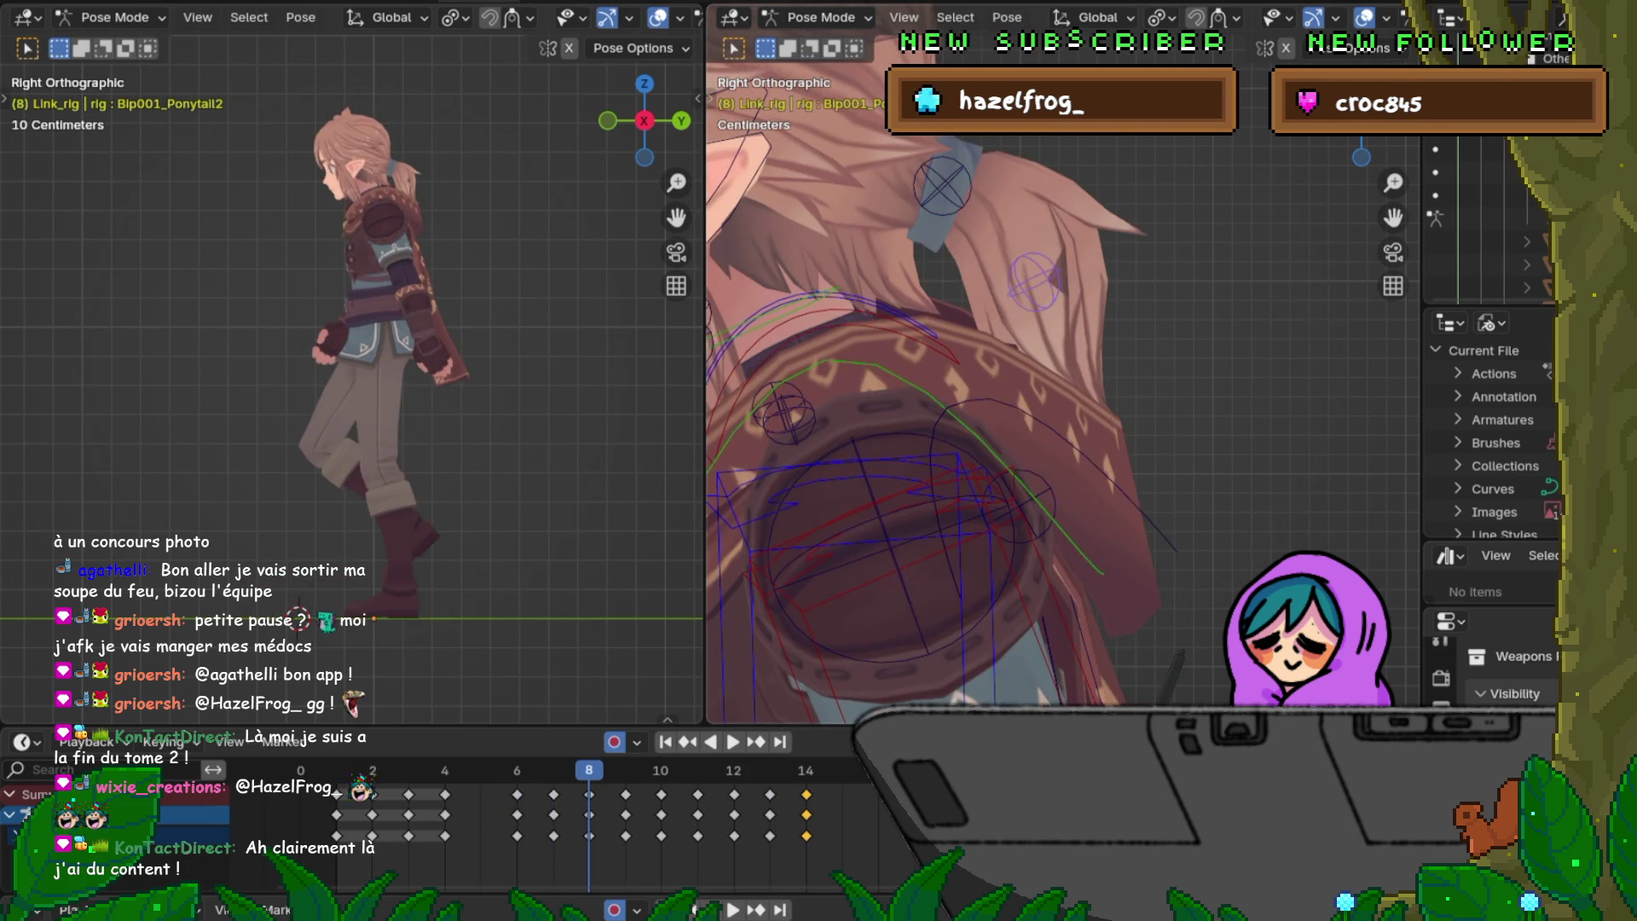
pyautogui.press('Left')
pyautogui.press('Right')
pyautogui.press('Left')
pyautogui.press('Right')
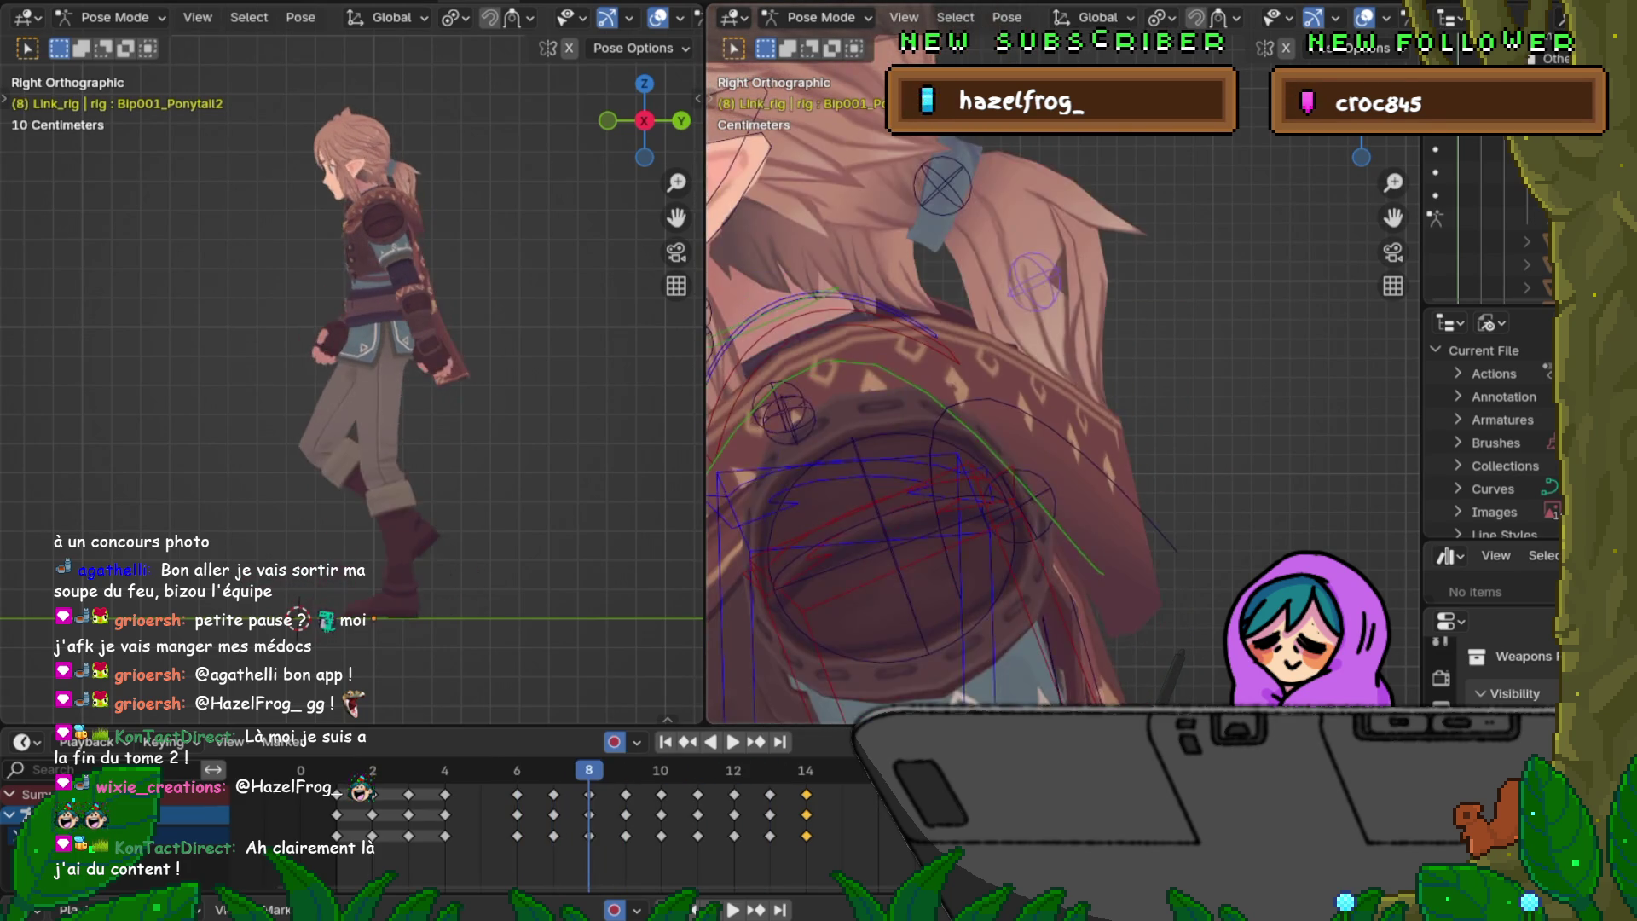
pyautogui.press('Left')
pyautogui.press('Right')
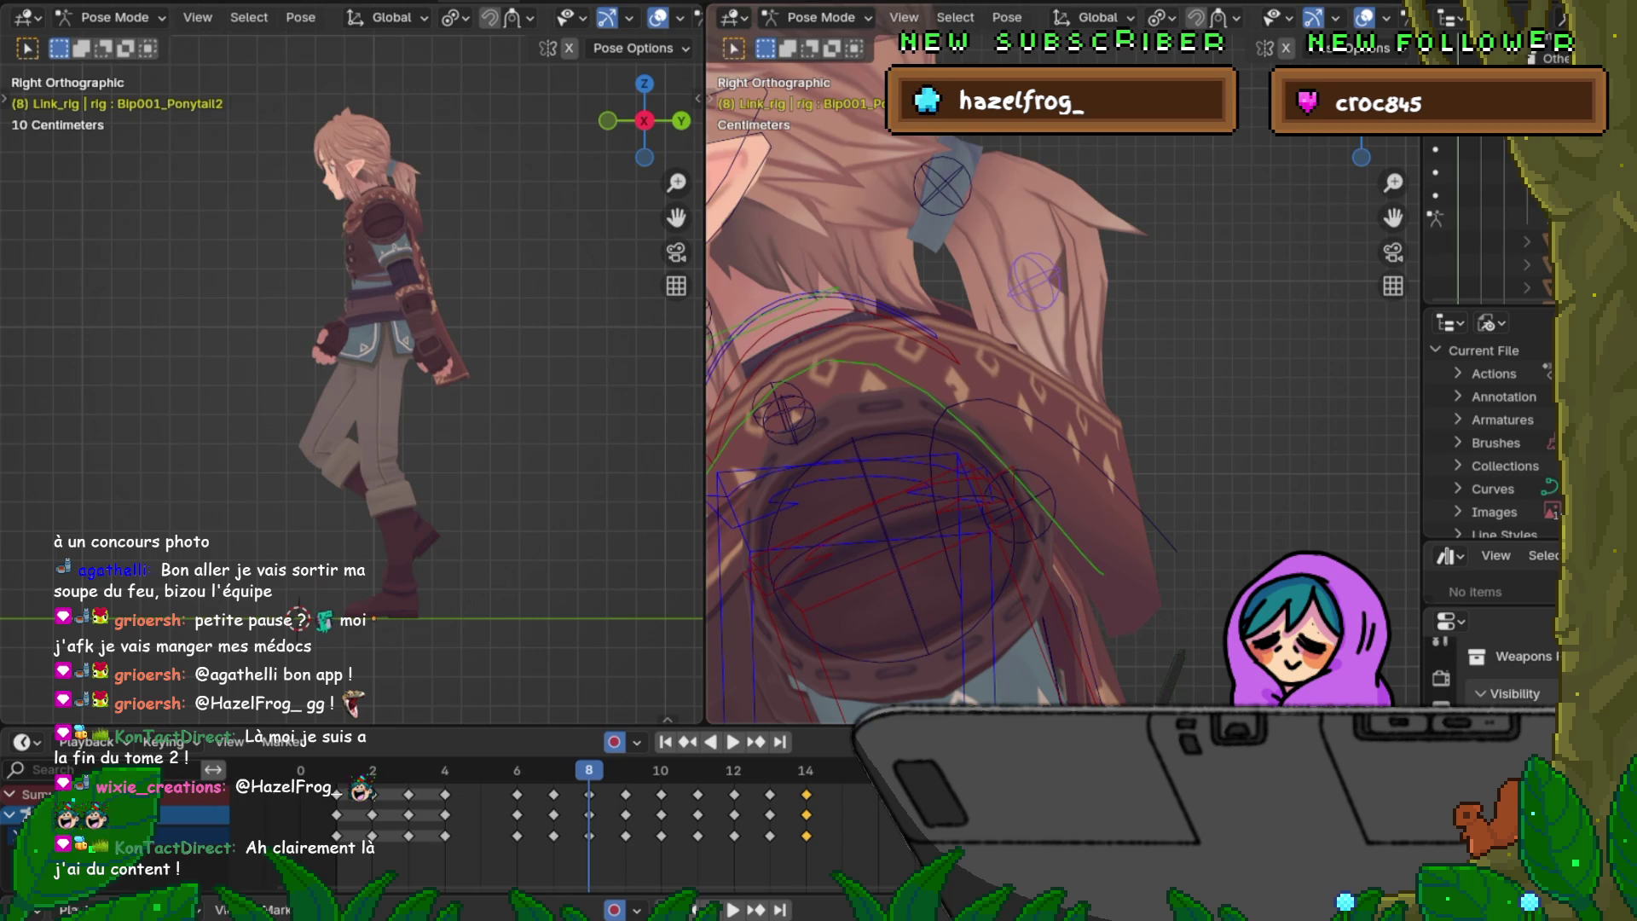
pyautogui.press('Right')
pyautogui.press('Left')
pyautogui.press('Right')
pyautogui.press('Right')
pyautogui.press('Right')
pyautogui.press('Right')
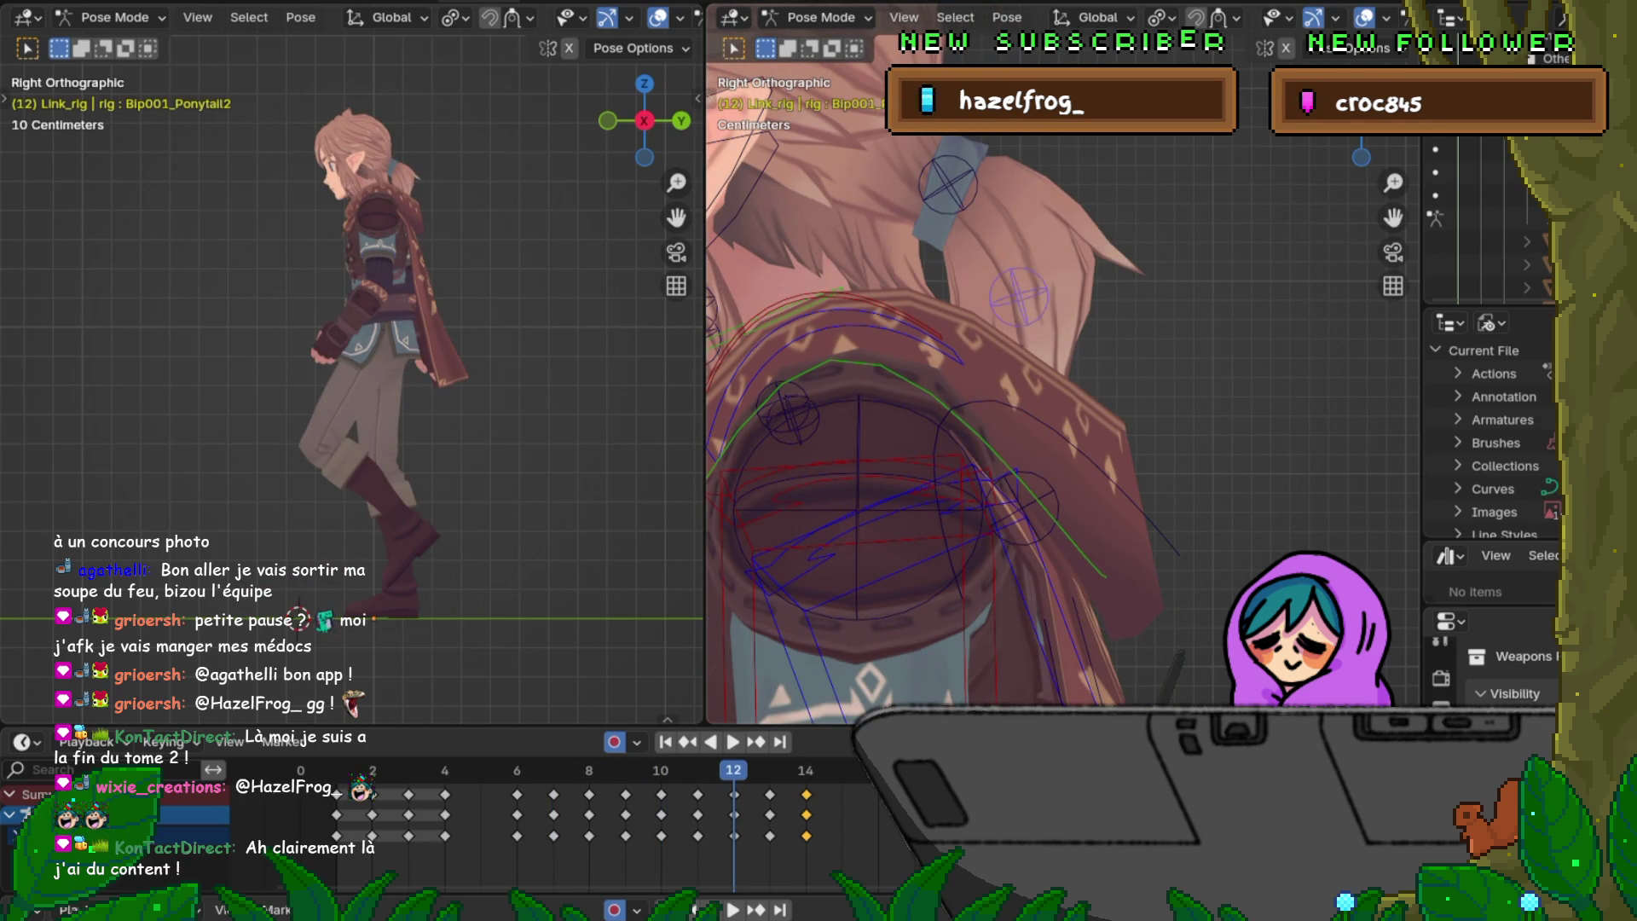
# Step: From the front view, orbit around the head and review frames 6–10 of the swing
pyautogui.press('KP_1')
pyautogui.moveTo(1061, 385); pyautogui.dragTo(1151, 282, button='middle')
pyautogui.press('space')
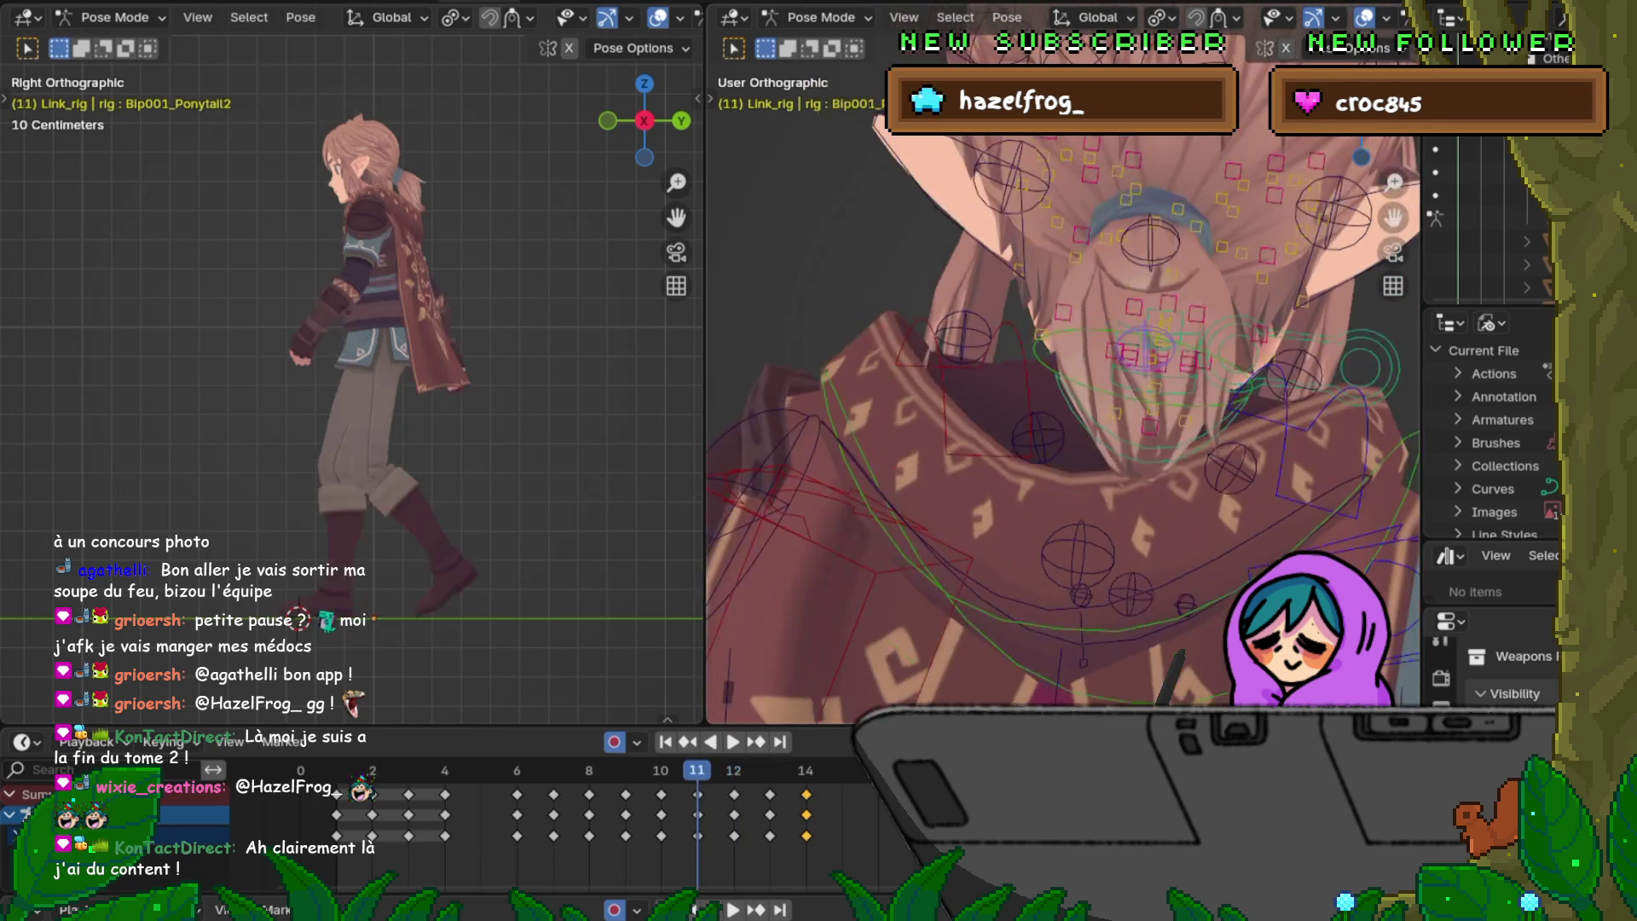
pyautogui.press('Right')
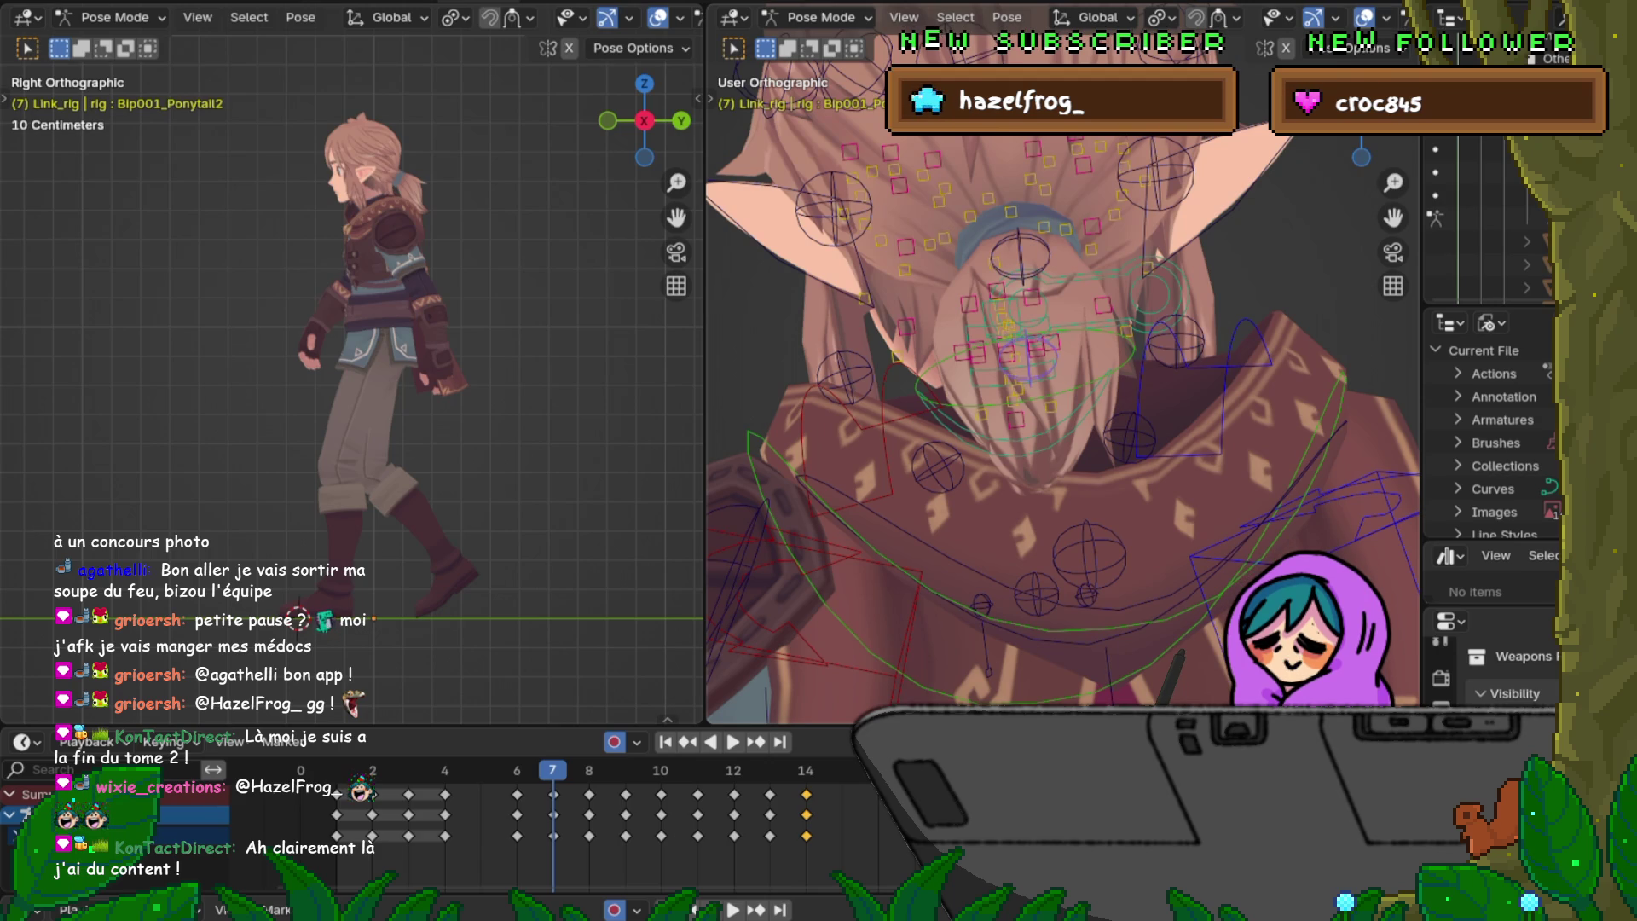
pyautogui.press('Right')
pyautogui.press('Left')
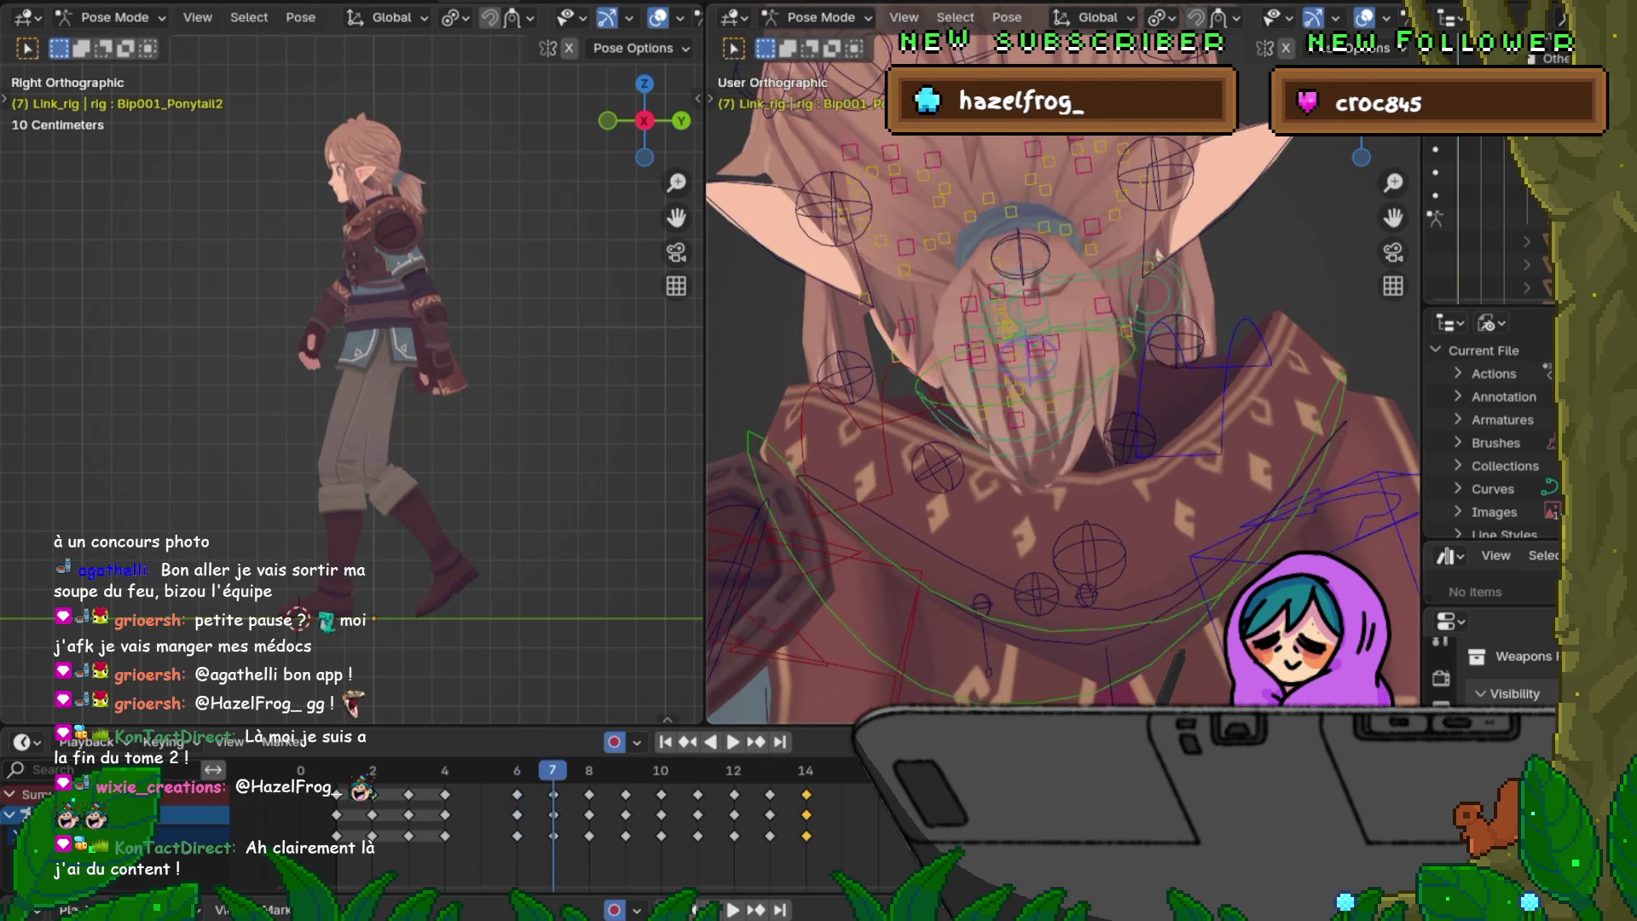
pyautogui.press('Right')
pyautogui.press('Right')
pyautogui.press('Right')
pyautogui.press('Right')
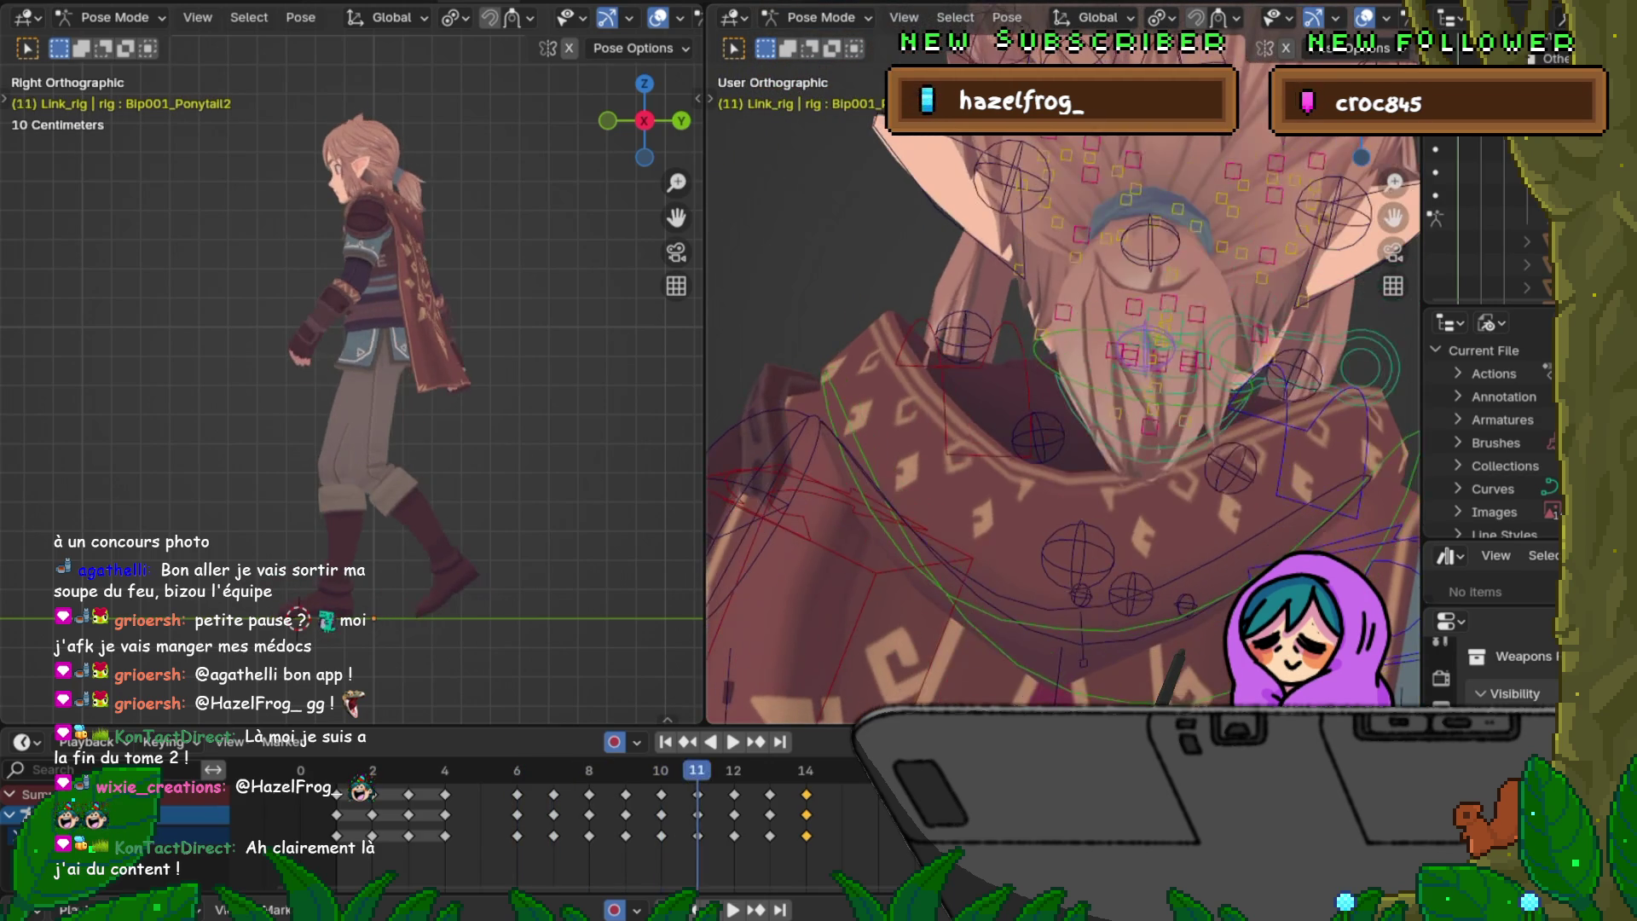
pyautogui.press('Right')
pyautogui.press('Right')
pyautogui.press('Left')
pyautogui.press('Left')
pyautogui.press('Left')
pyautogui.press('Left')
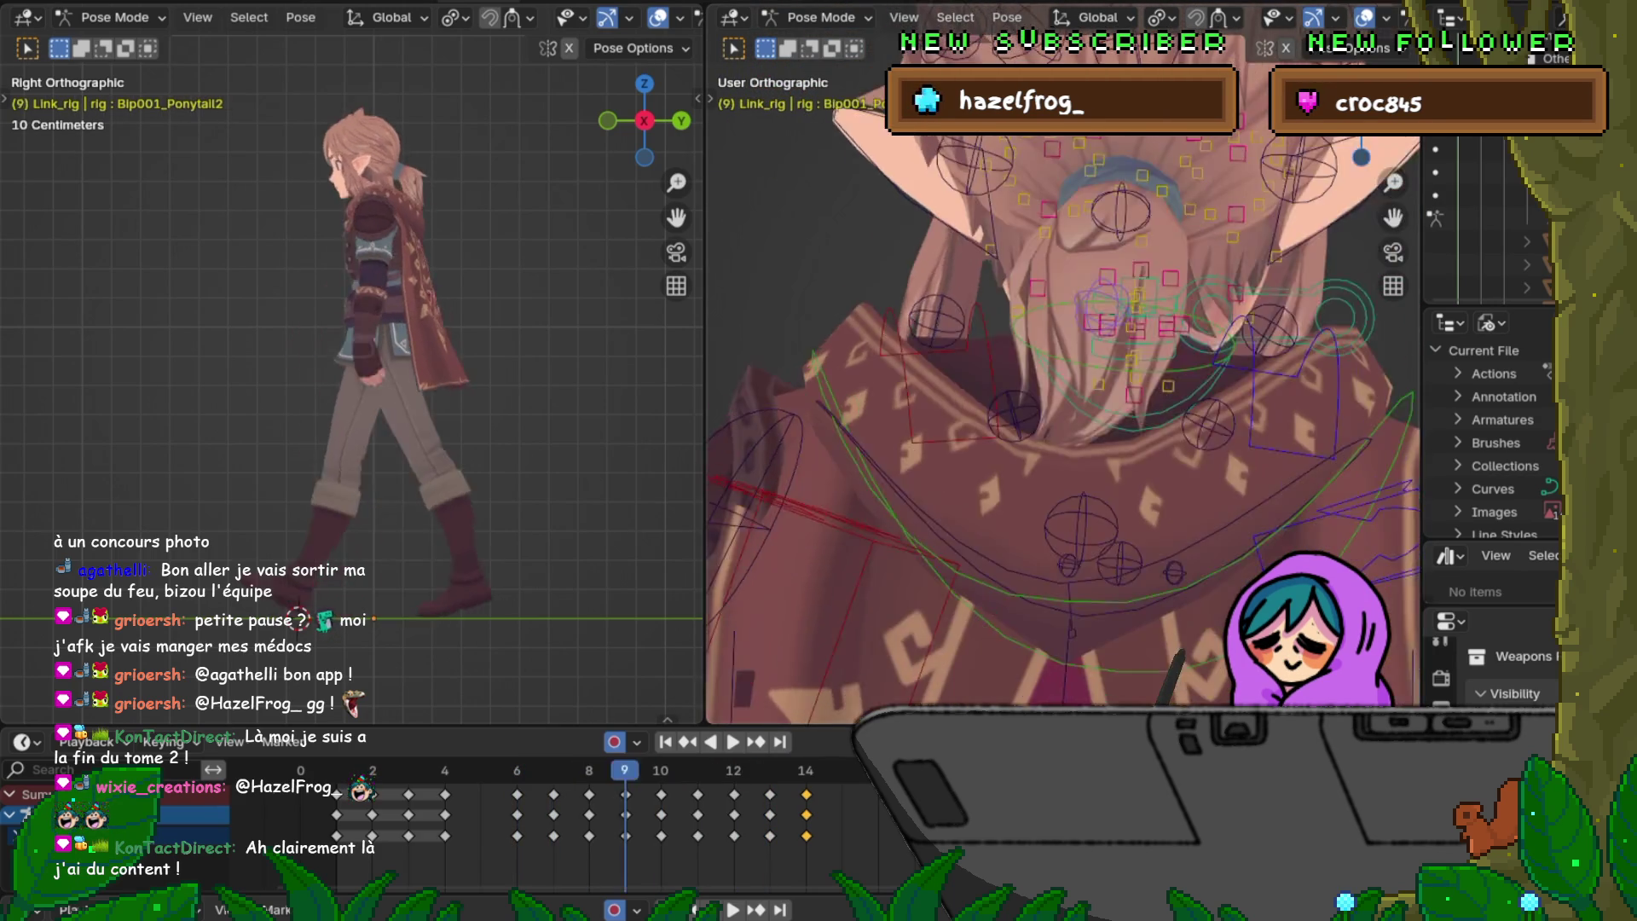
pyautogui.press('Left')
pyautogui.press('Left')
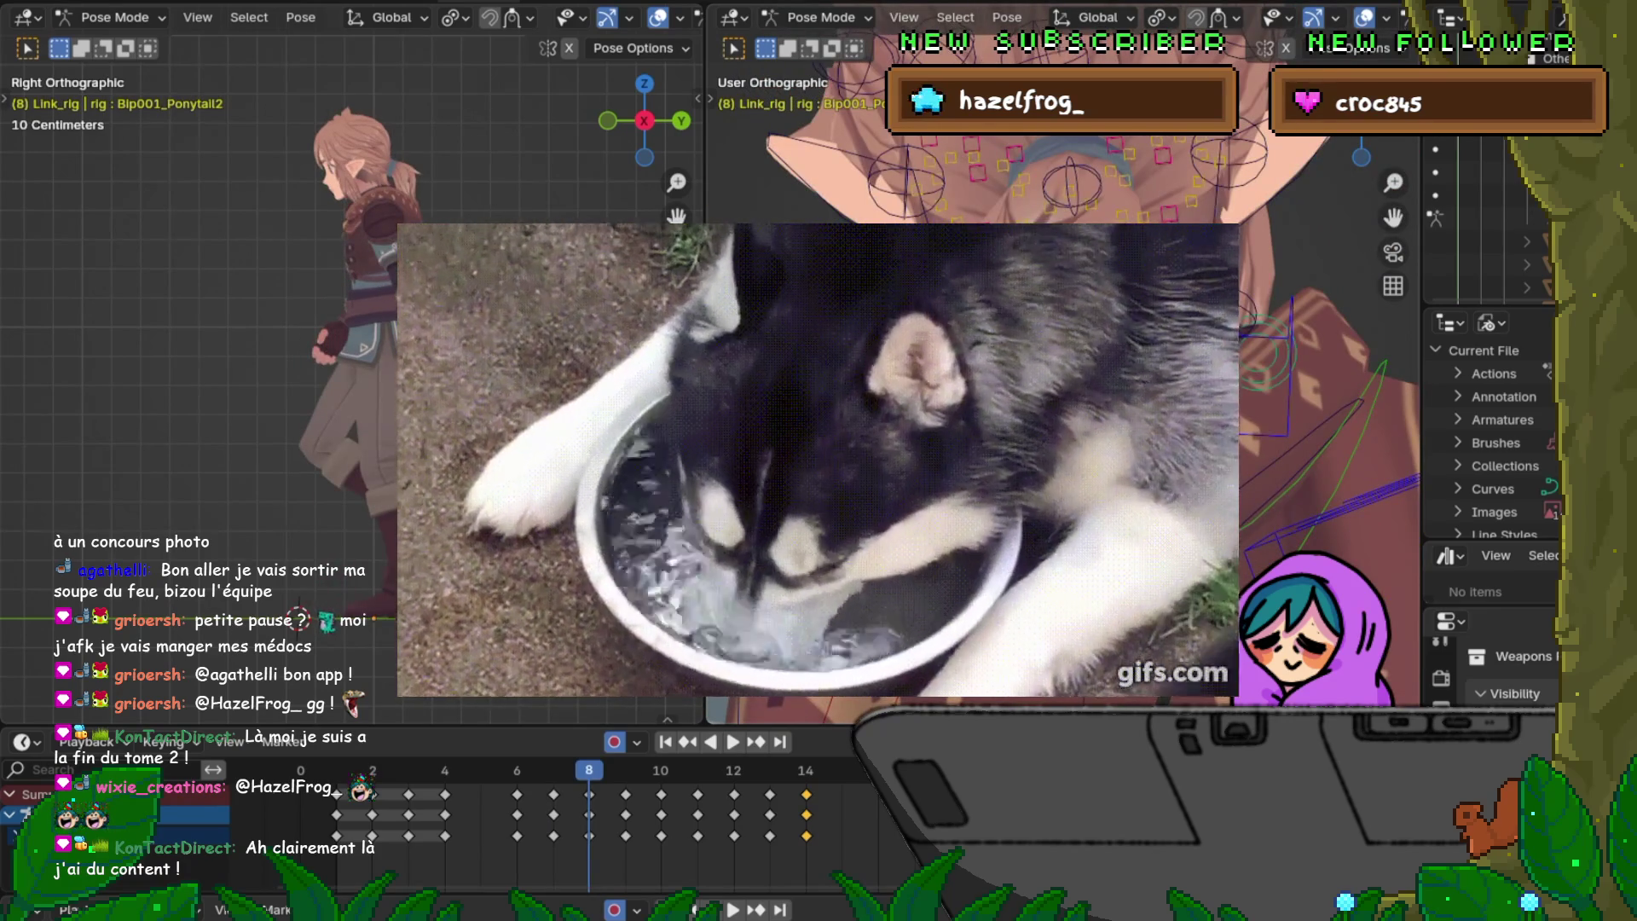
pyautogui.press('Right')
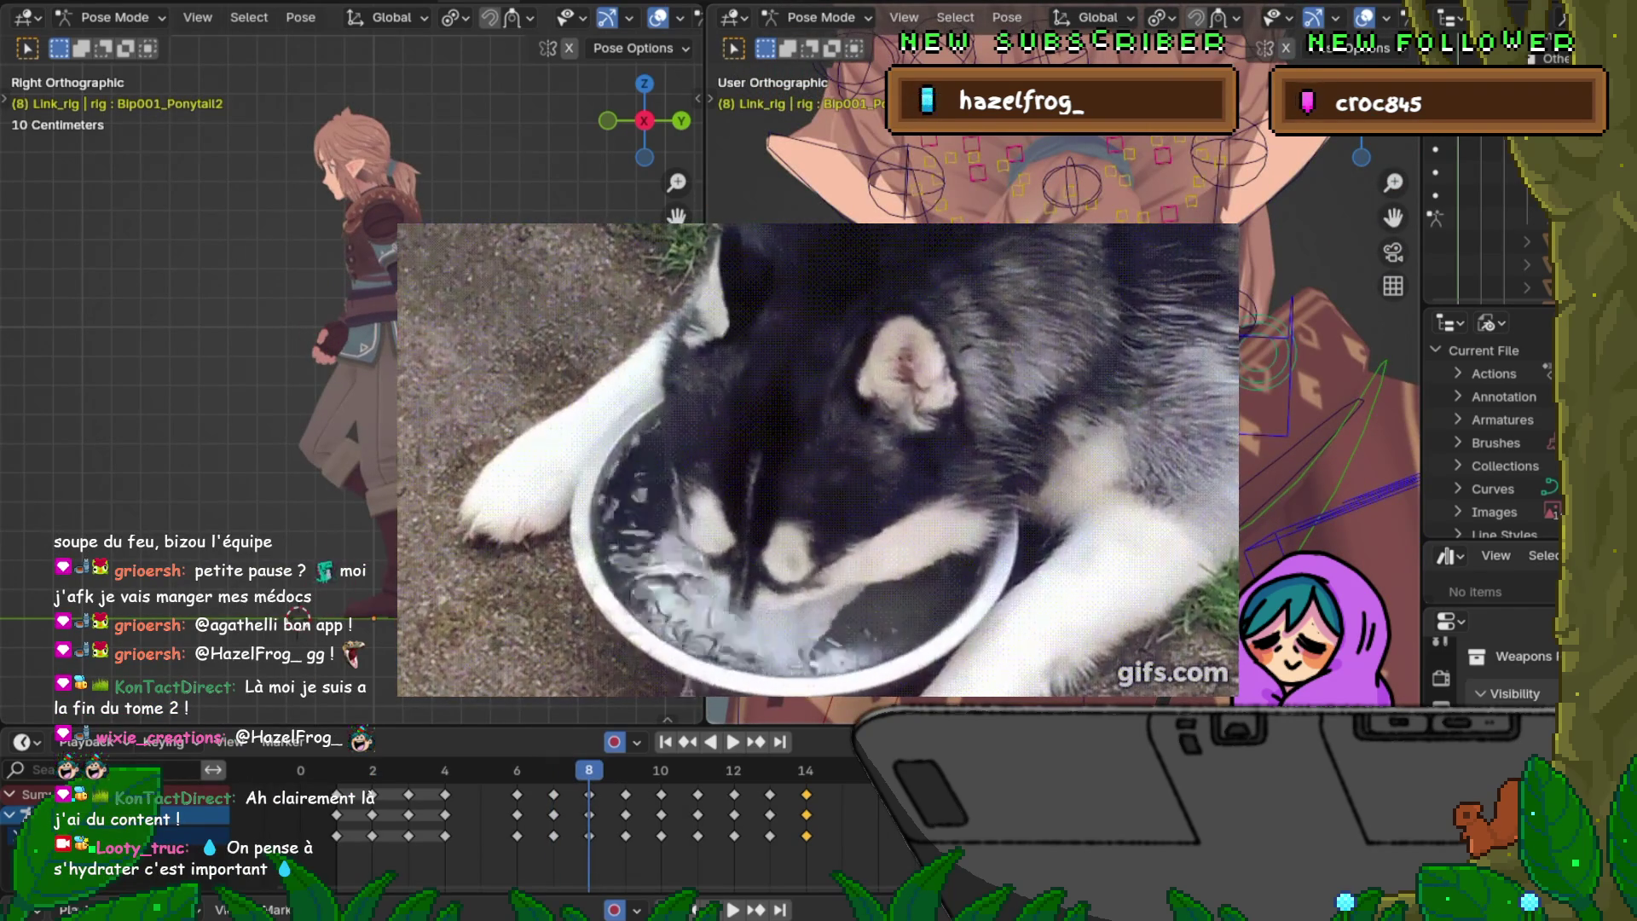
pyautogui.press('Left')
pyautogui.press('Left')
pyautogui.press('Right')
pyautogui.press('Right')
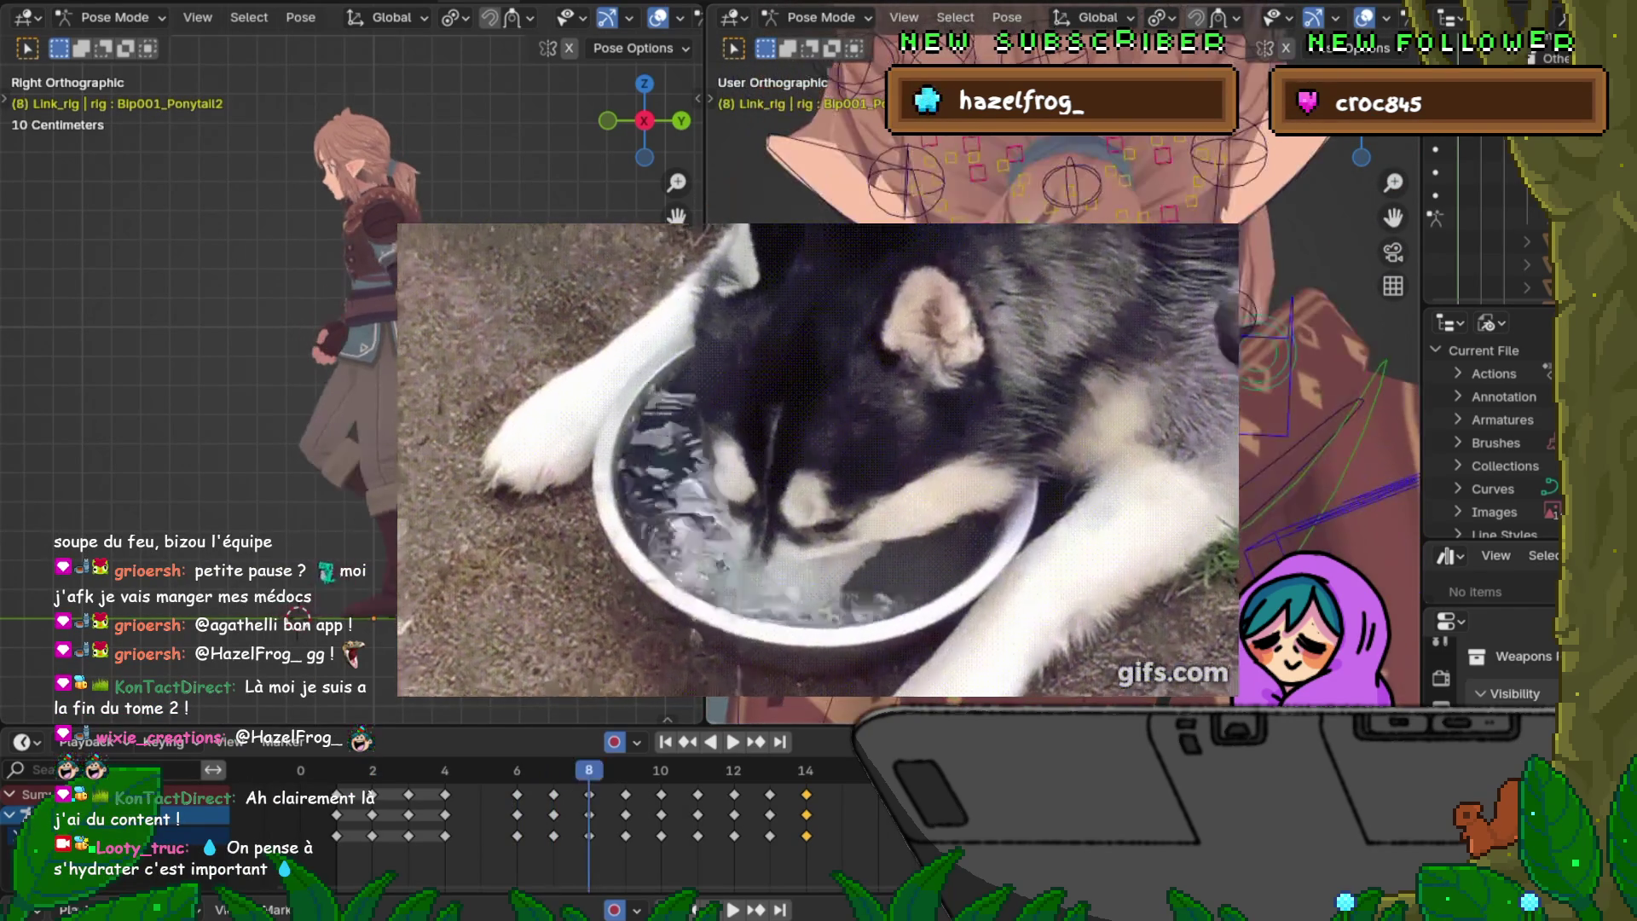
pyautogui.press('Right')
pyautogui.press('Right')
pyautogui.press('Right')
pyautogui.press('Right')
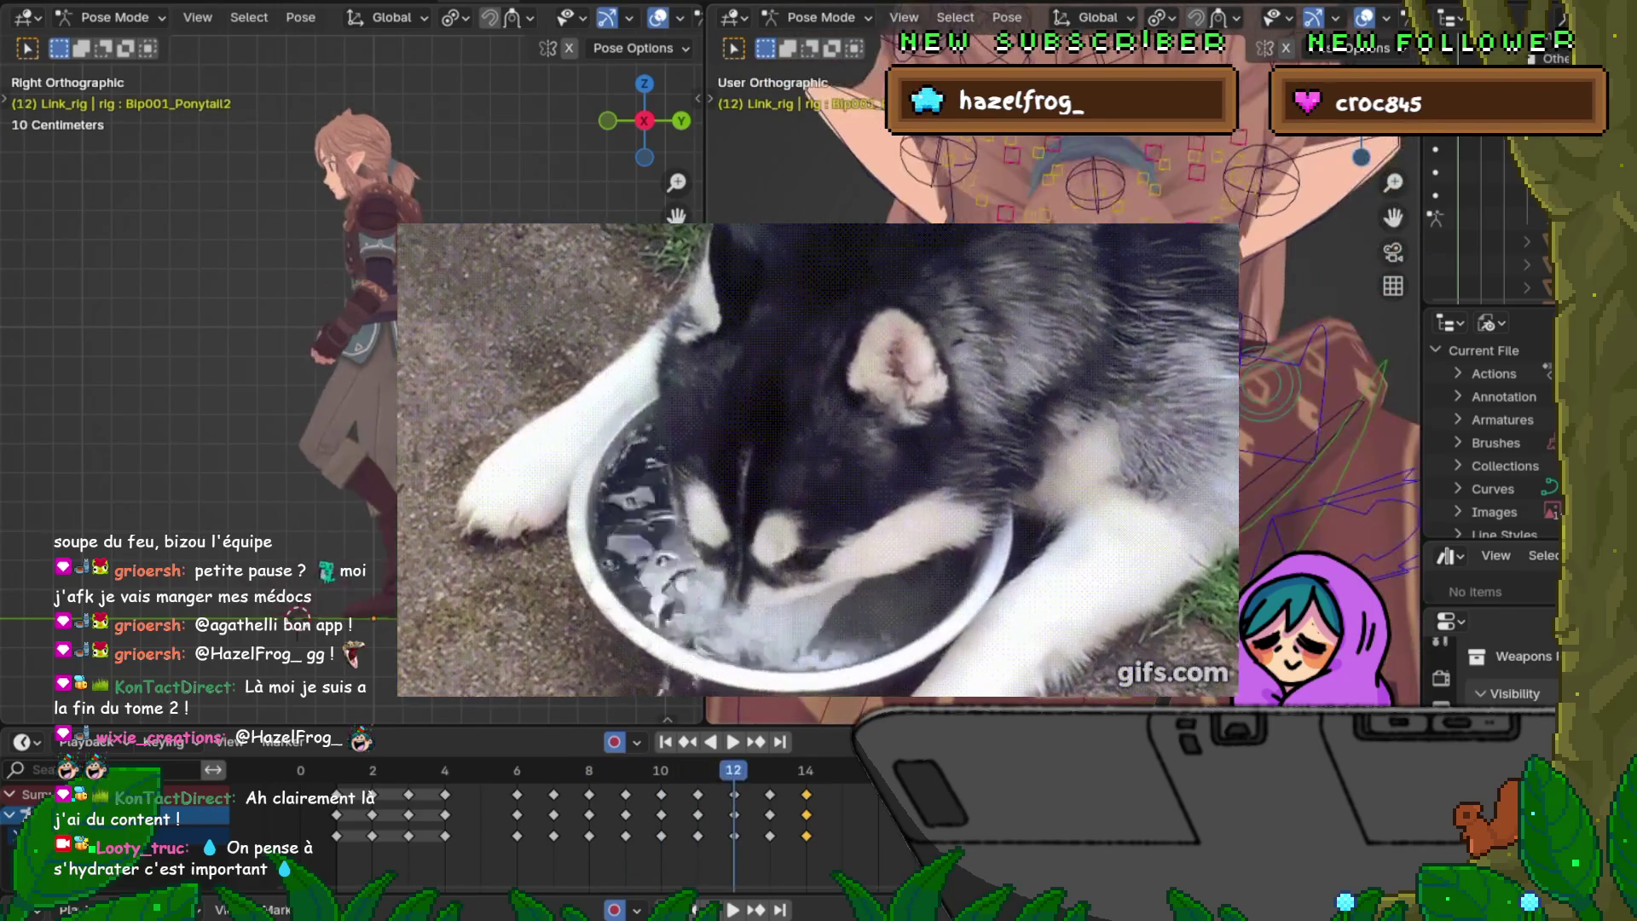
pyautogui.press('Right')
pyautogui.press('Right')
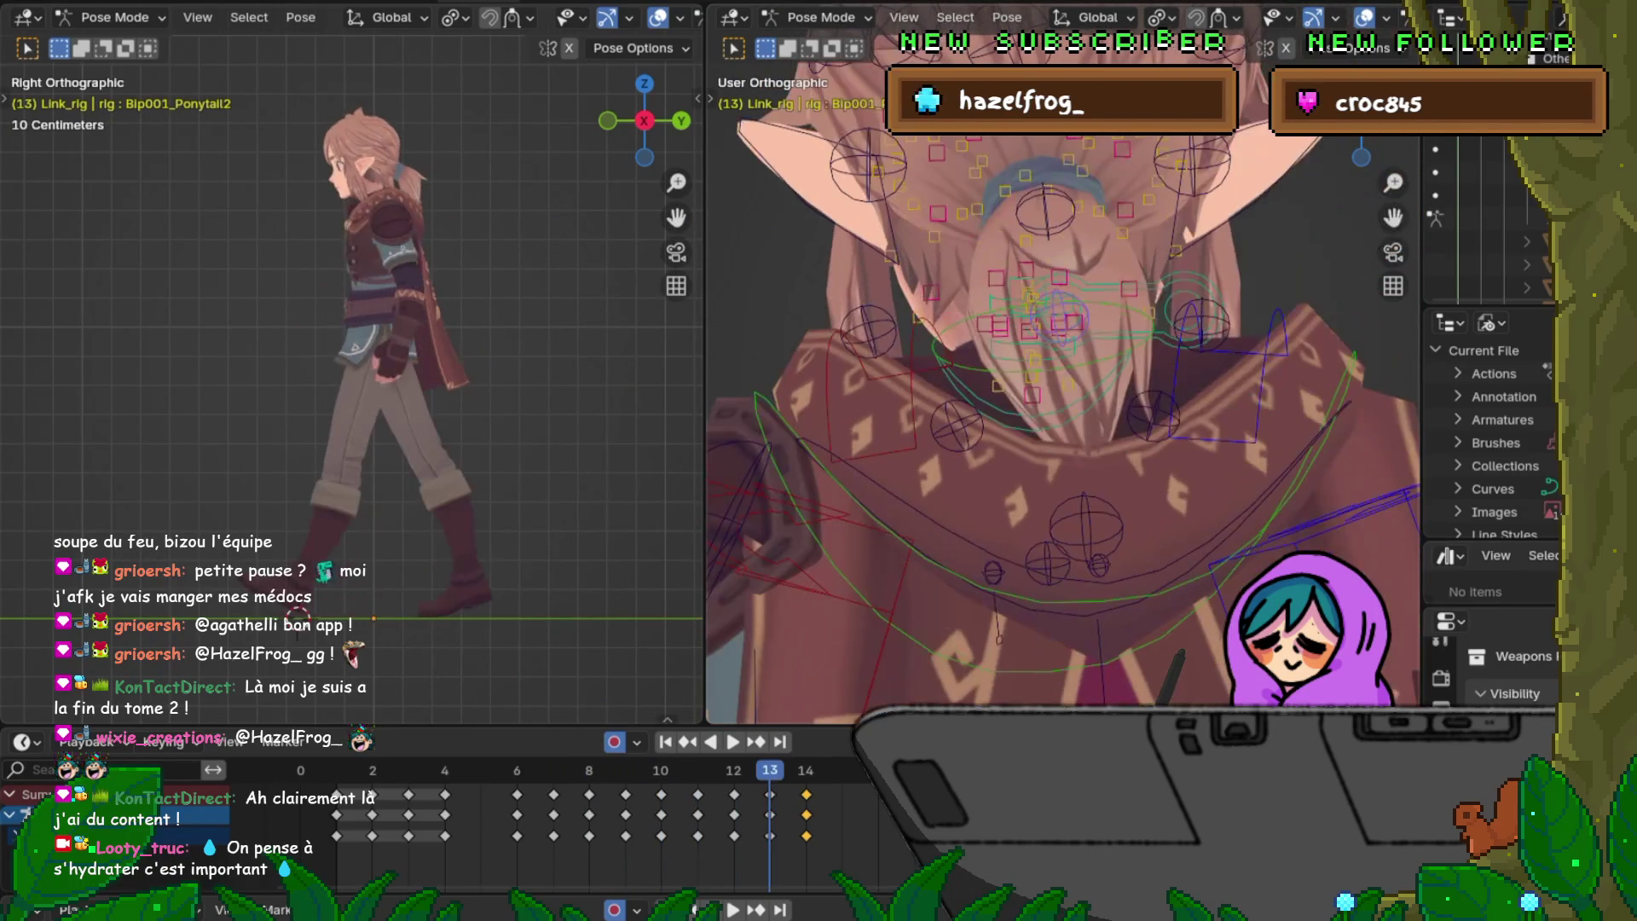
# Step: Settle on frame 8 and snap to Right Orthographic view of the ponytail
pyautogui.press('Left')
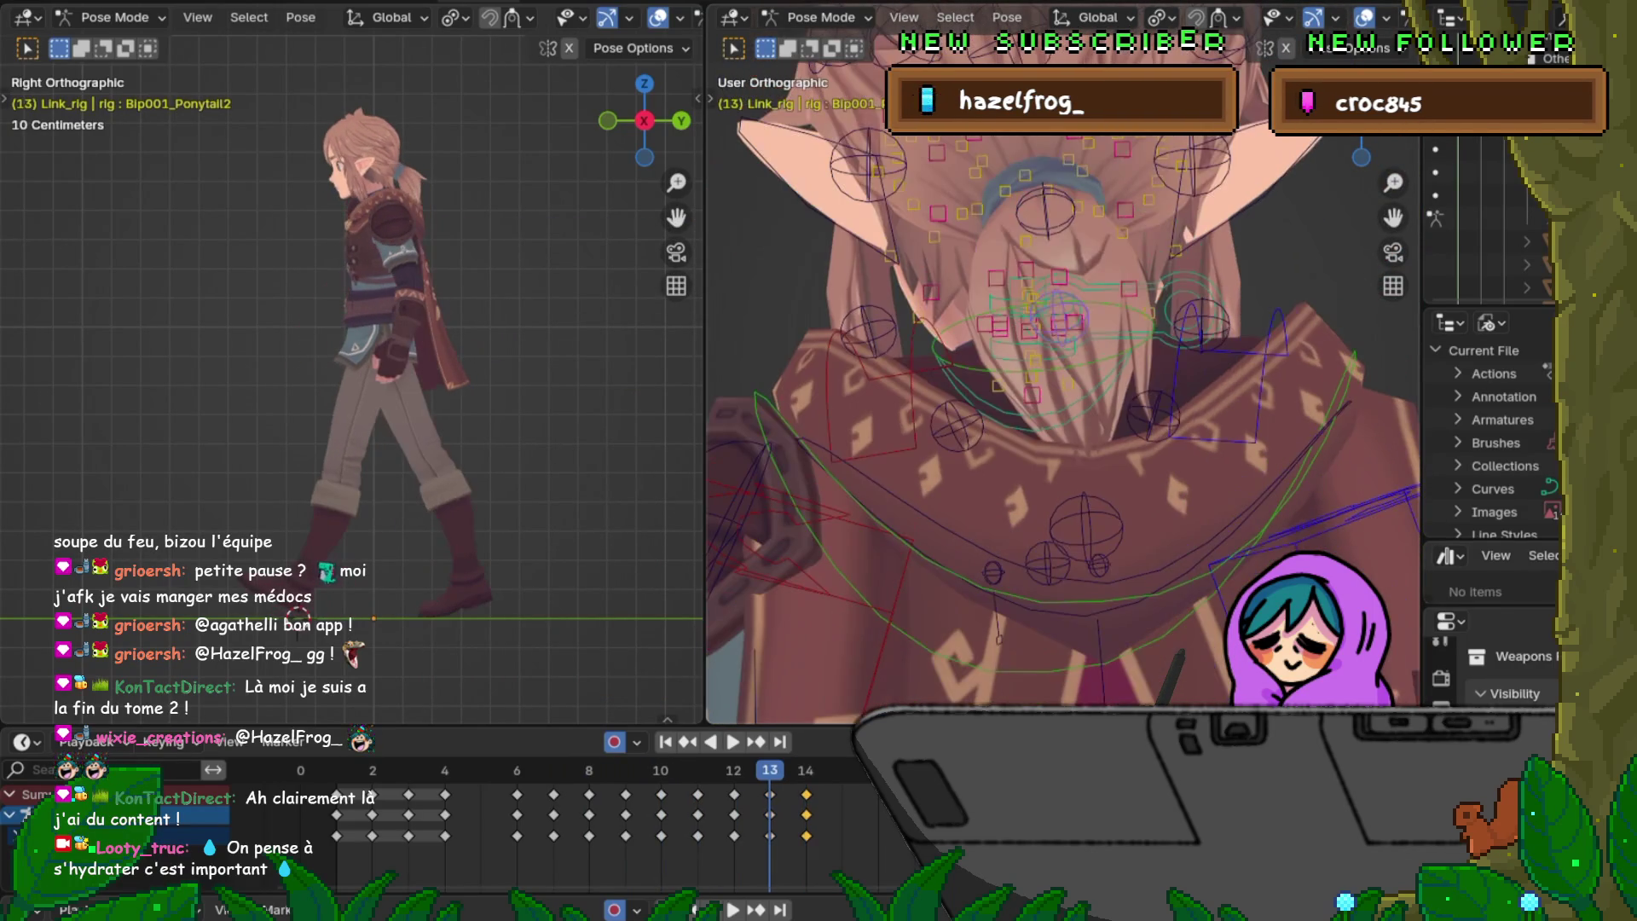
pyautogui.press('Right')
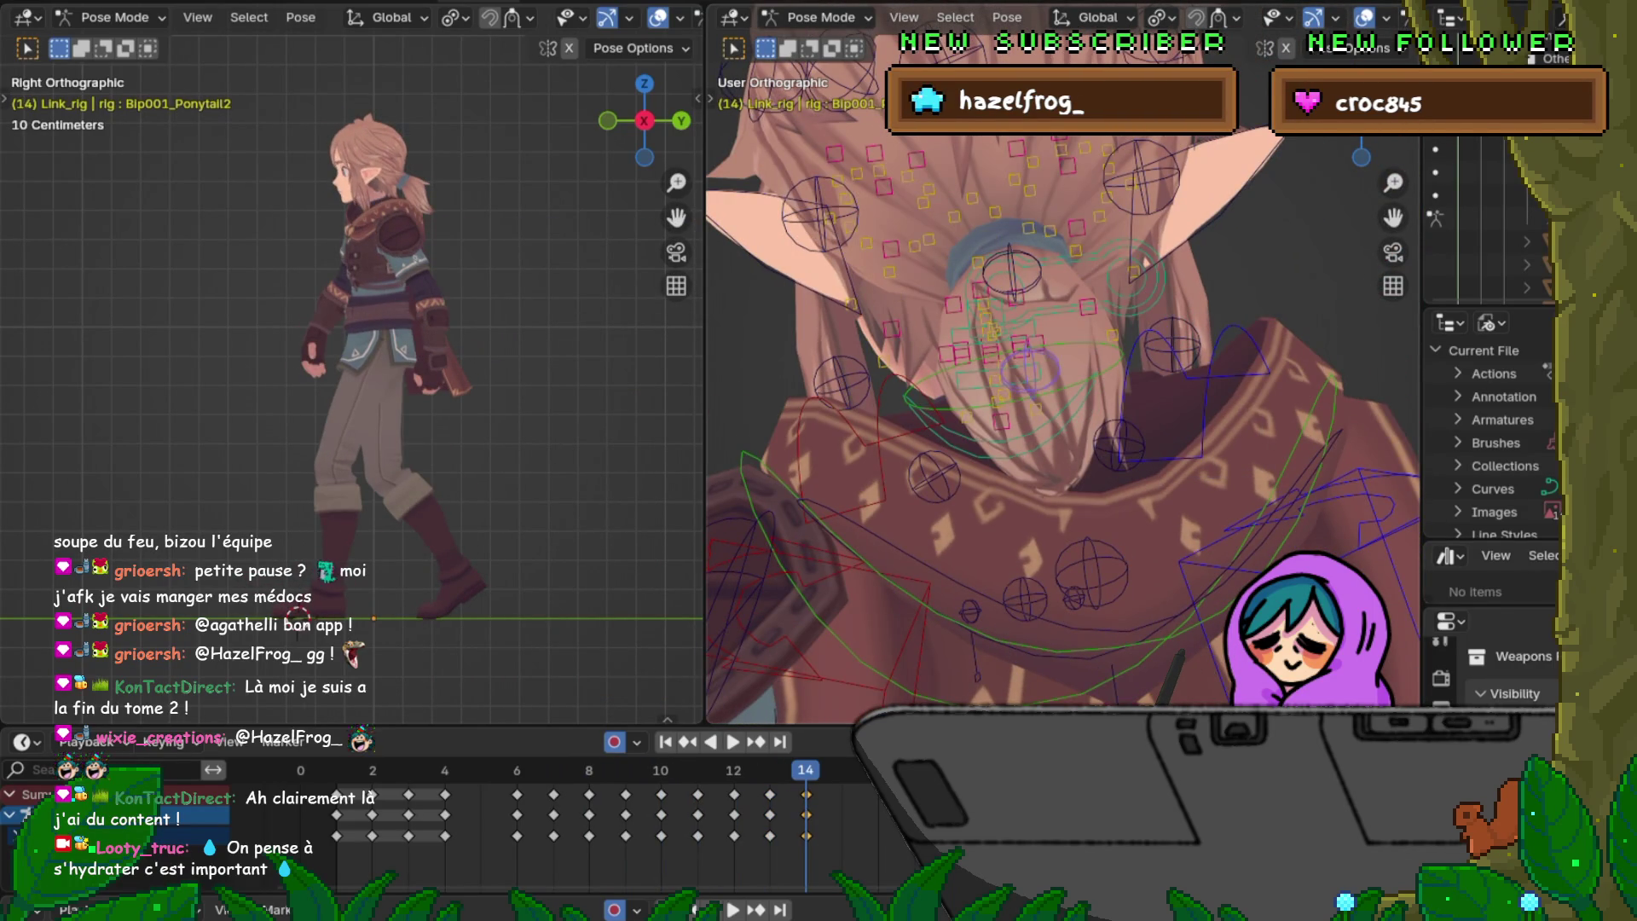
pyautogui.moveTo(1062, 384); pyautogui.dragTo(1151, 410, button='middle')
pyautogui.press('Left')
pyautogui.press('Left')
pyautogui.press('Left')
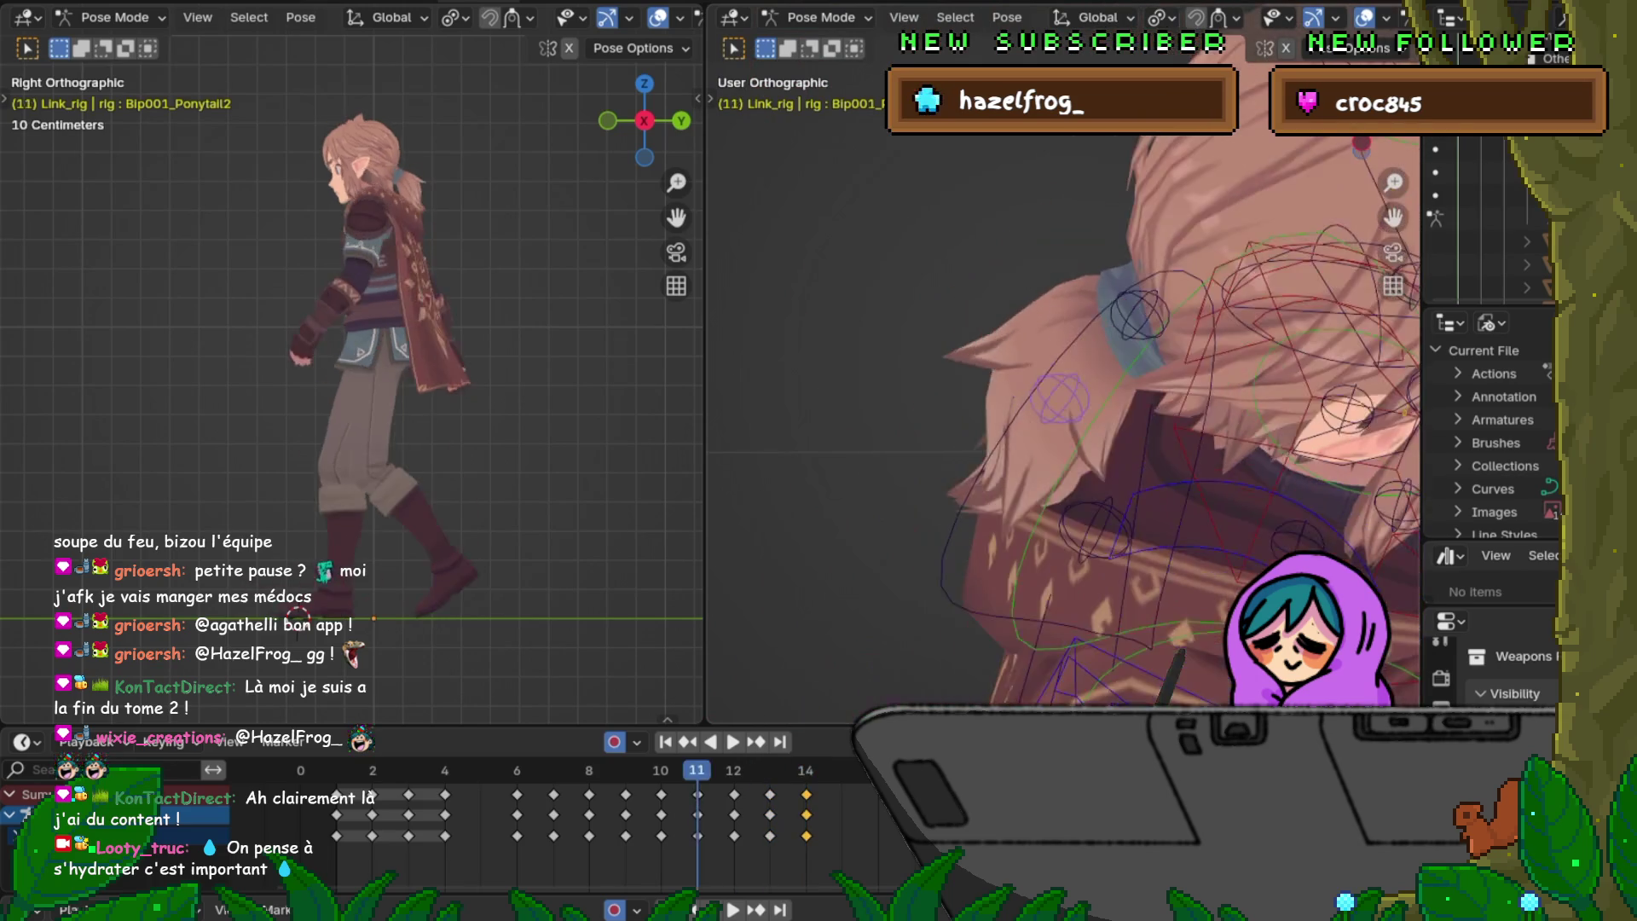
pyautogui.press('Left')
pyautogui.press('Left')
pyautogui.press('Left')
pyautogui.press('Left')
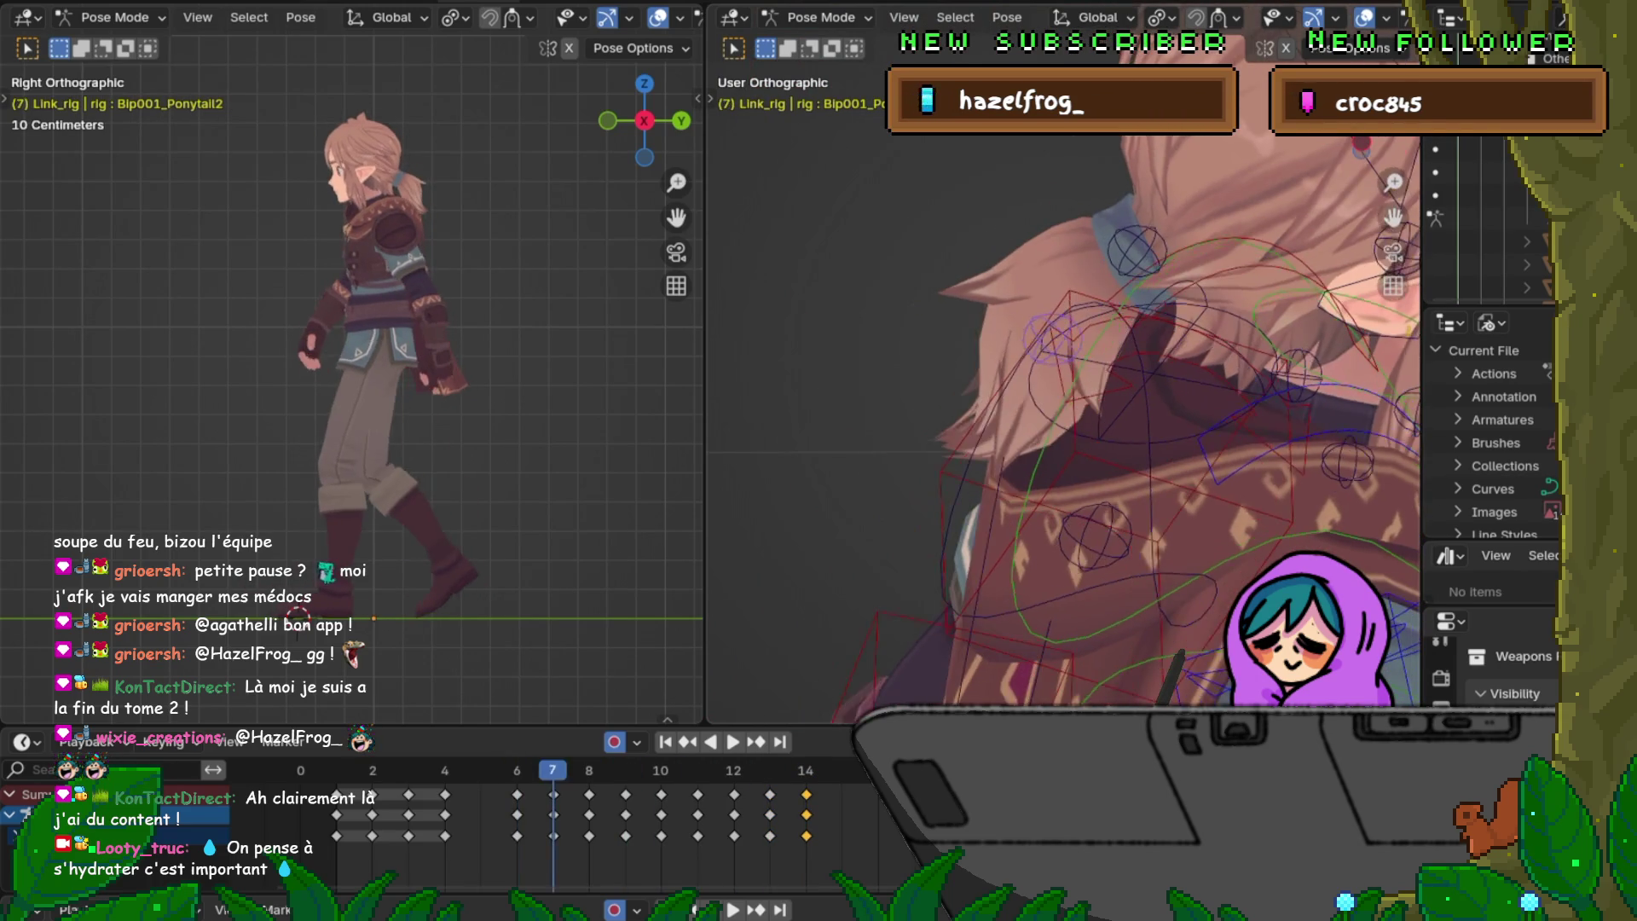
pyautogui.press('Right')
pyautogui.moveTo(1062, 384); pyautogui.dragTo(1113, 333, button='middle')
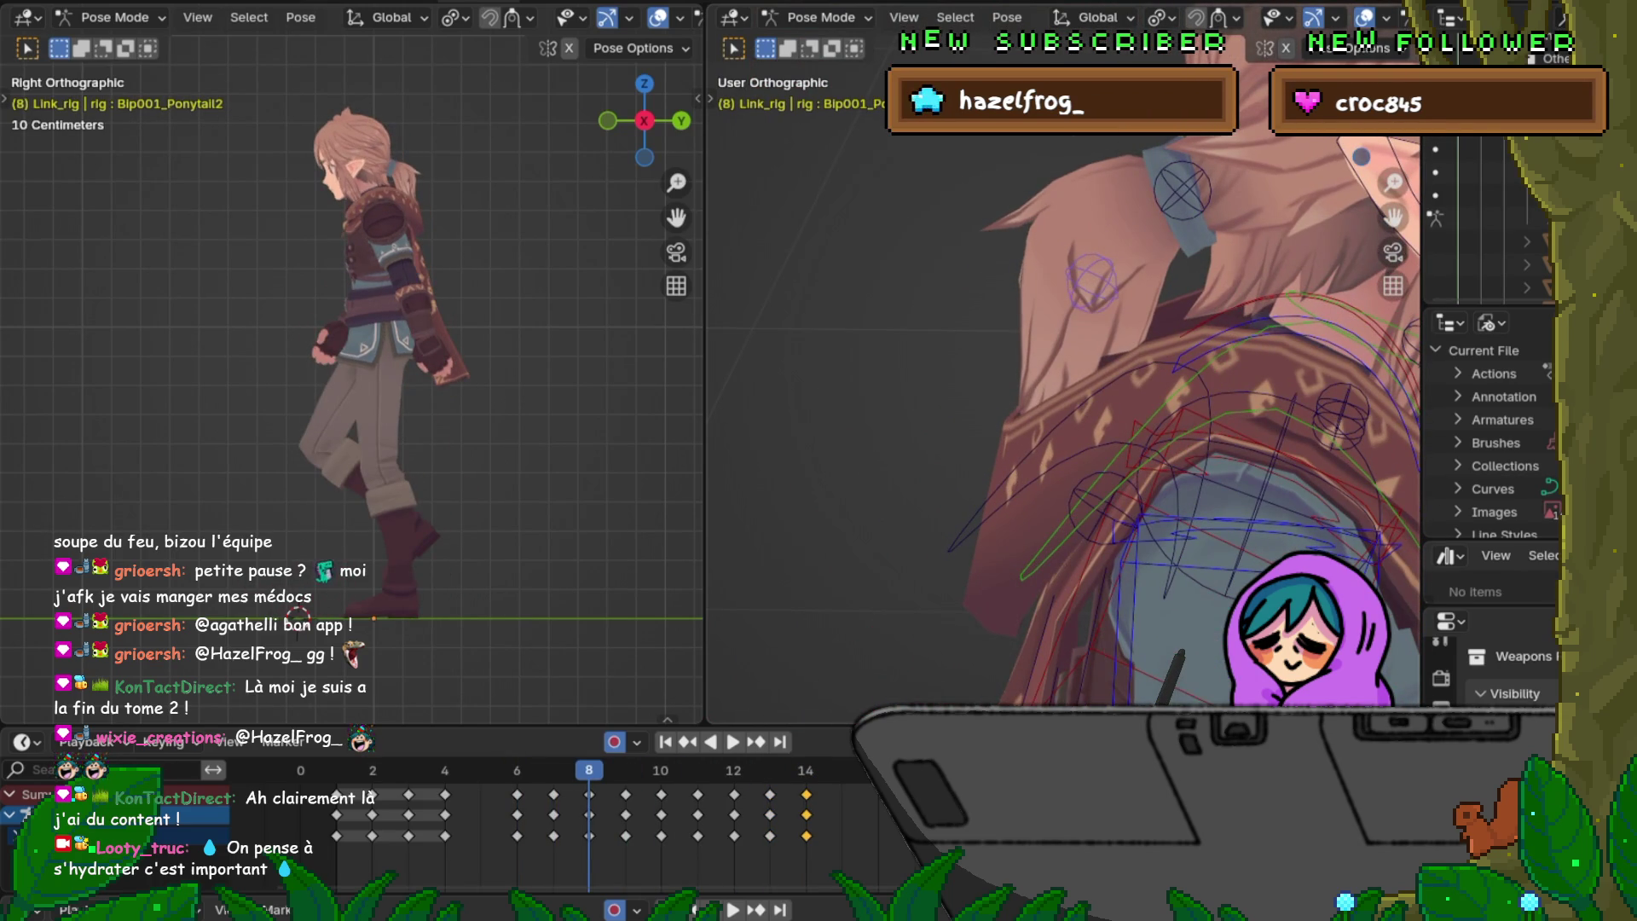
pyautogui.press('KP_3')
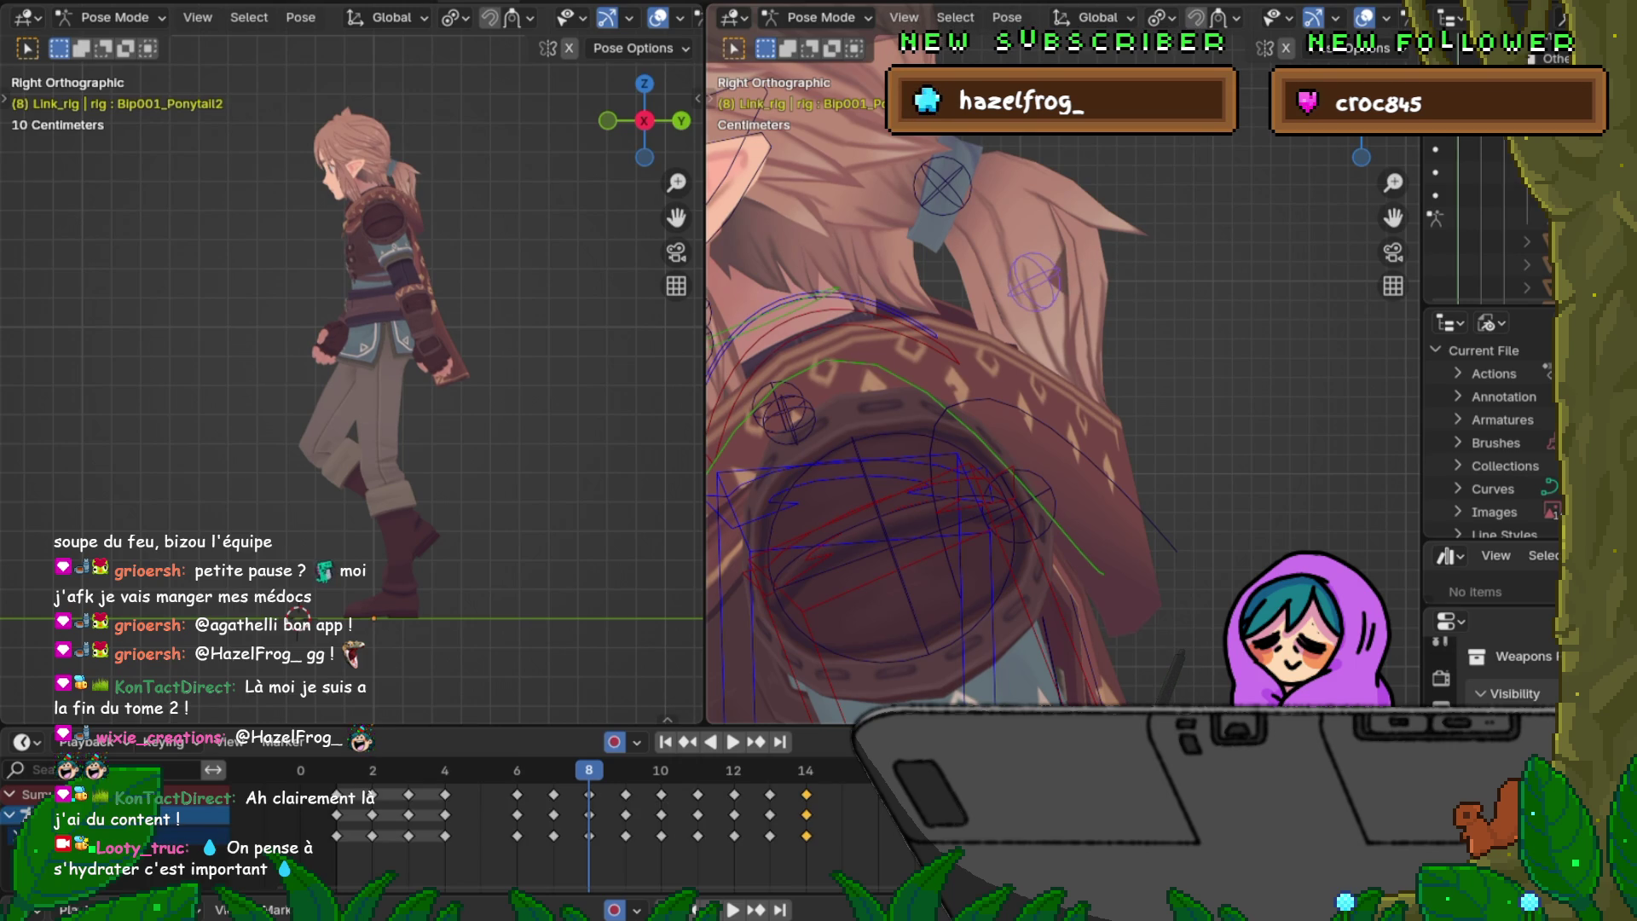
# Step: Rotate the ponytail bone at frame 8, compare with frame 7, and copy the frame 8 keyframes
pyautogui.press('r')
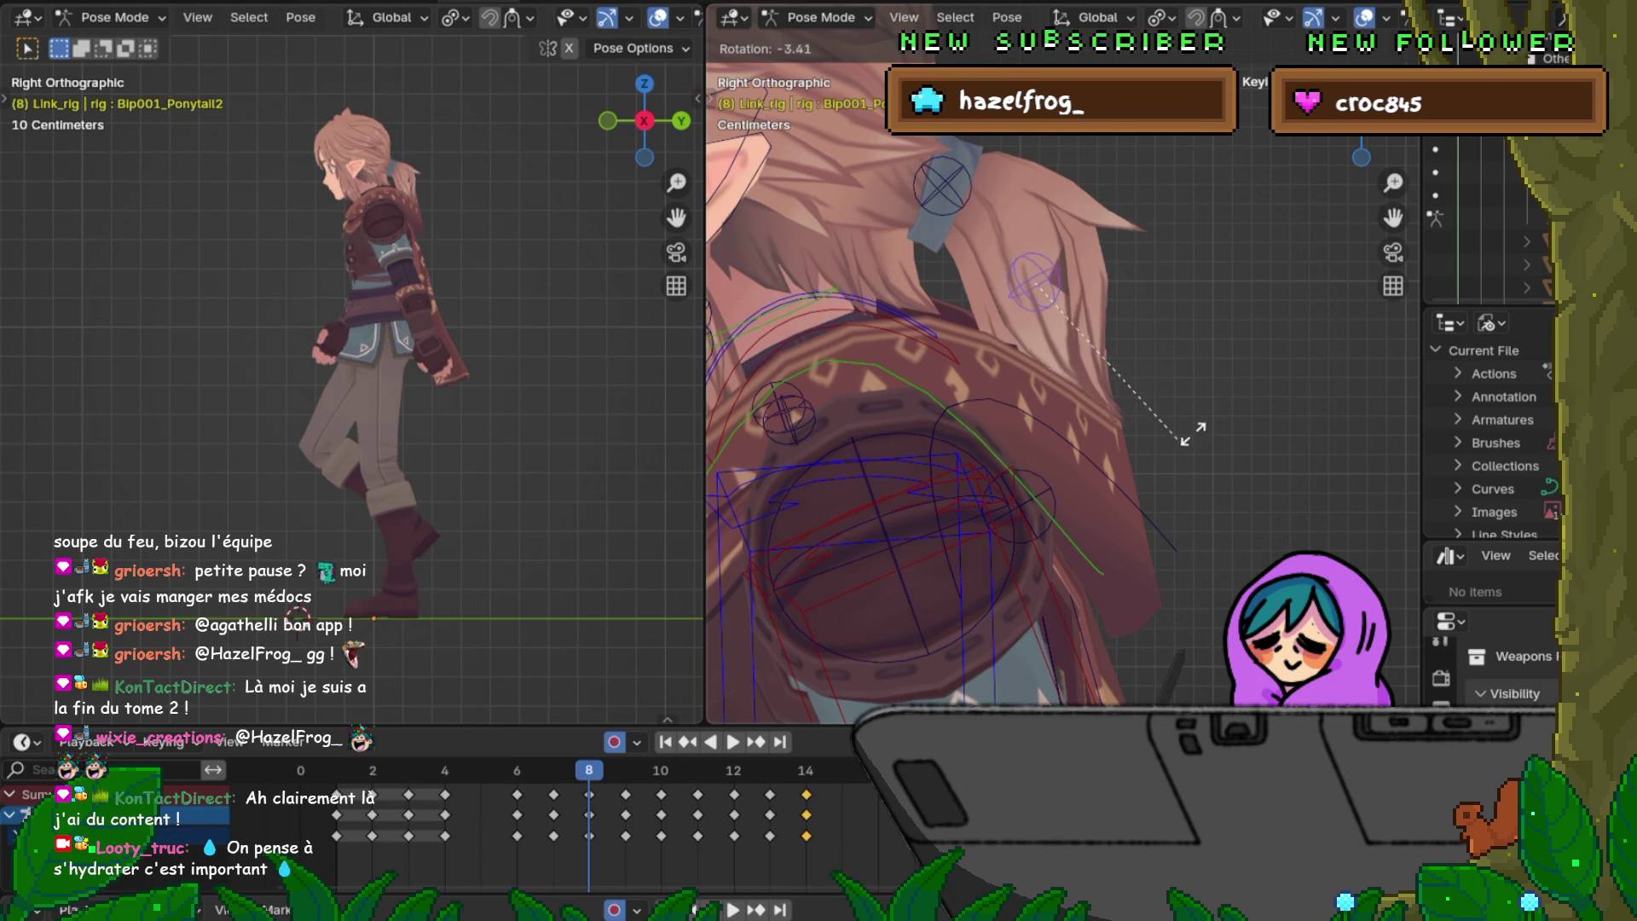
pyautogui.click(1126, 384)
pyautogui.press('Left')
pyautogui.press('Right')
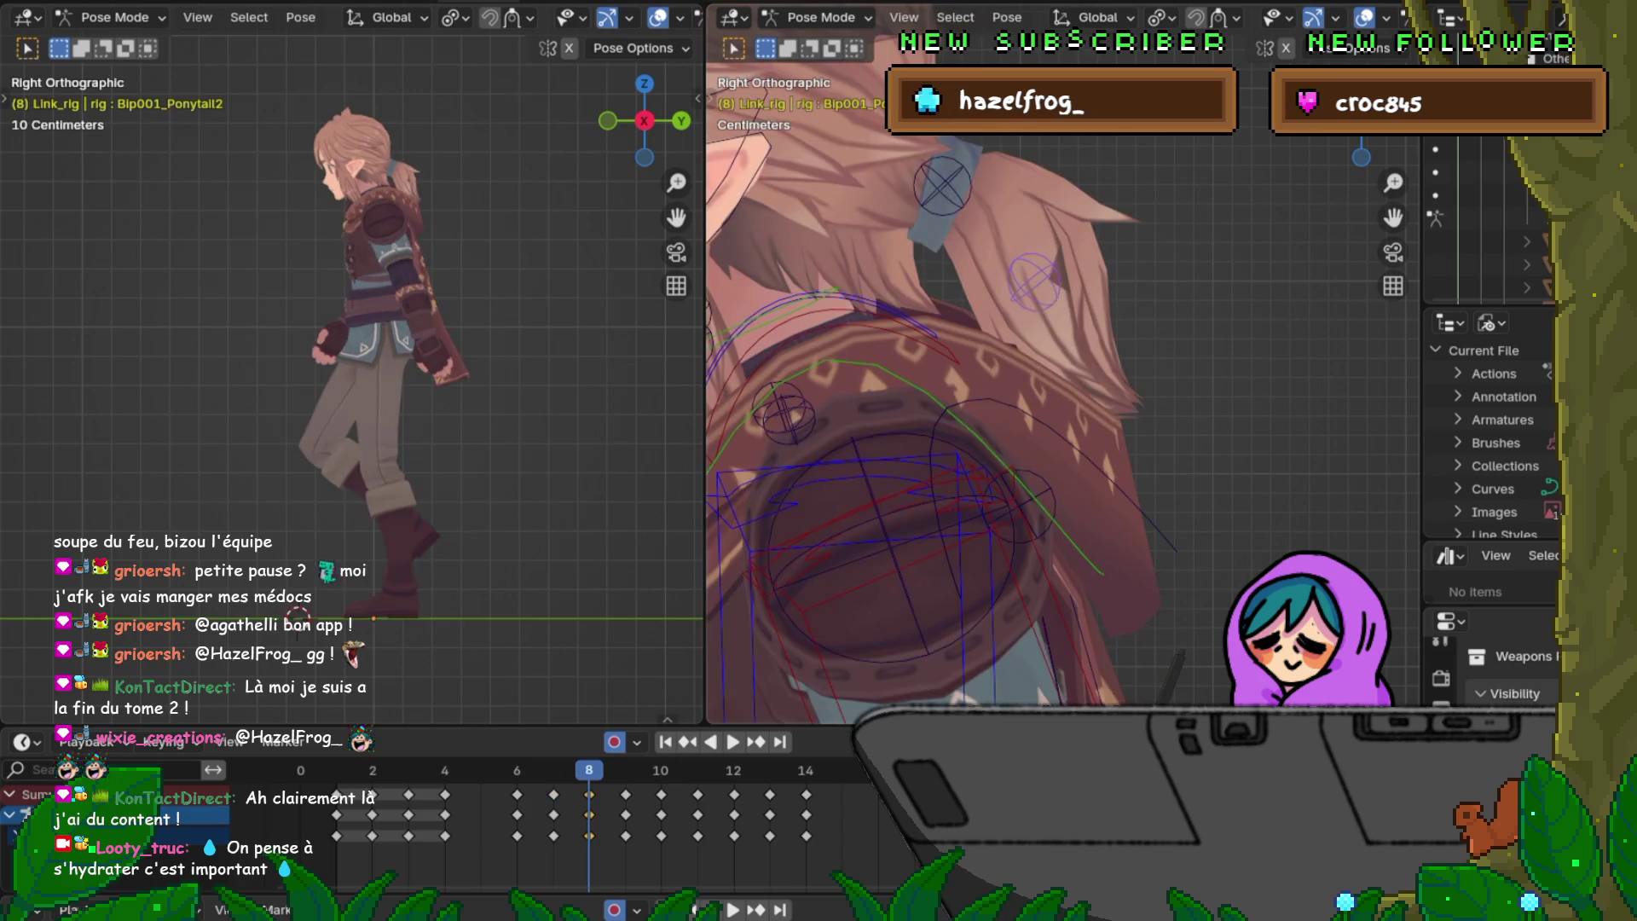
pyautogui.press('Left')
pyautogui.press('Right')
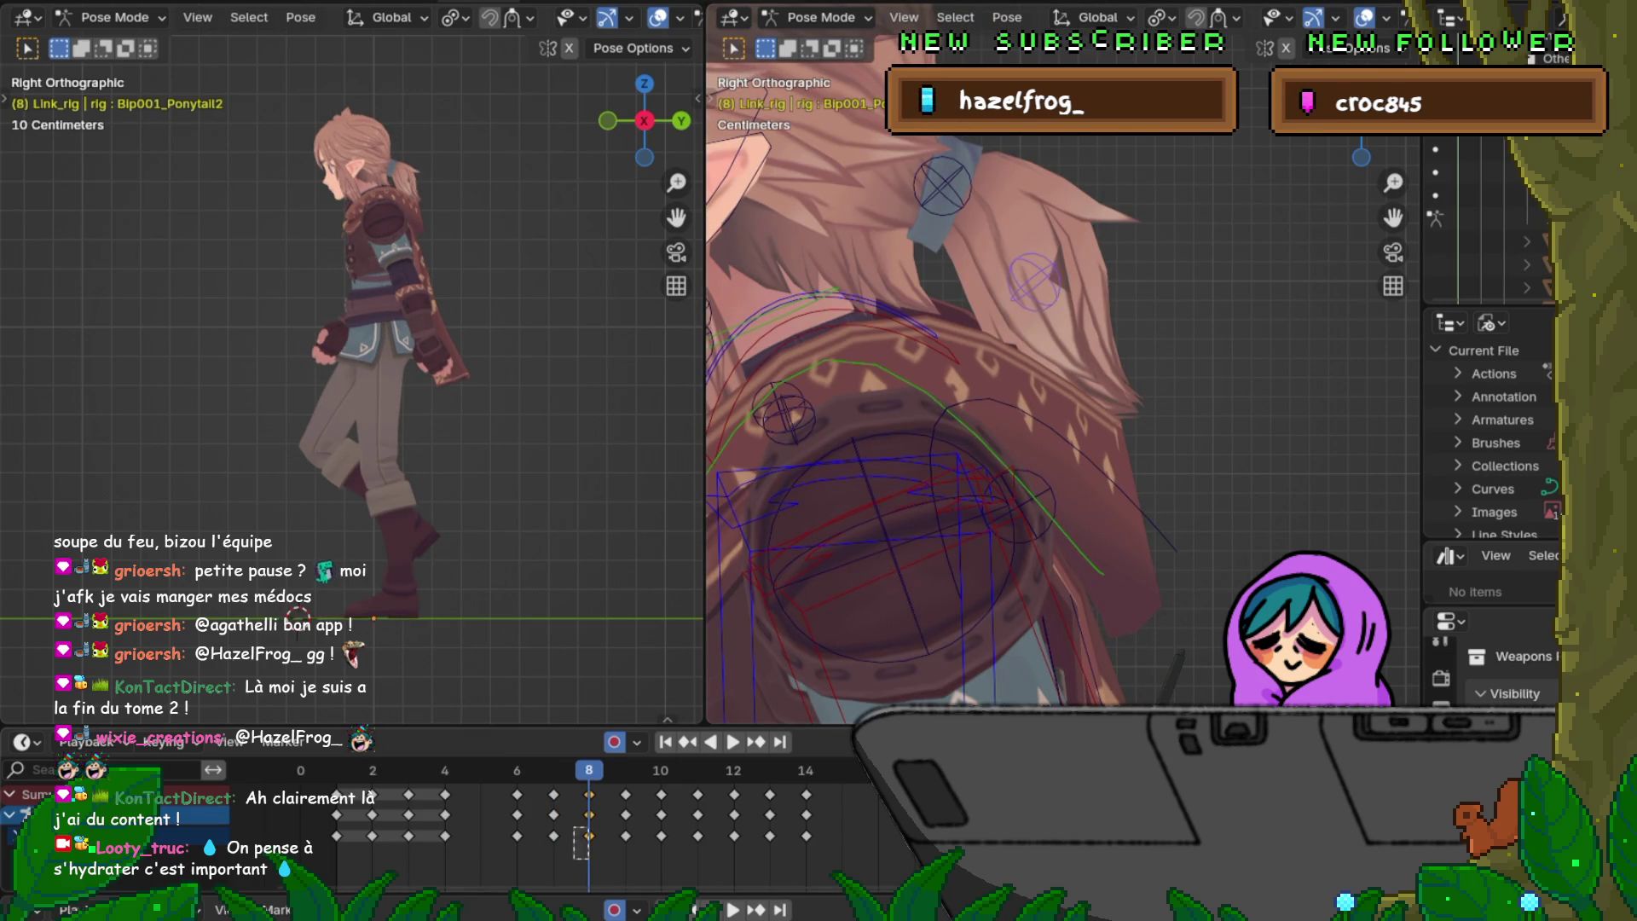
pyautogui.rightClick(586, 826)
pyautogui.click(512, 671)
# Step: Paste the copied keys onto frame 12, then undo the paste
pyautogui.press('Right')
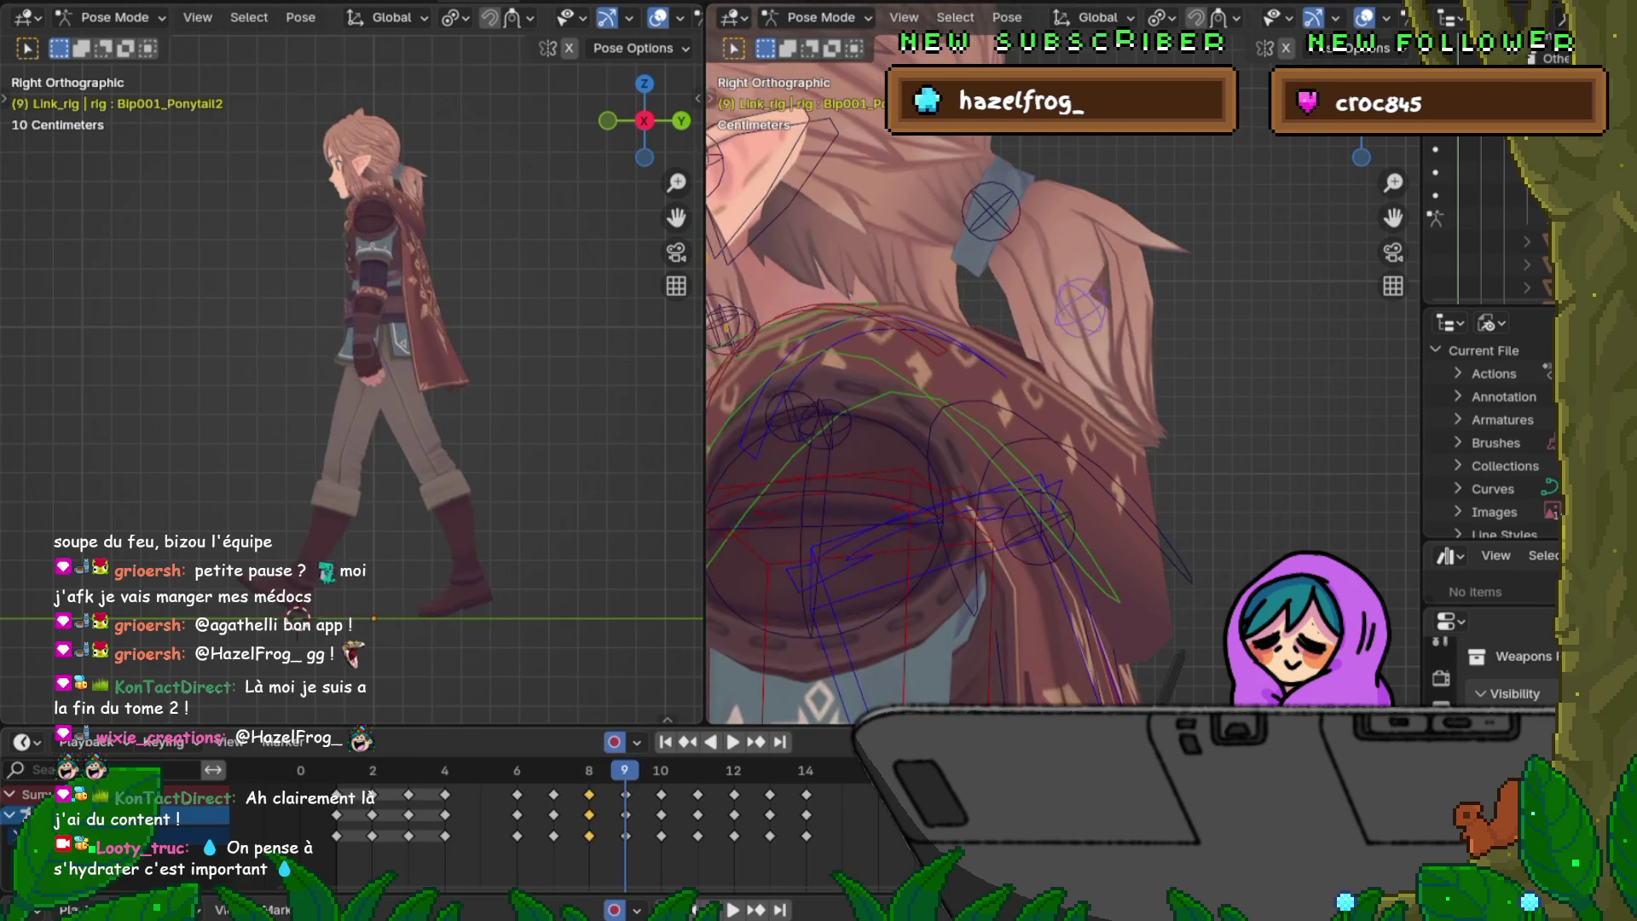
pyautogui.press('Right')
pyautogui.press('Right')
pyautogui.press('Right')
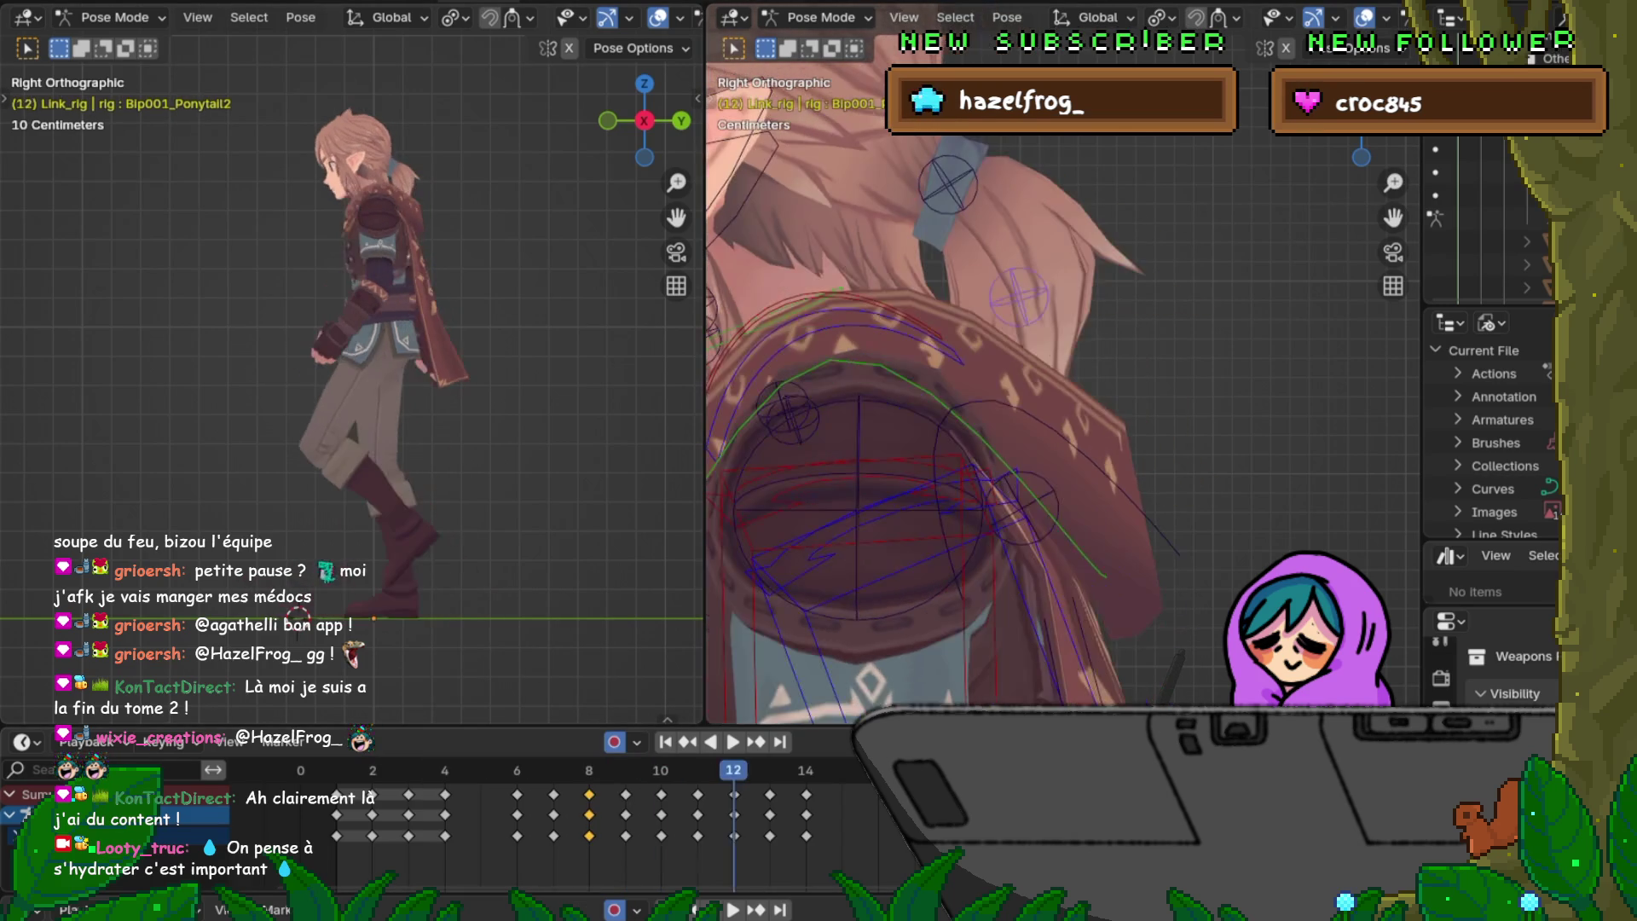
pyautogui.rightClick(588, 799)
pyautogui.click(621, 671)
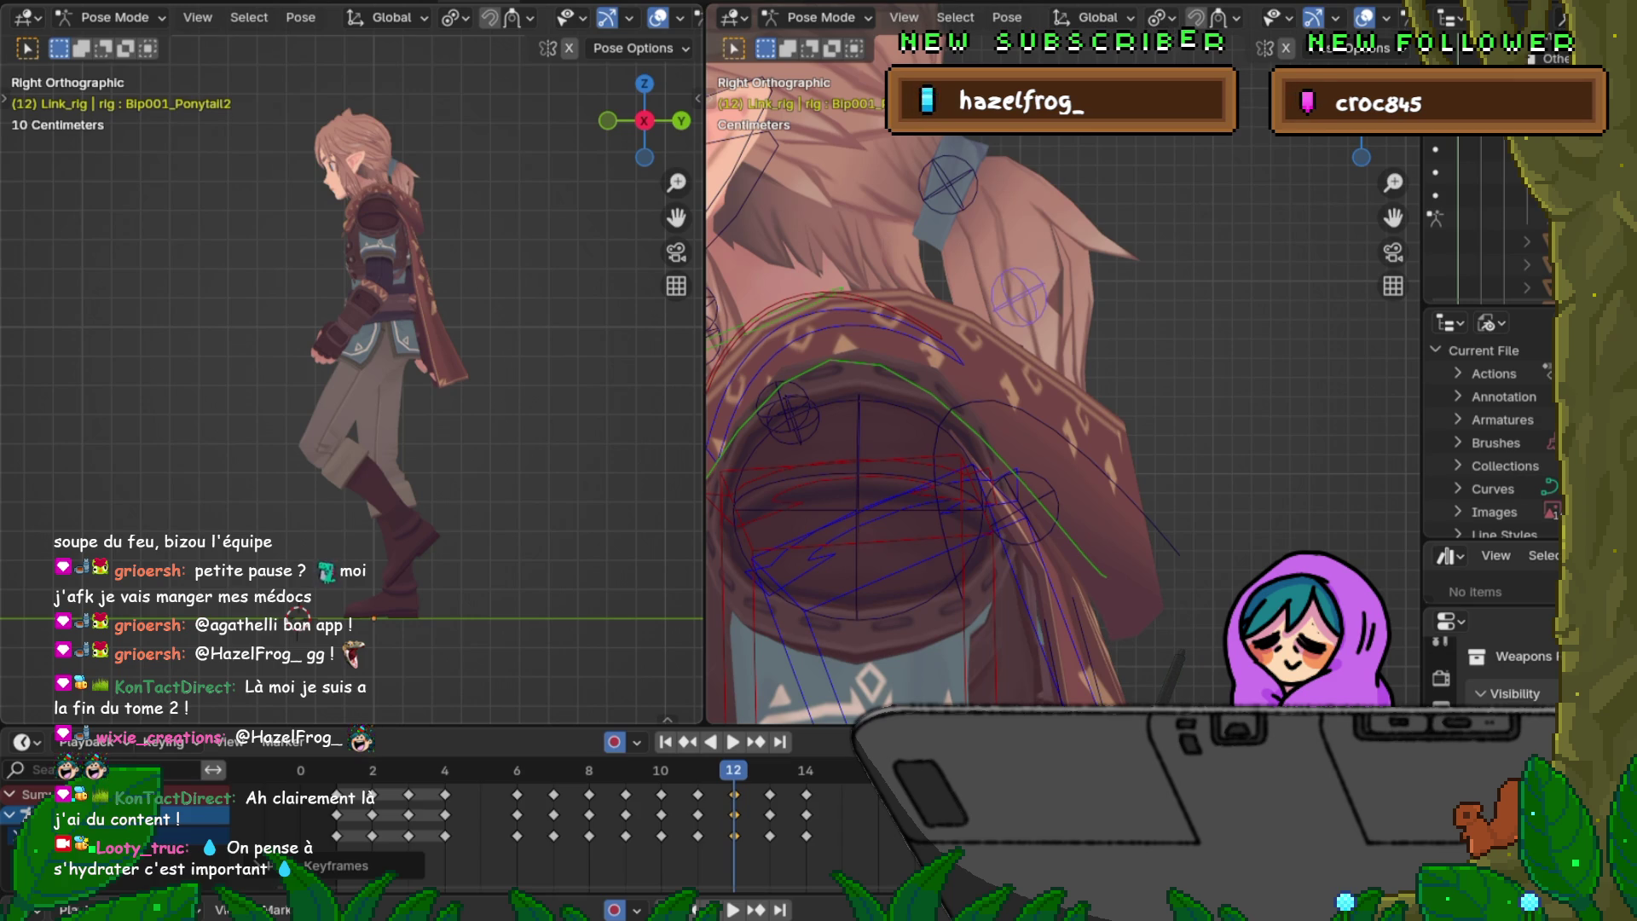
pyautogui.click(97, 4)
pyautogui.click(116, 15)
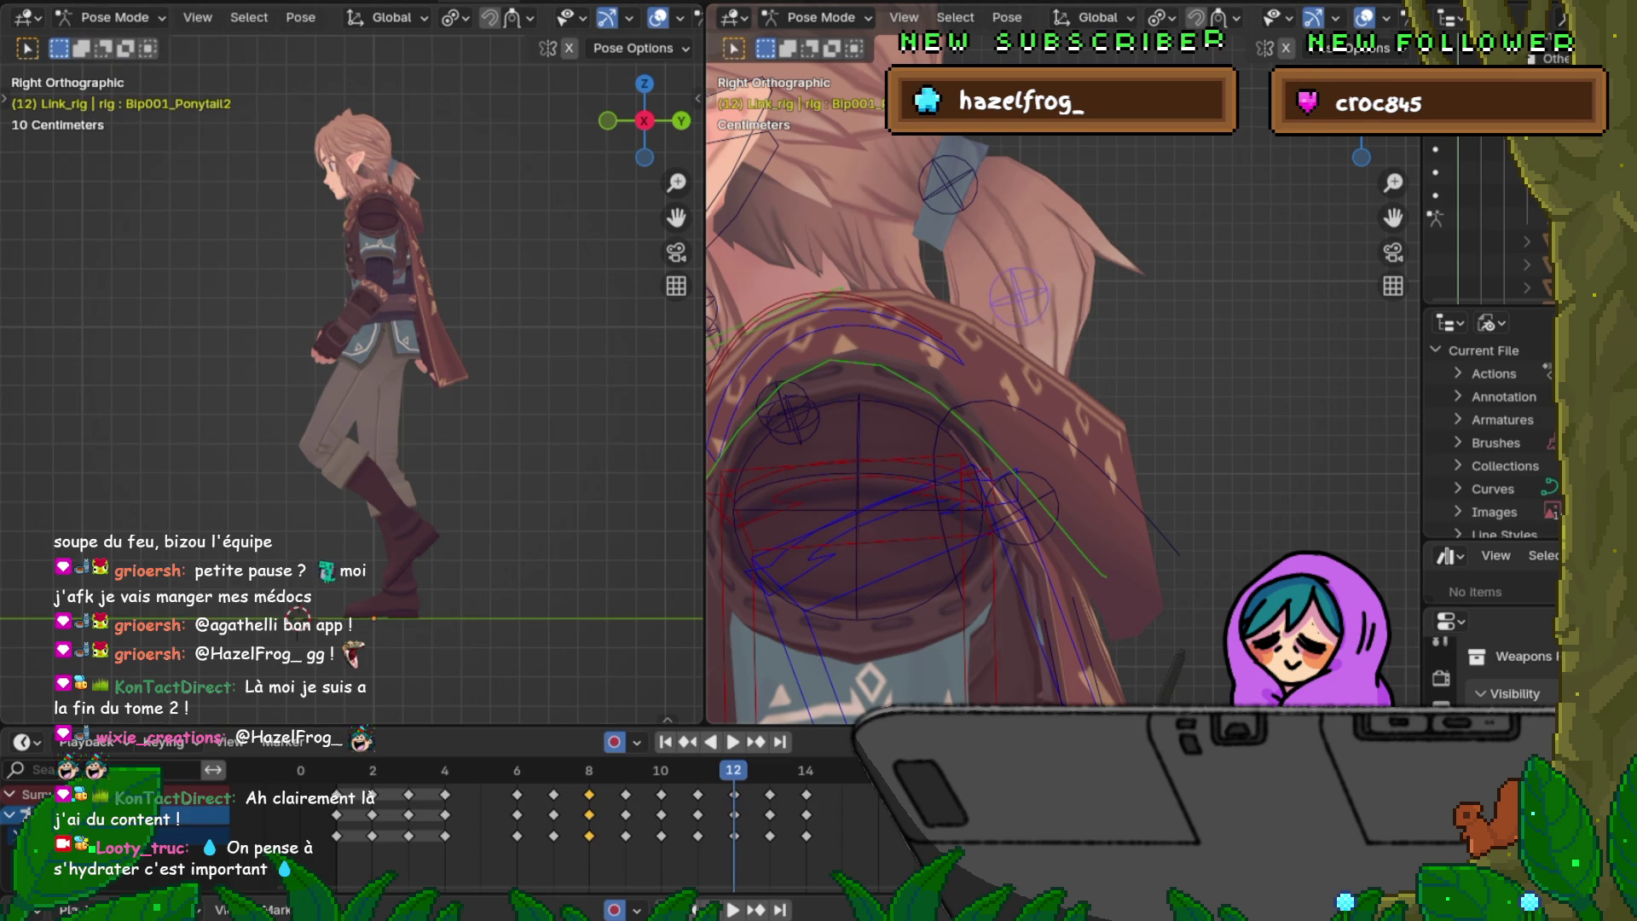
# Step: Rotate the ponytail bone at frame 12, key its rotation, and check it from a three-quarter view
pyautogui.press('r')
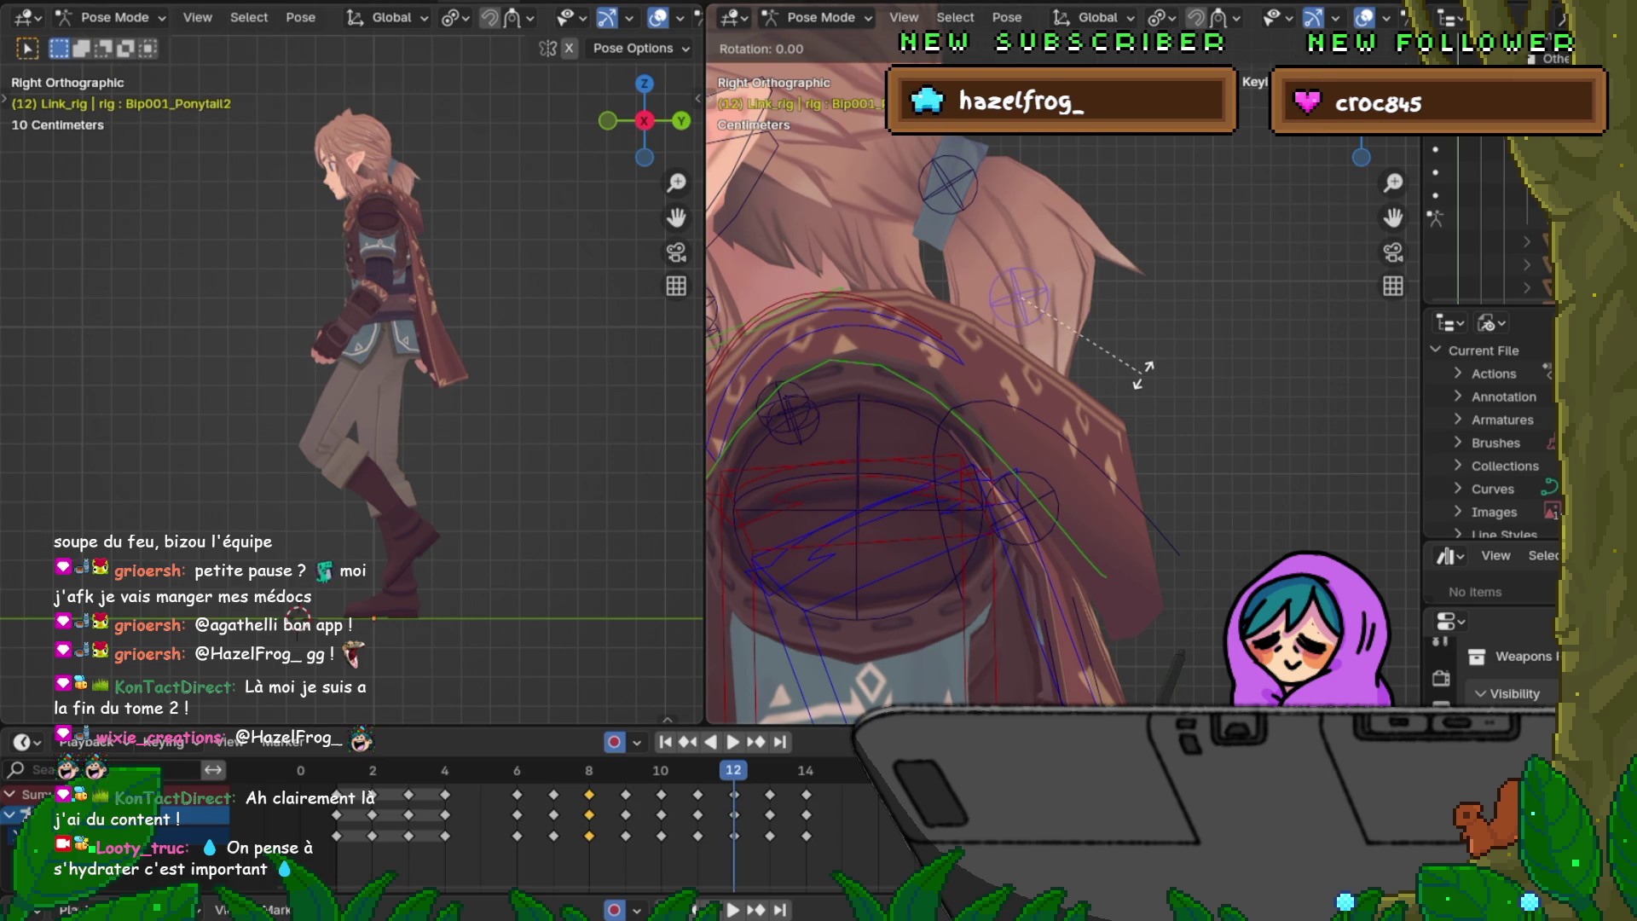
pyautogui.click(1175, 331)
pyautogui.press('i')
pyautogui.press('Left')
pyautogui.press('Right')
pyautogui.press('Left')
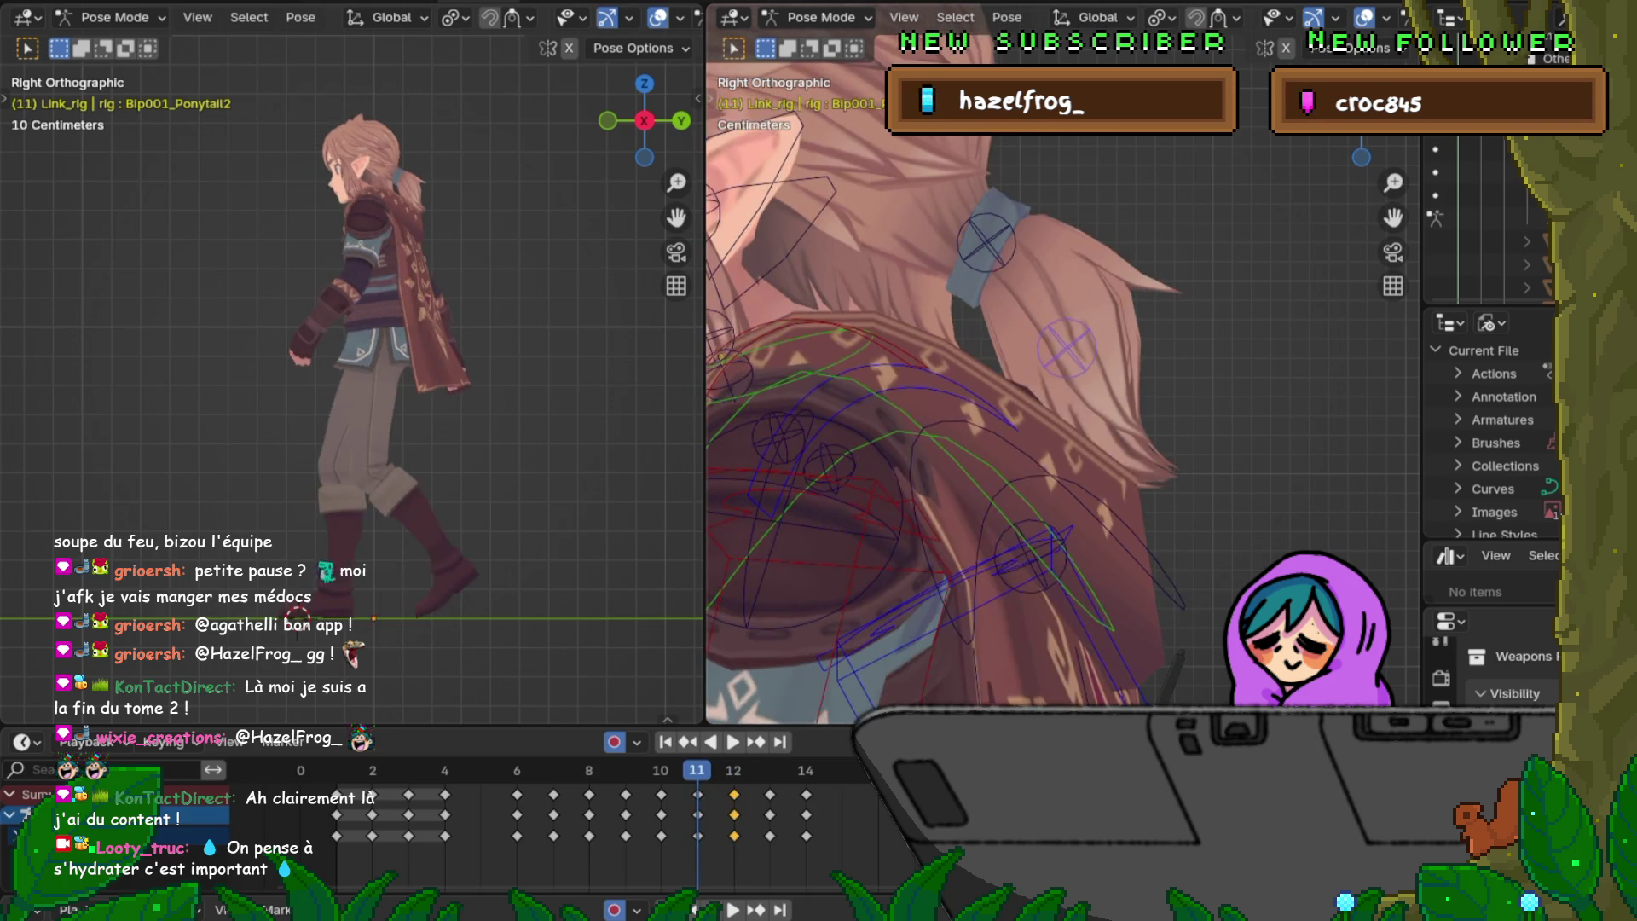
pyautogui.moveTo(1061, 384); pyautogui.dragTo(1215, 383, button='middle')
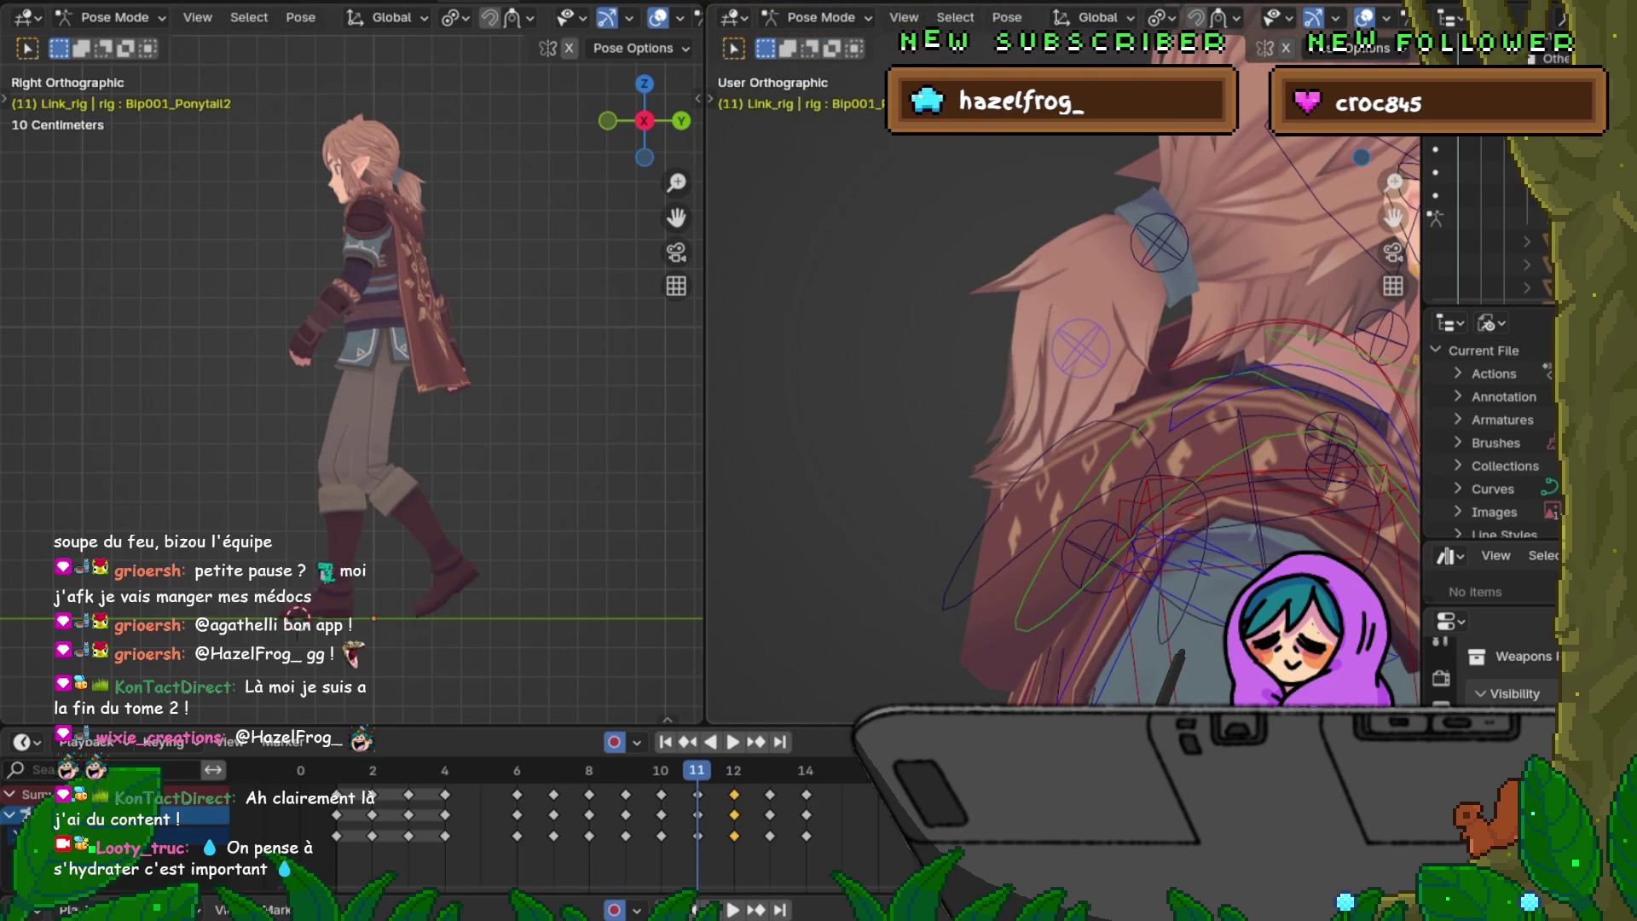
pyautogui.moveTo(1062, 384); pyautogui.dragTo(1010, 422, button='middle')
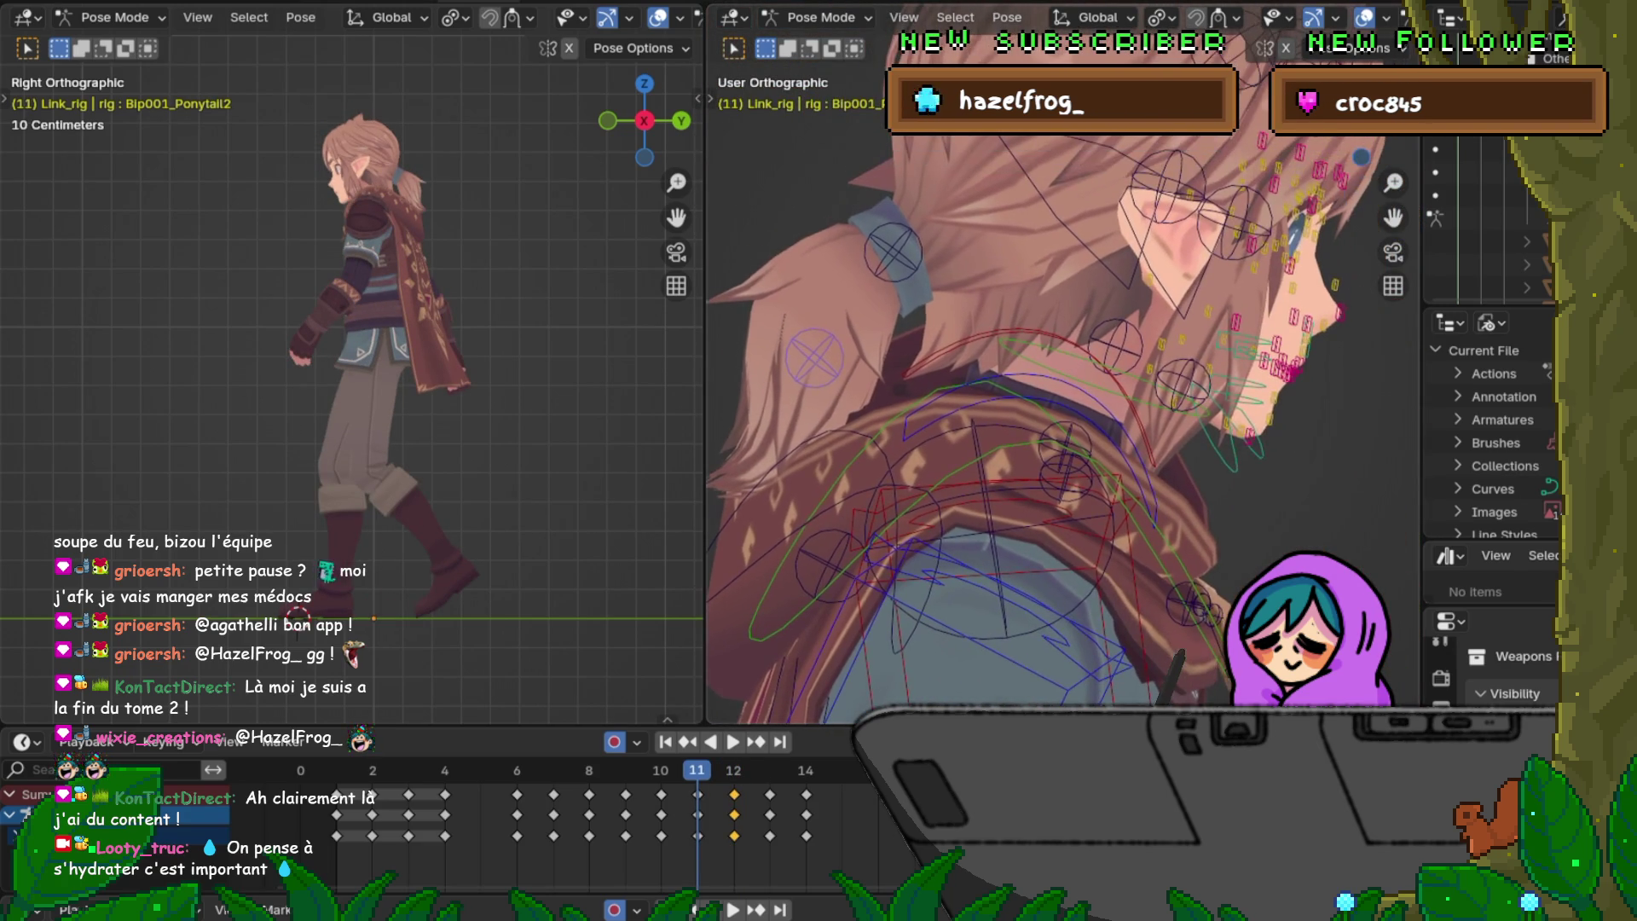
pyautogui.press('Right')
pyautogui.press('Left')
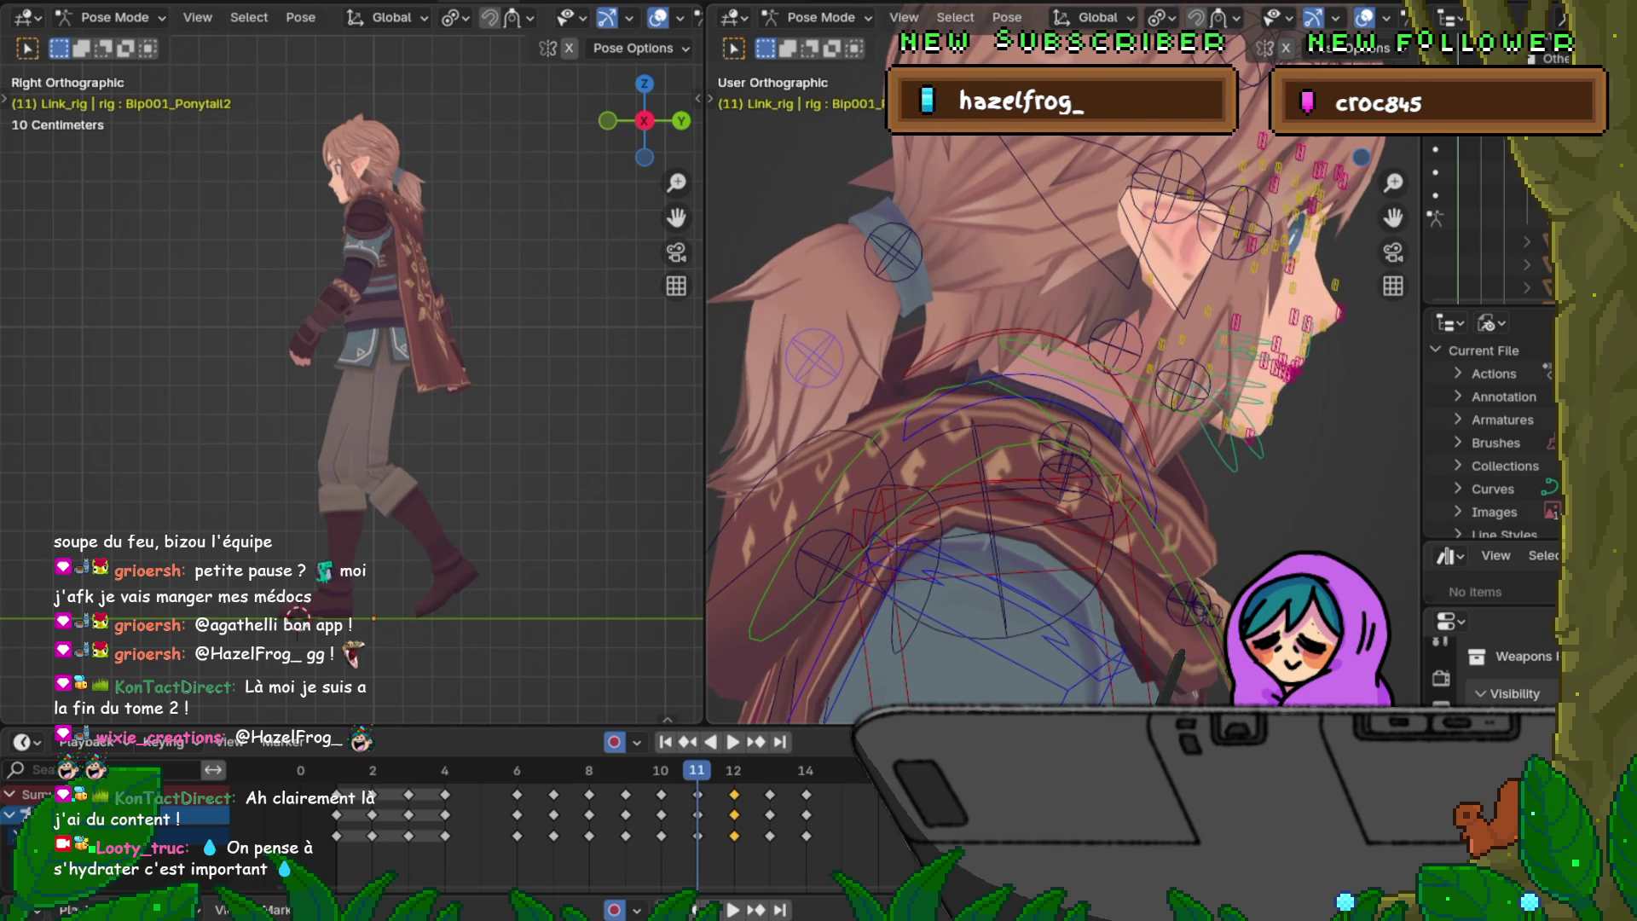
pyautogui.scroll(-5, 1062, 384)
pyautogui.scroll(-3, 1063, 384)
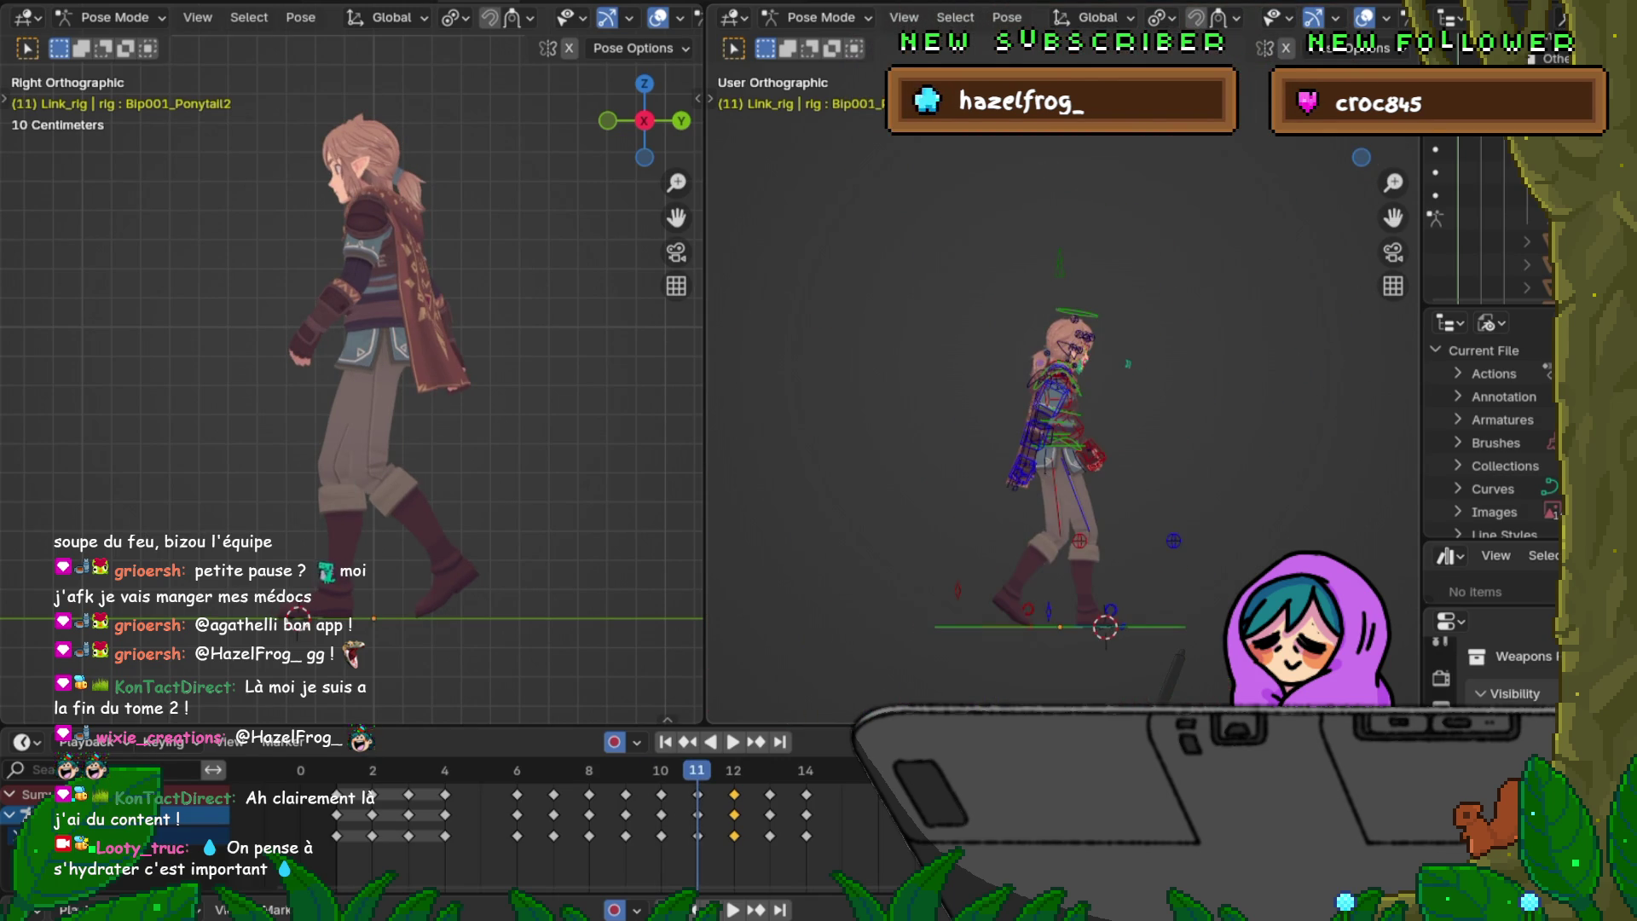
pyautogui.scroll(2, 1061, 384)
pyautogui.scroll(4, 1063, 385)
pyautogui.scroll(3, 1062, 384)
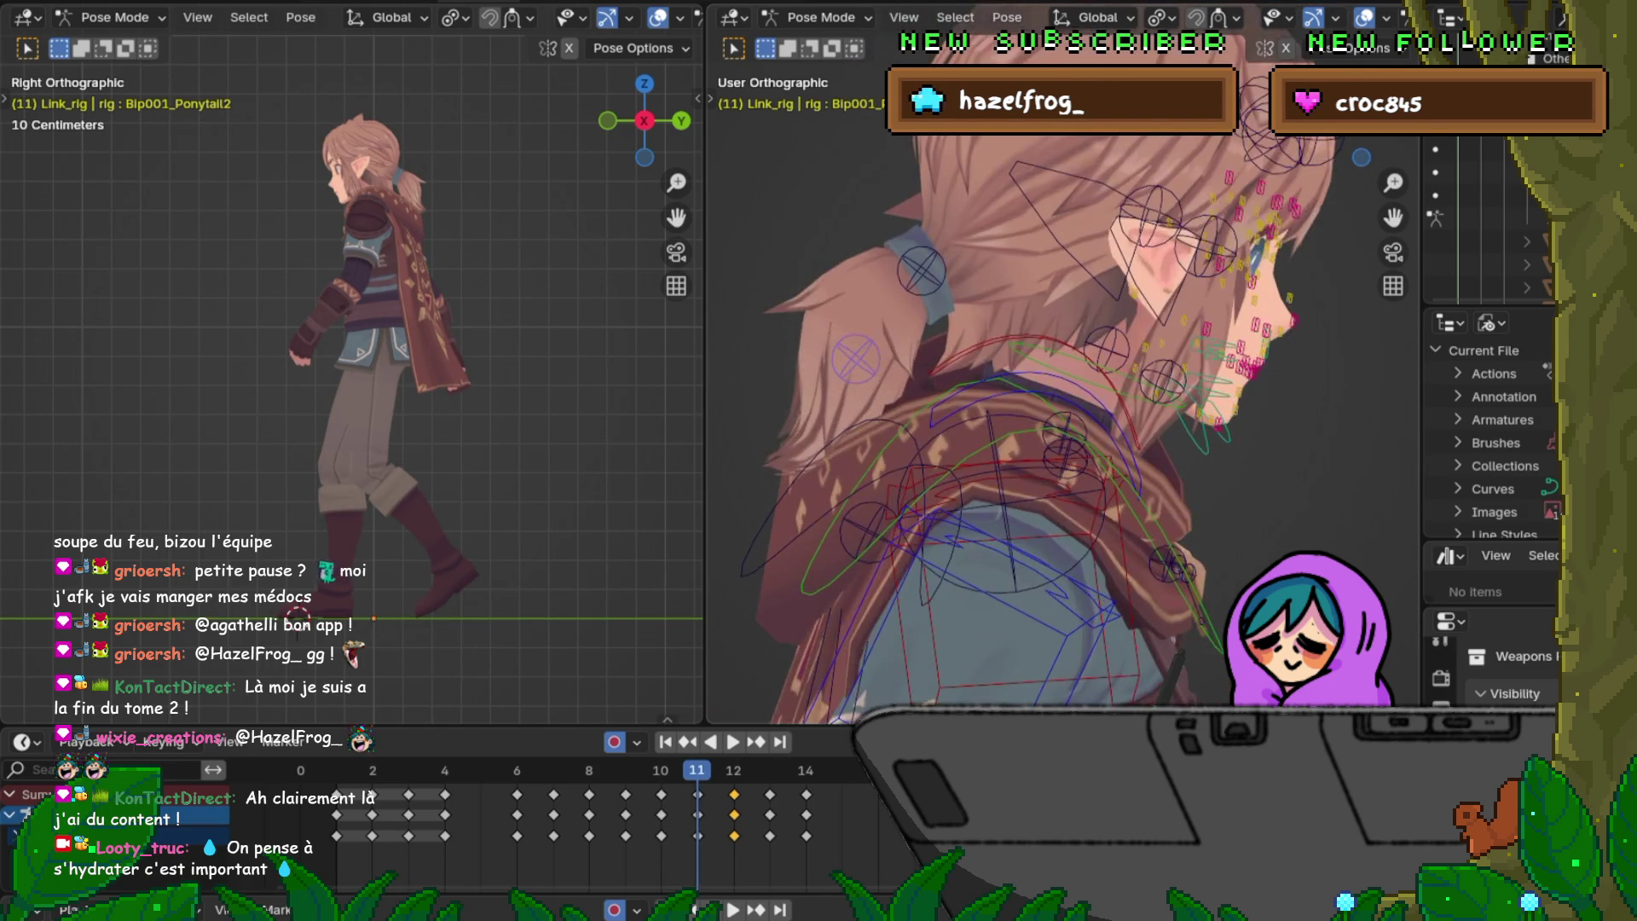
# Step: Compare frames 6–12, undo the last rotation changes, and return to frame 12
pyautogui.press('Left')
pyautogui.press('Left')
pyautogui.press('Left')
pyautogui.press('Left')
pyautogui.press('Left')
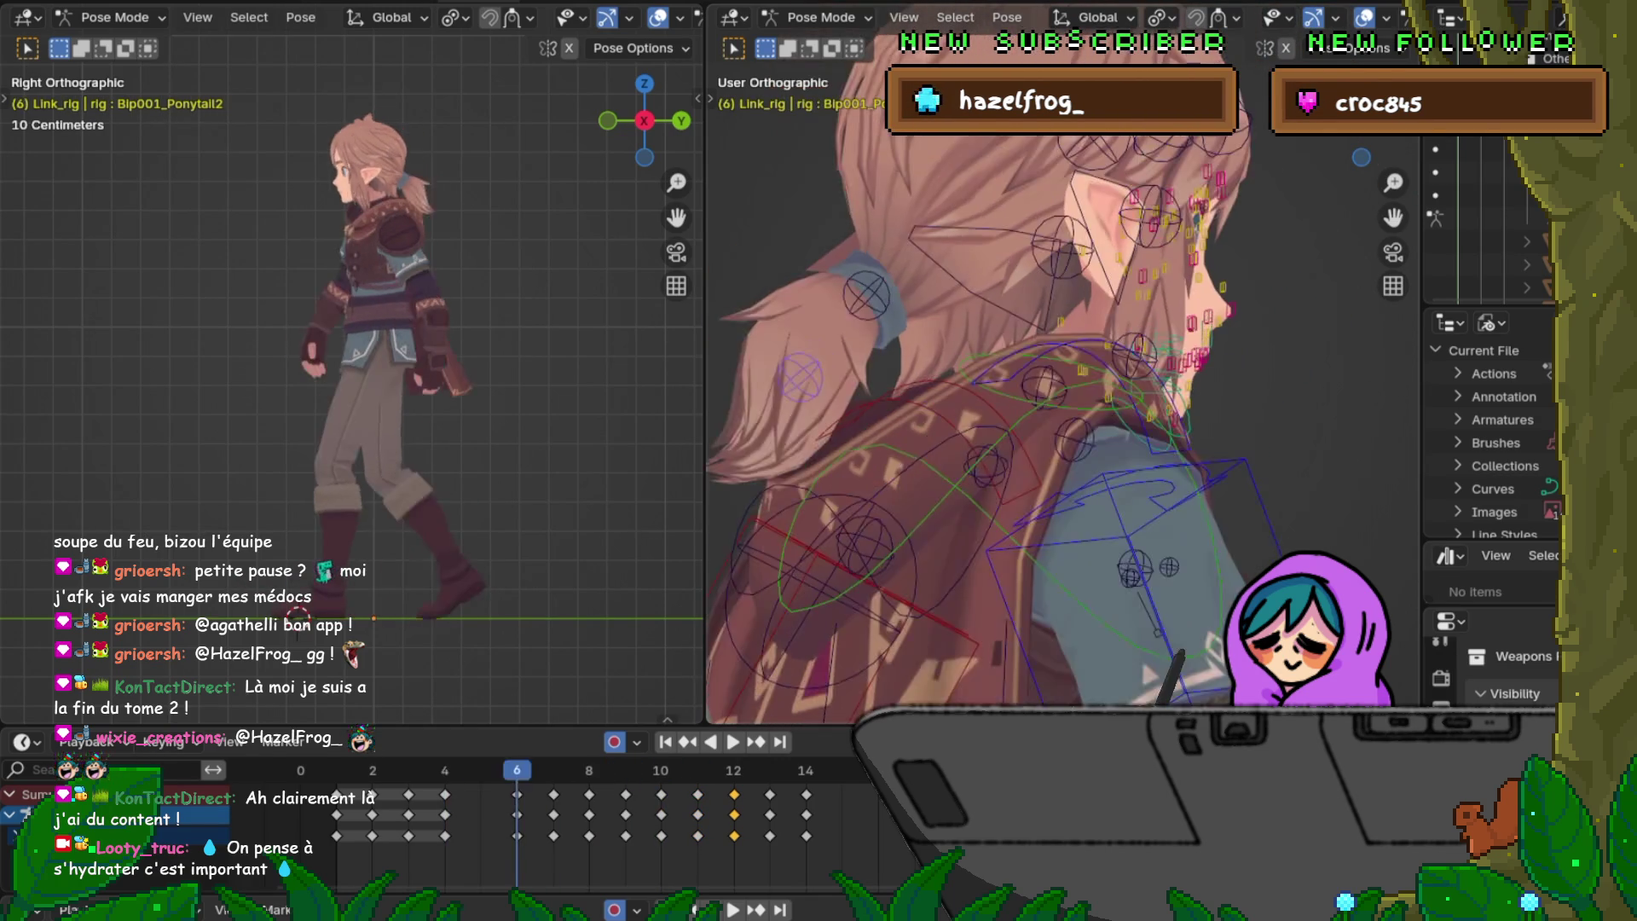
pyautogui.press('Right')
pyautogui.press('Right')
pyautogui.press('Right')
pyautogui.press('Right')
pyautogui.press('Right')
pyautogui.press('Right')
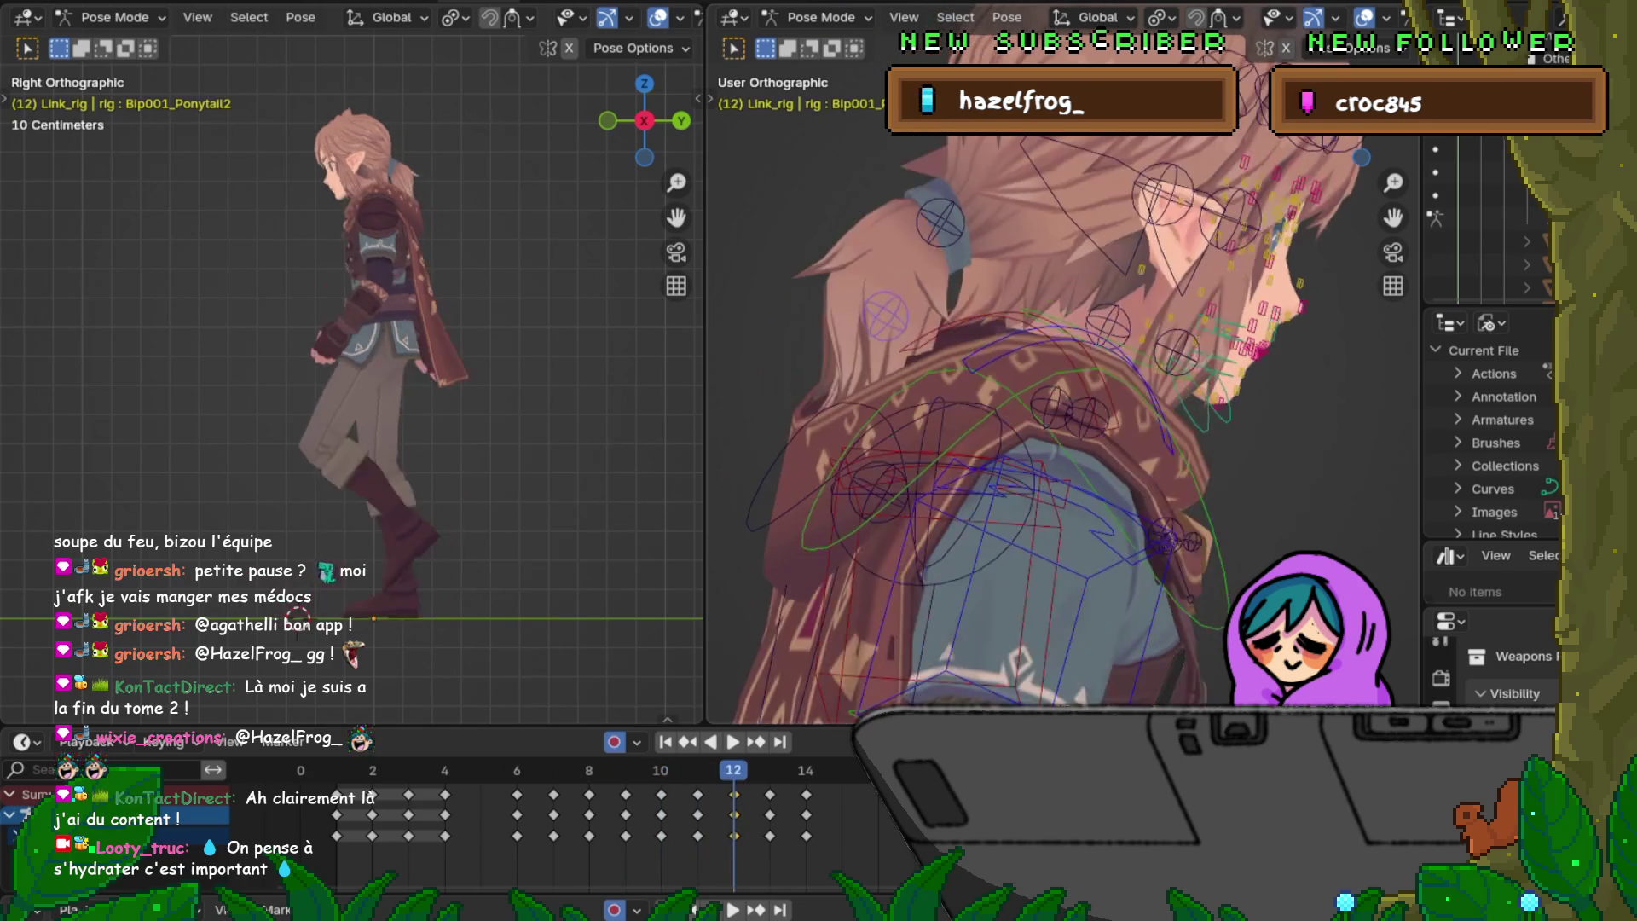
pyautogui.press('Right')
pyautogui.press('Left')
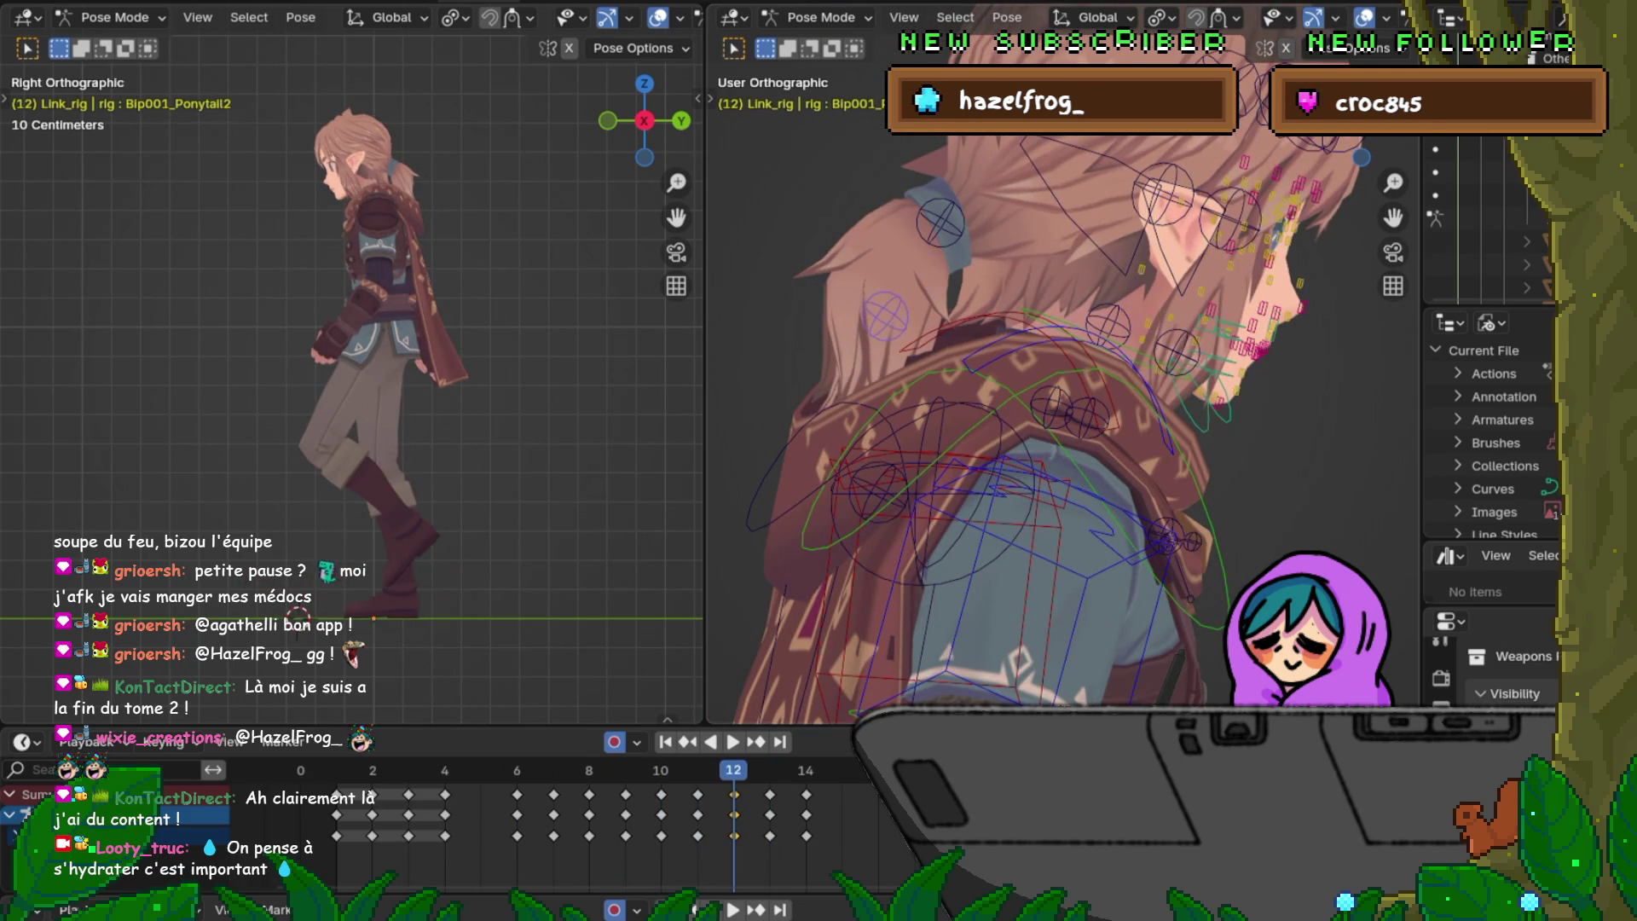
pyautogui.press('Left')
pyautogui.press('Right')
pyautogui.press('Left')
pyautogui.press('Right')
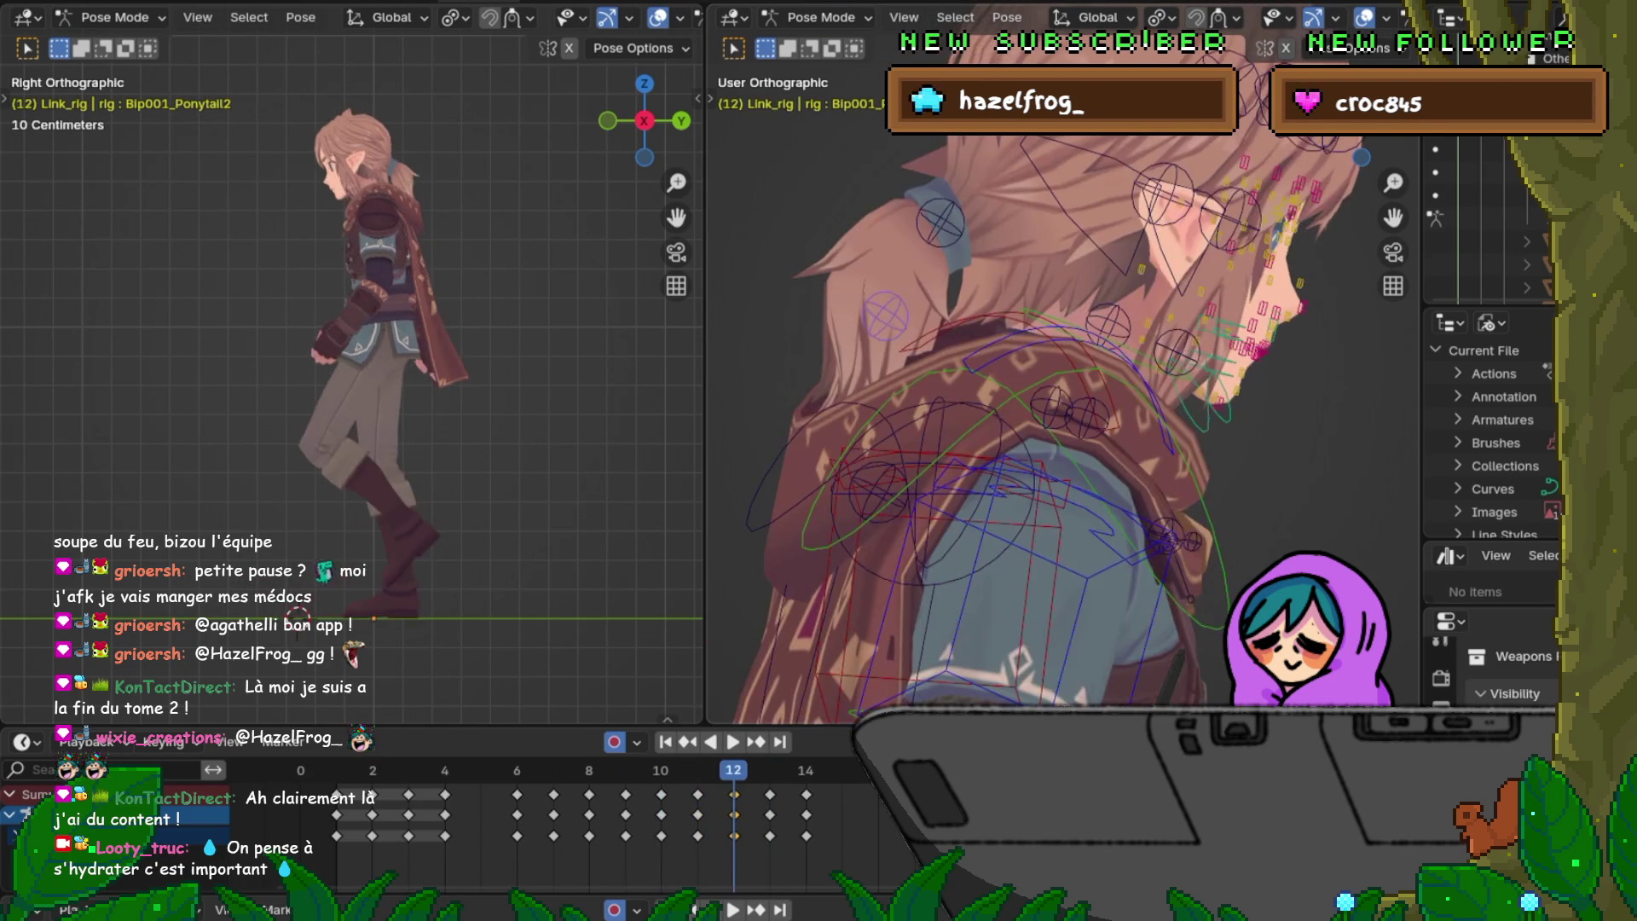
pyautogui.press('Left')
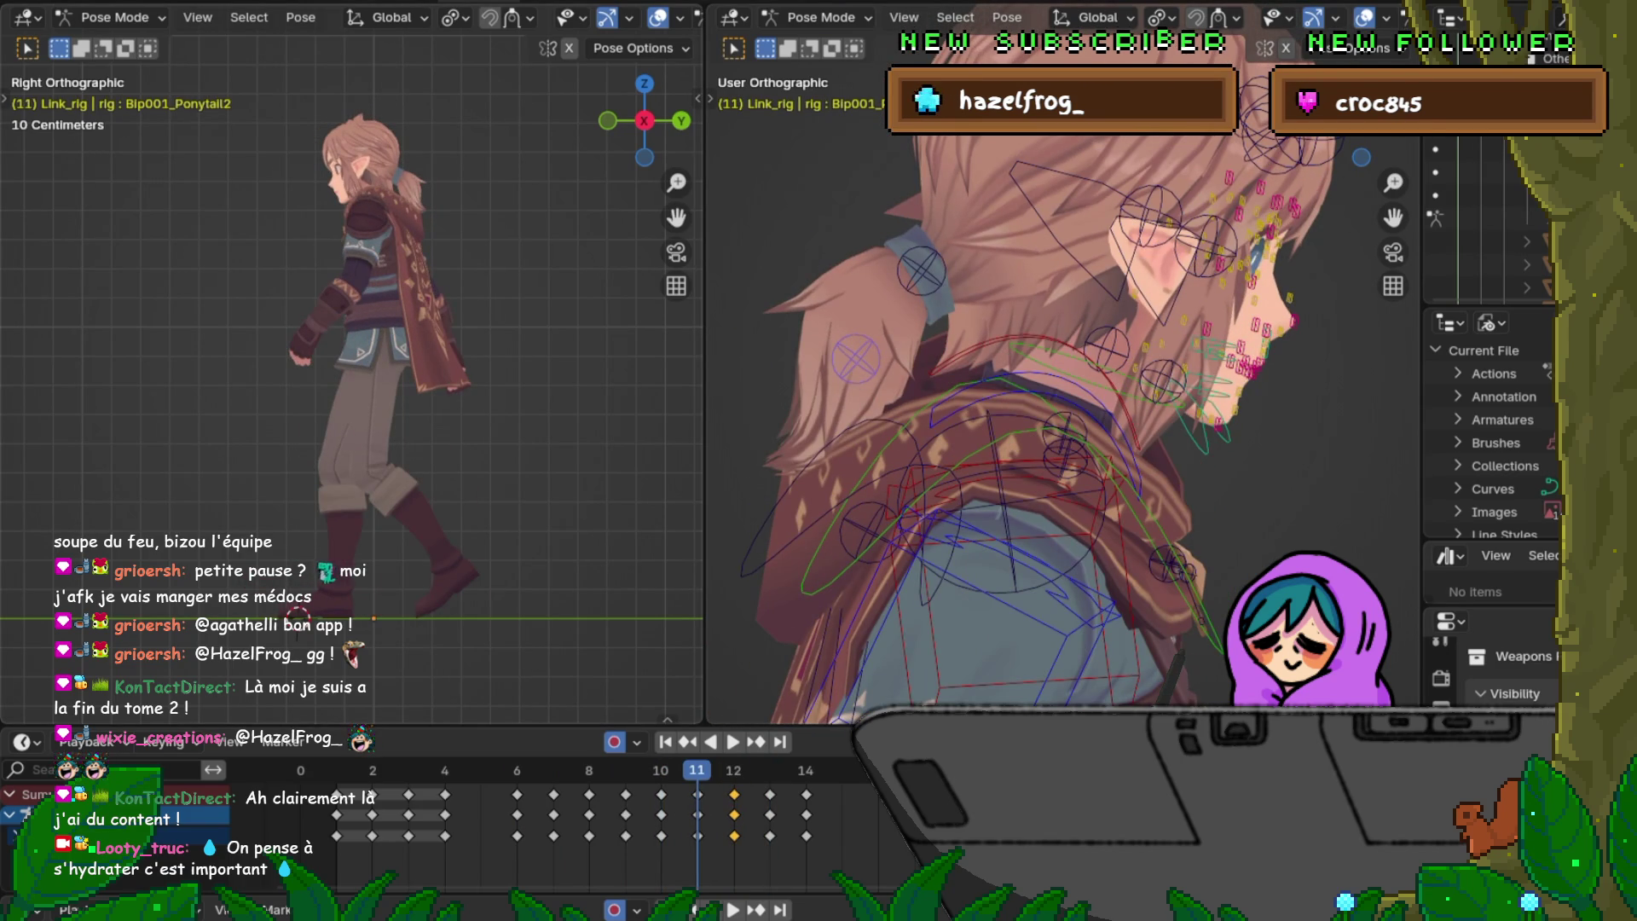
pyautogui.press('Right')
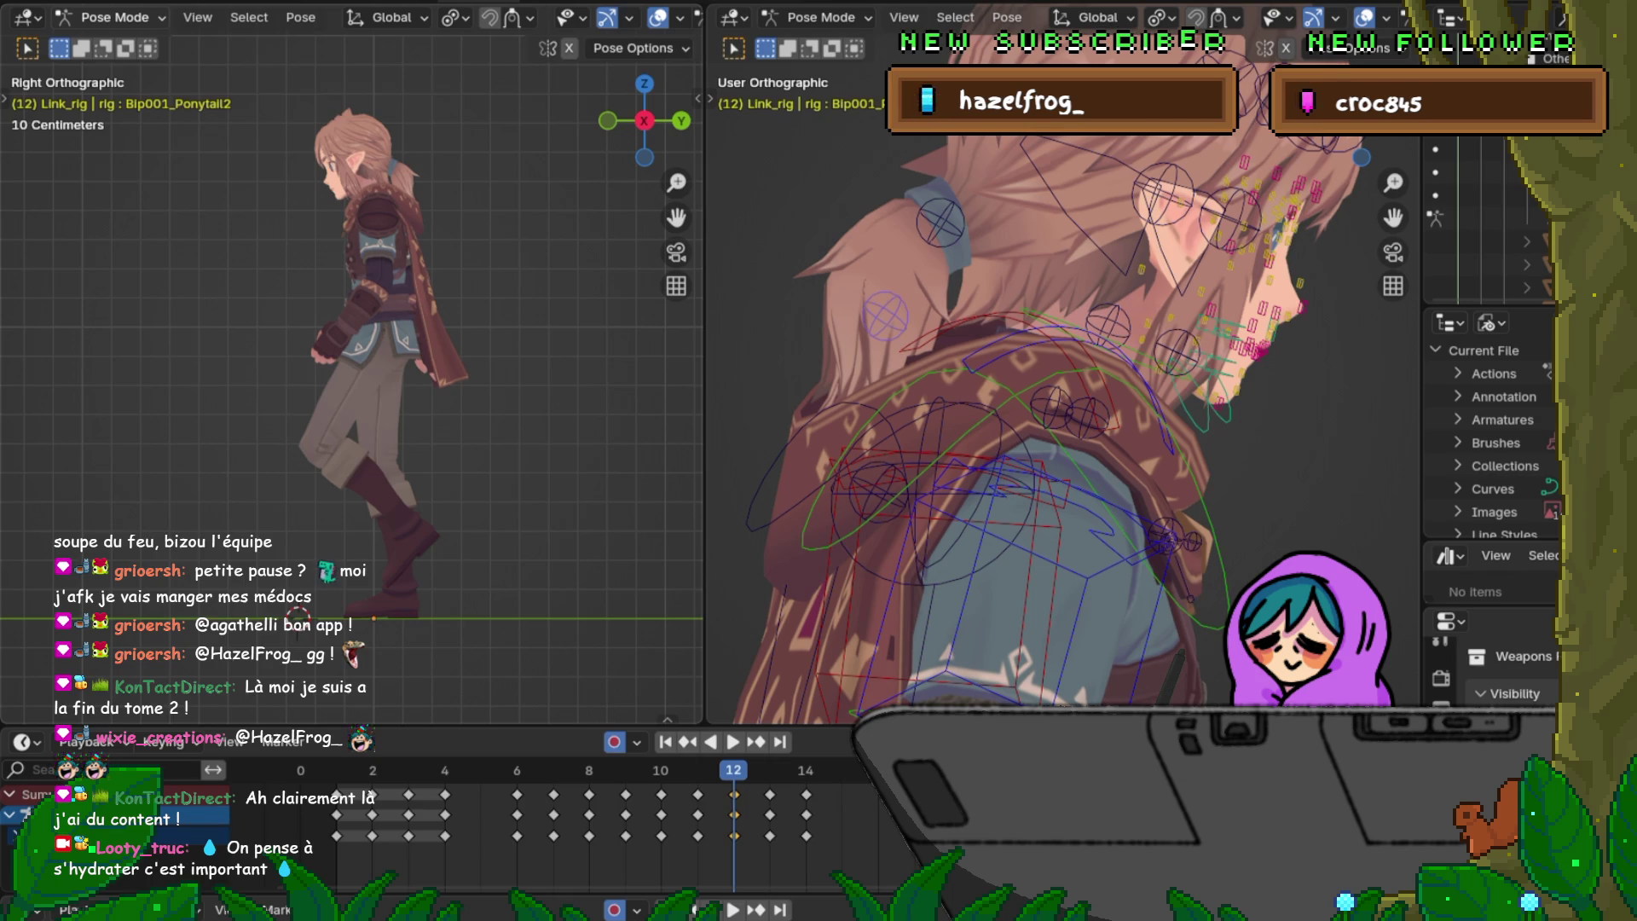
pyautogui.hotkey('ctrl', 'z')
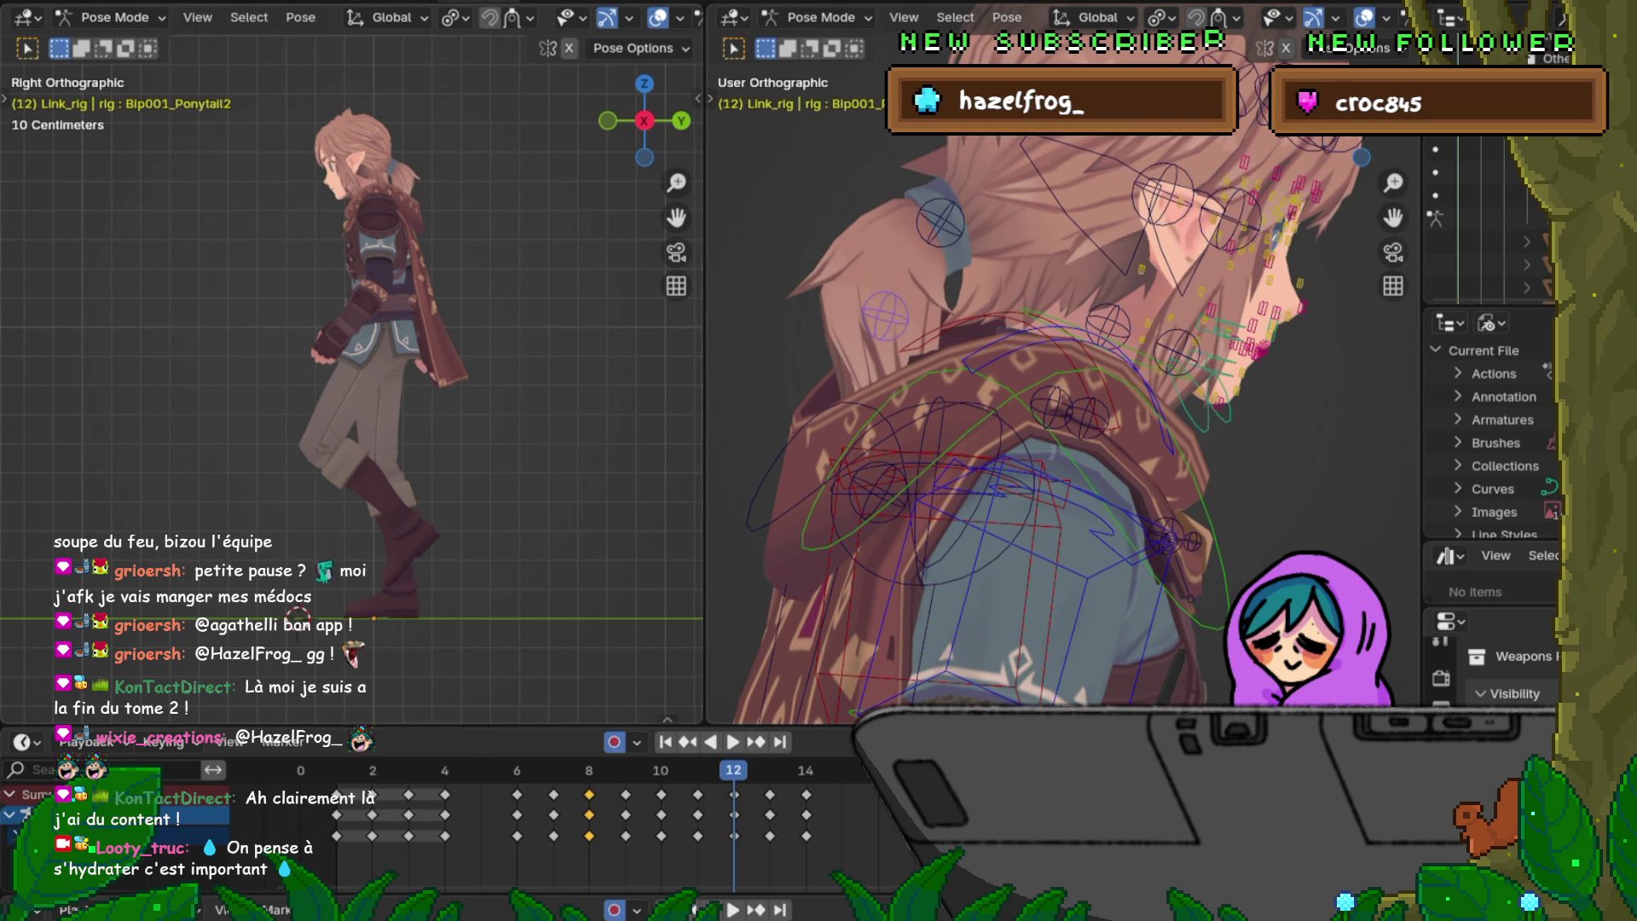
pyautogui.hotkey('ctrl', 'z')
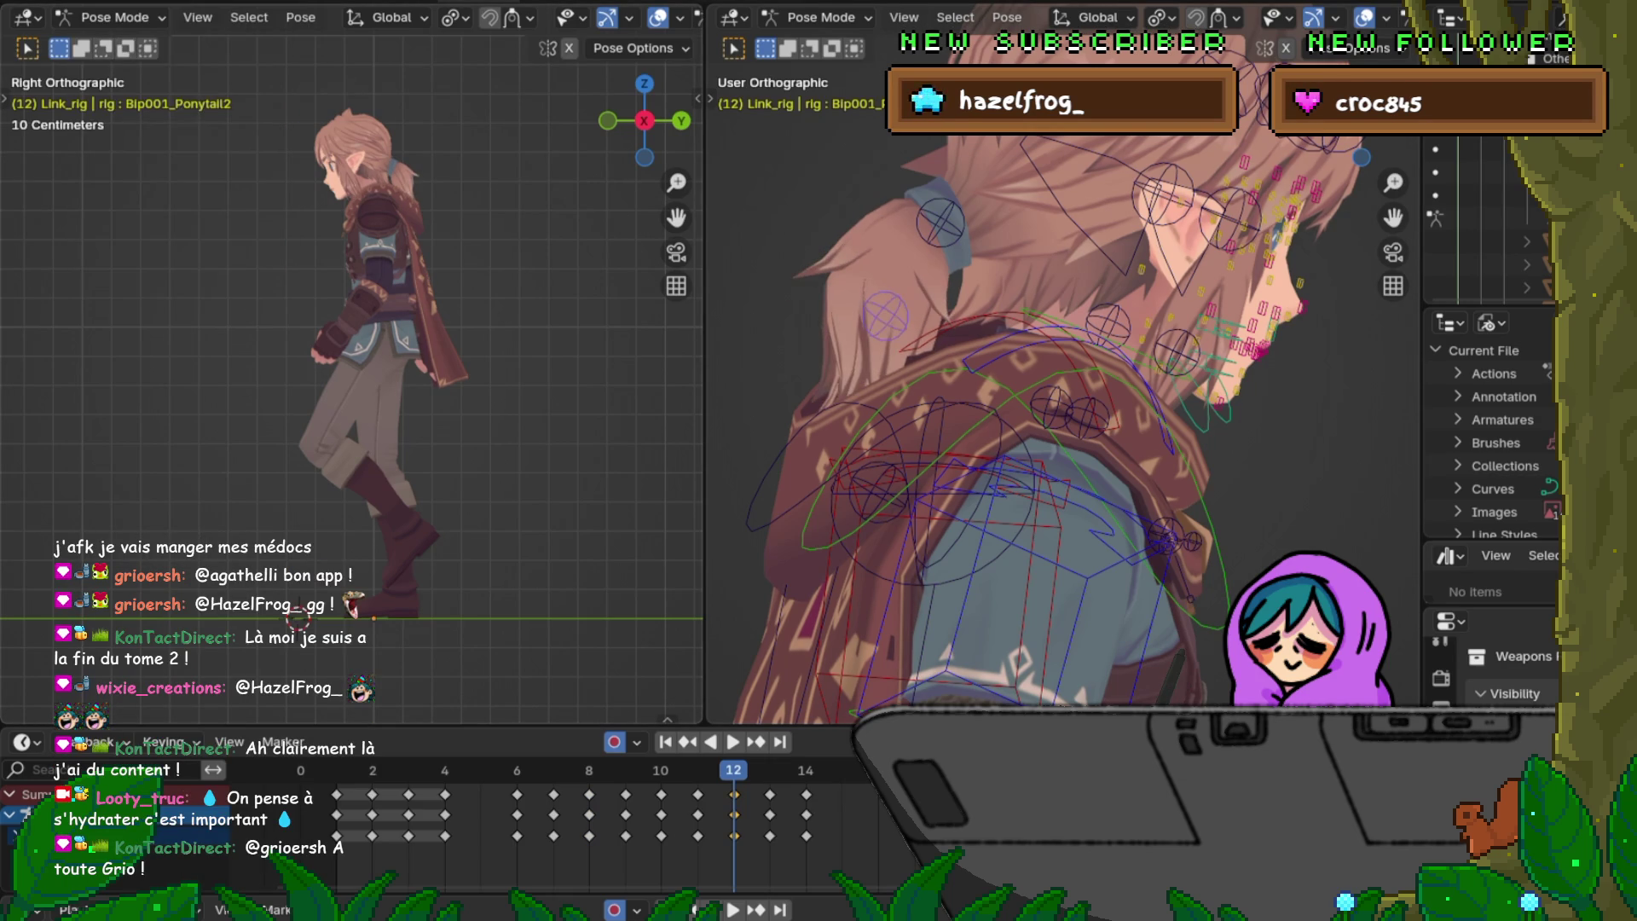
pyautogui.press('Right')
# Step: Re-rotate the ponytail bone at frame 12 and compare it against frames 11 and 14
pyautogui.press('r')
pyautogui.click(986, 388)
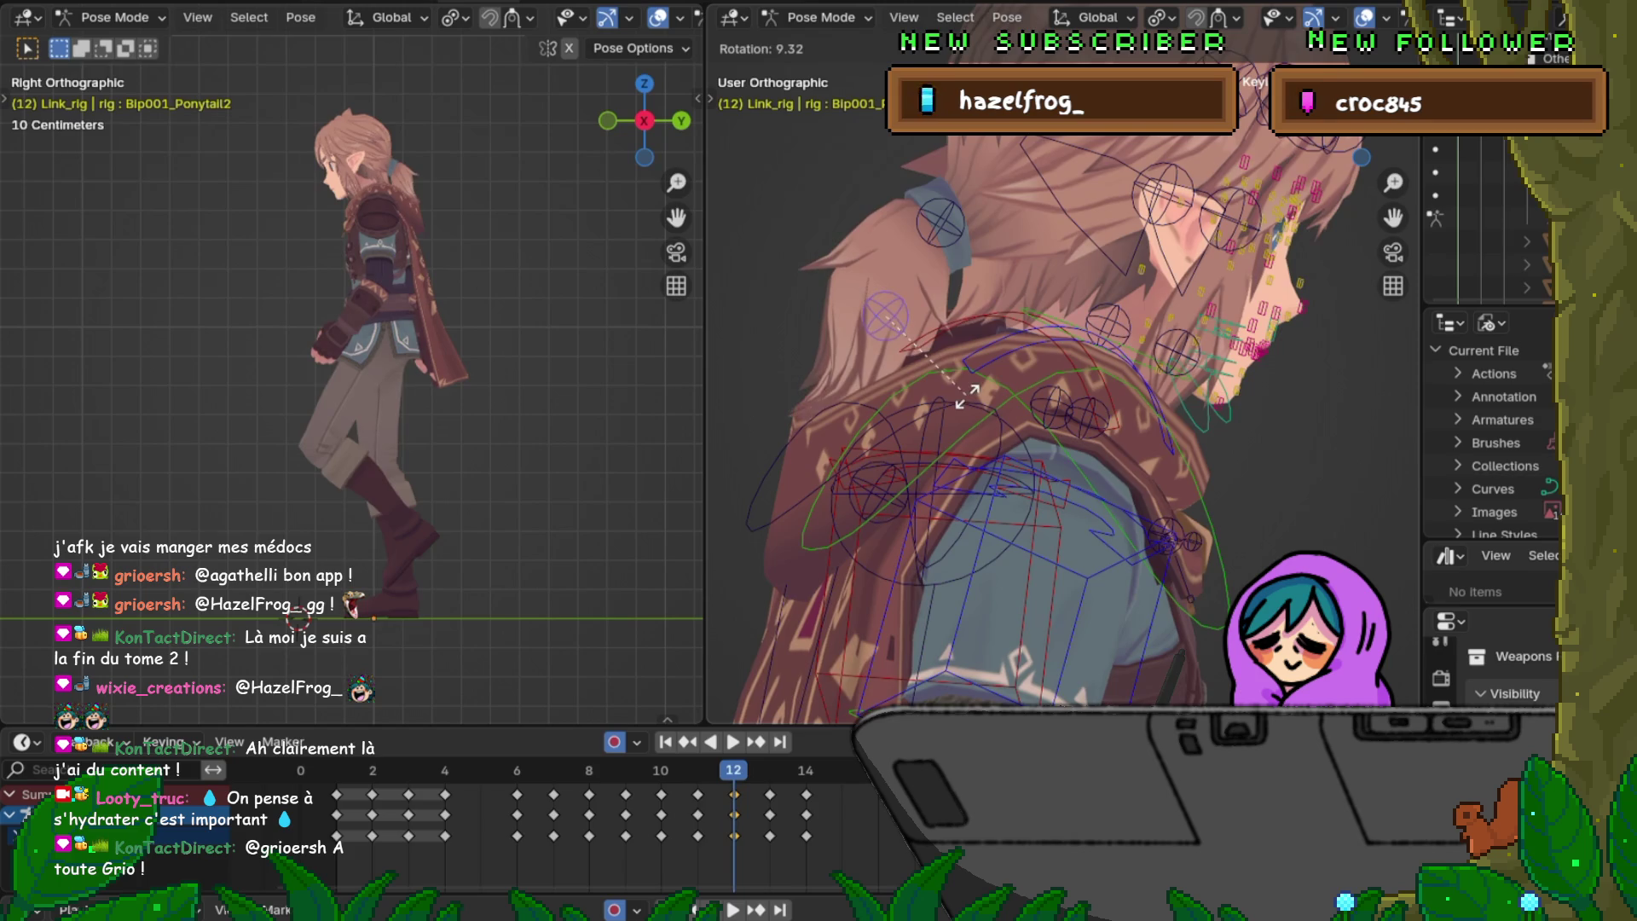
pyautogui.press('Left')
pyautogui.press('Right')
pyautogui.press('Left')
pyautogui.press('Right')
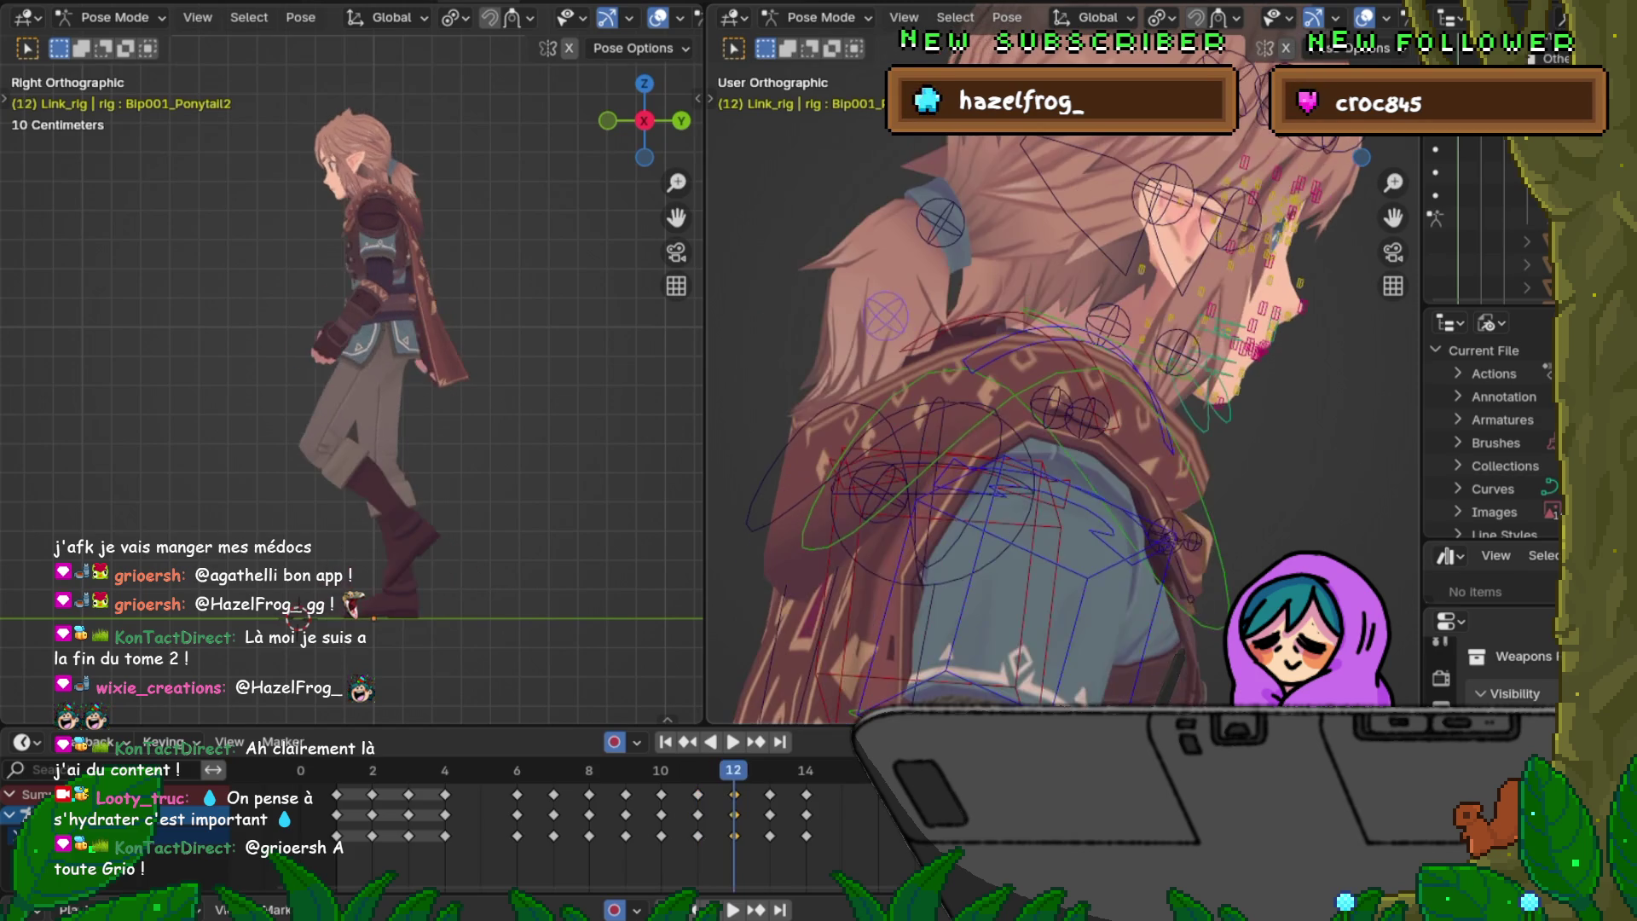
pyautogui.press('Left')
pyautogui.press('Right')
pyautogui.press('Right')
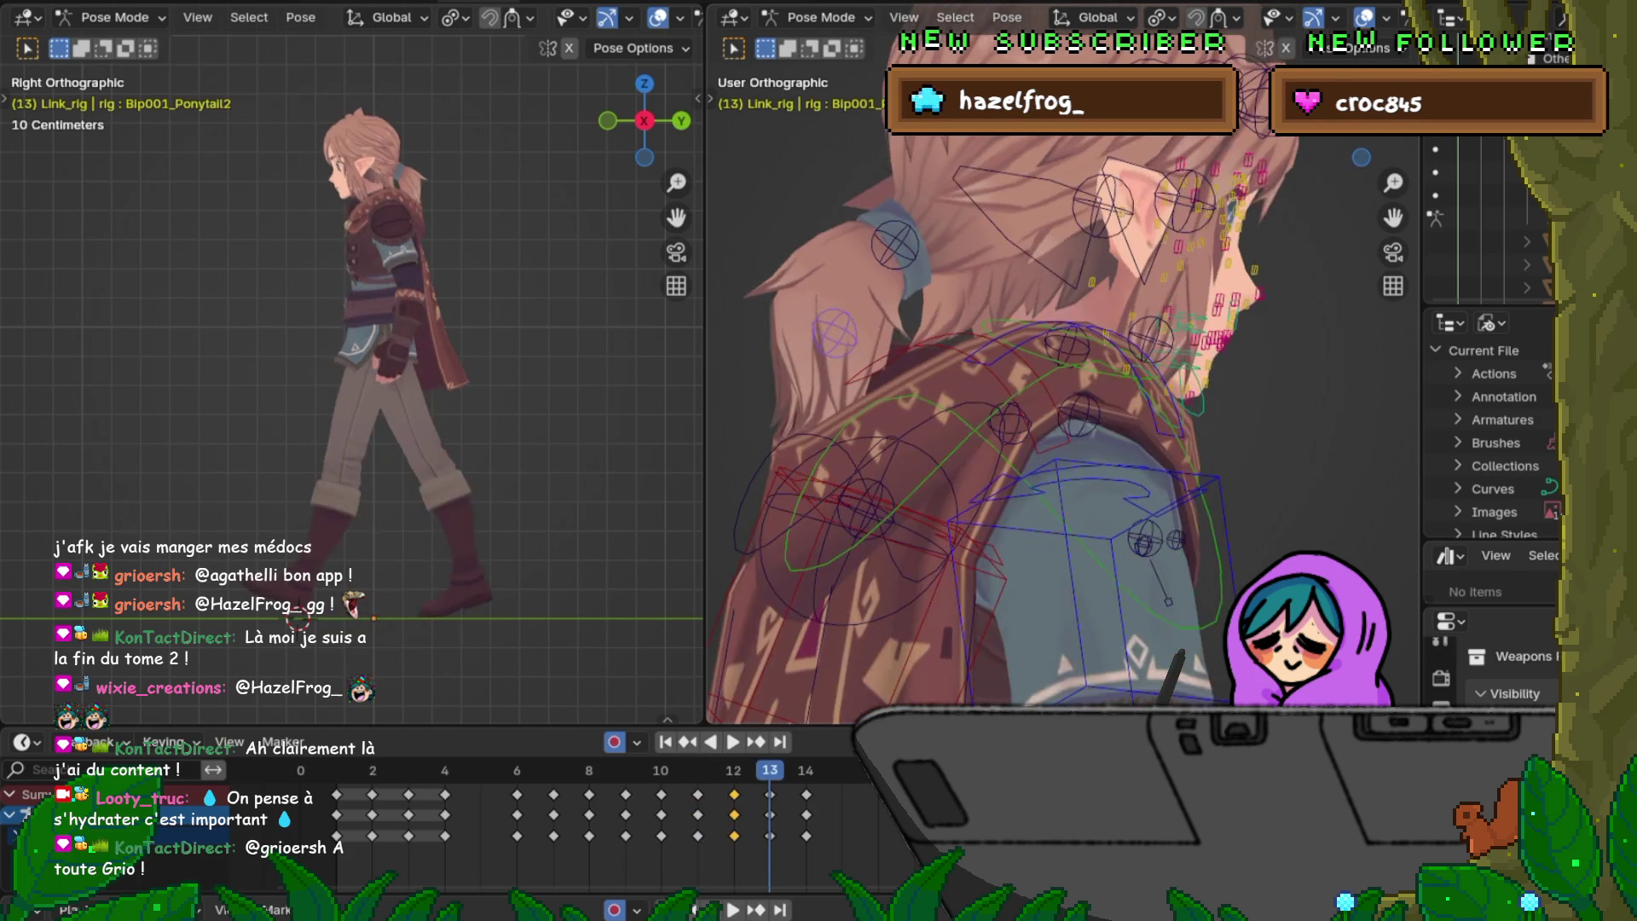
pyautogui.press('Right')
# Step: Step back to frame 8 and forward through the cycle to frame 13
pyautogui.press('Left')
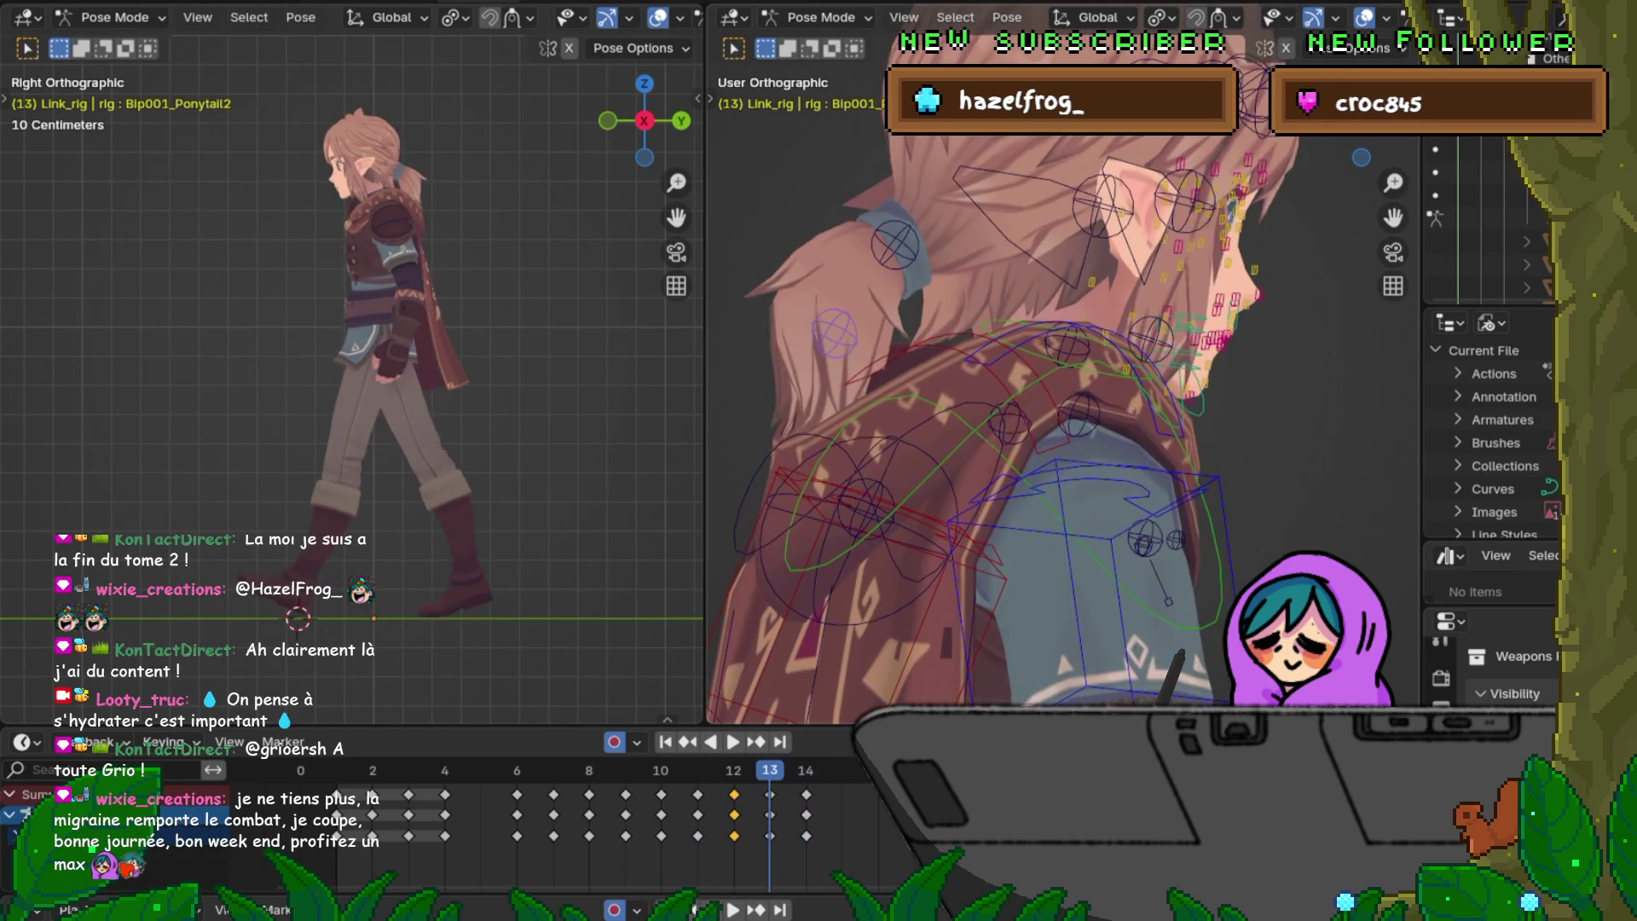
pyautogui.press('Left')
pyautogui.press('Left')
pyautogui.press('Left')
pyautogui.press('Left')
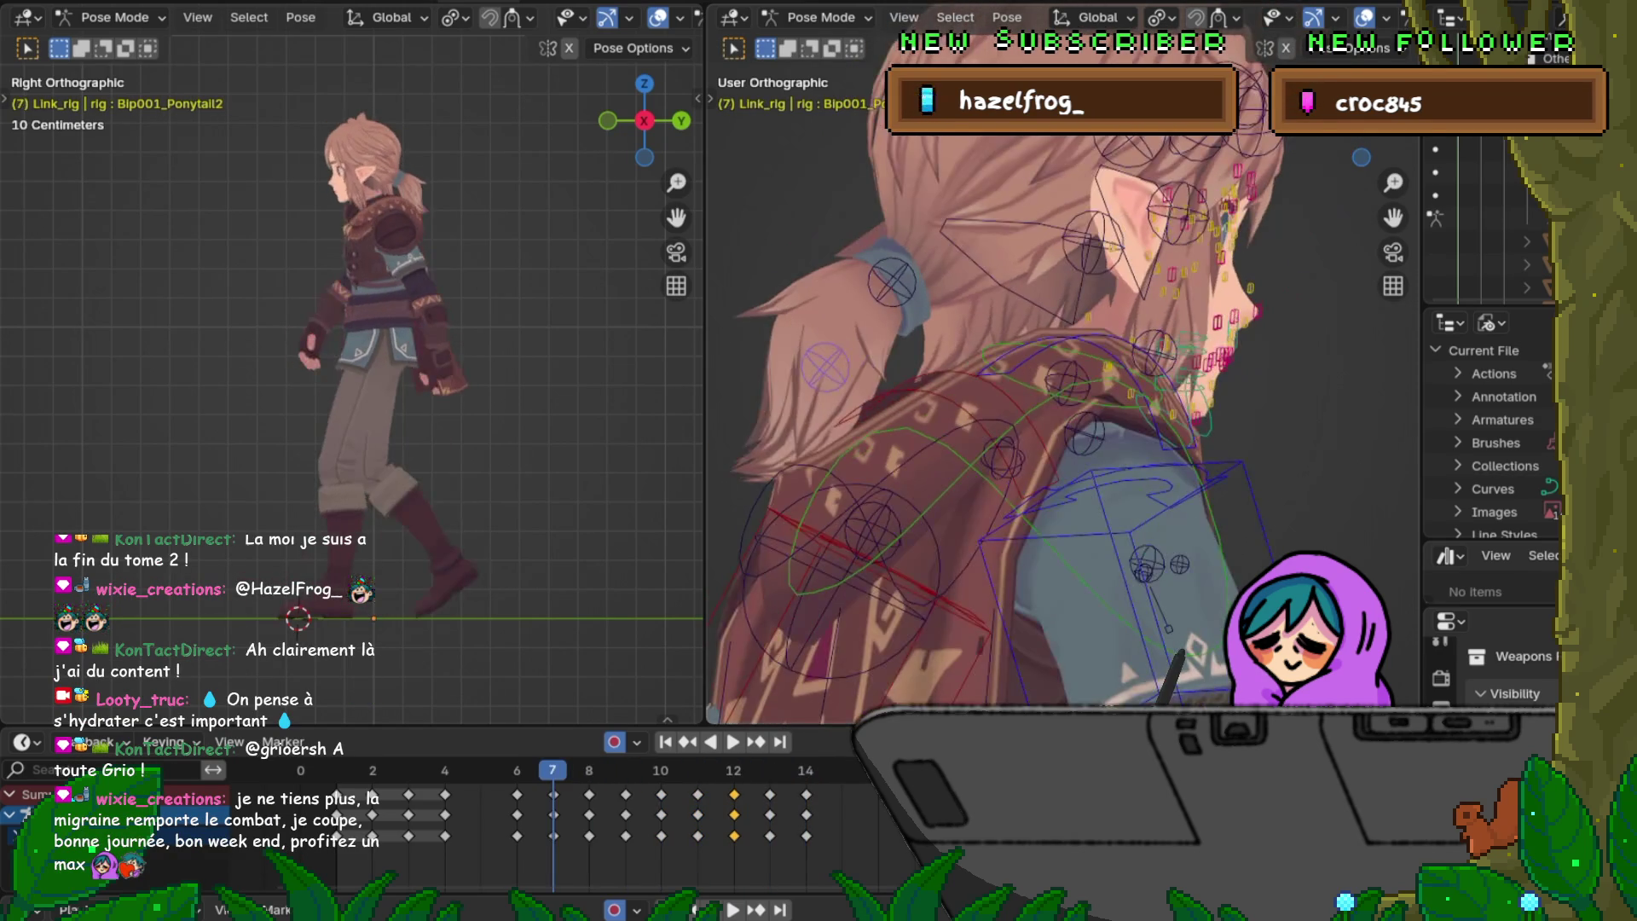
pyautogui.press('Left')
pyautogui.press('Right')
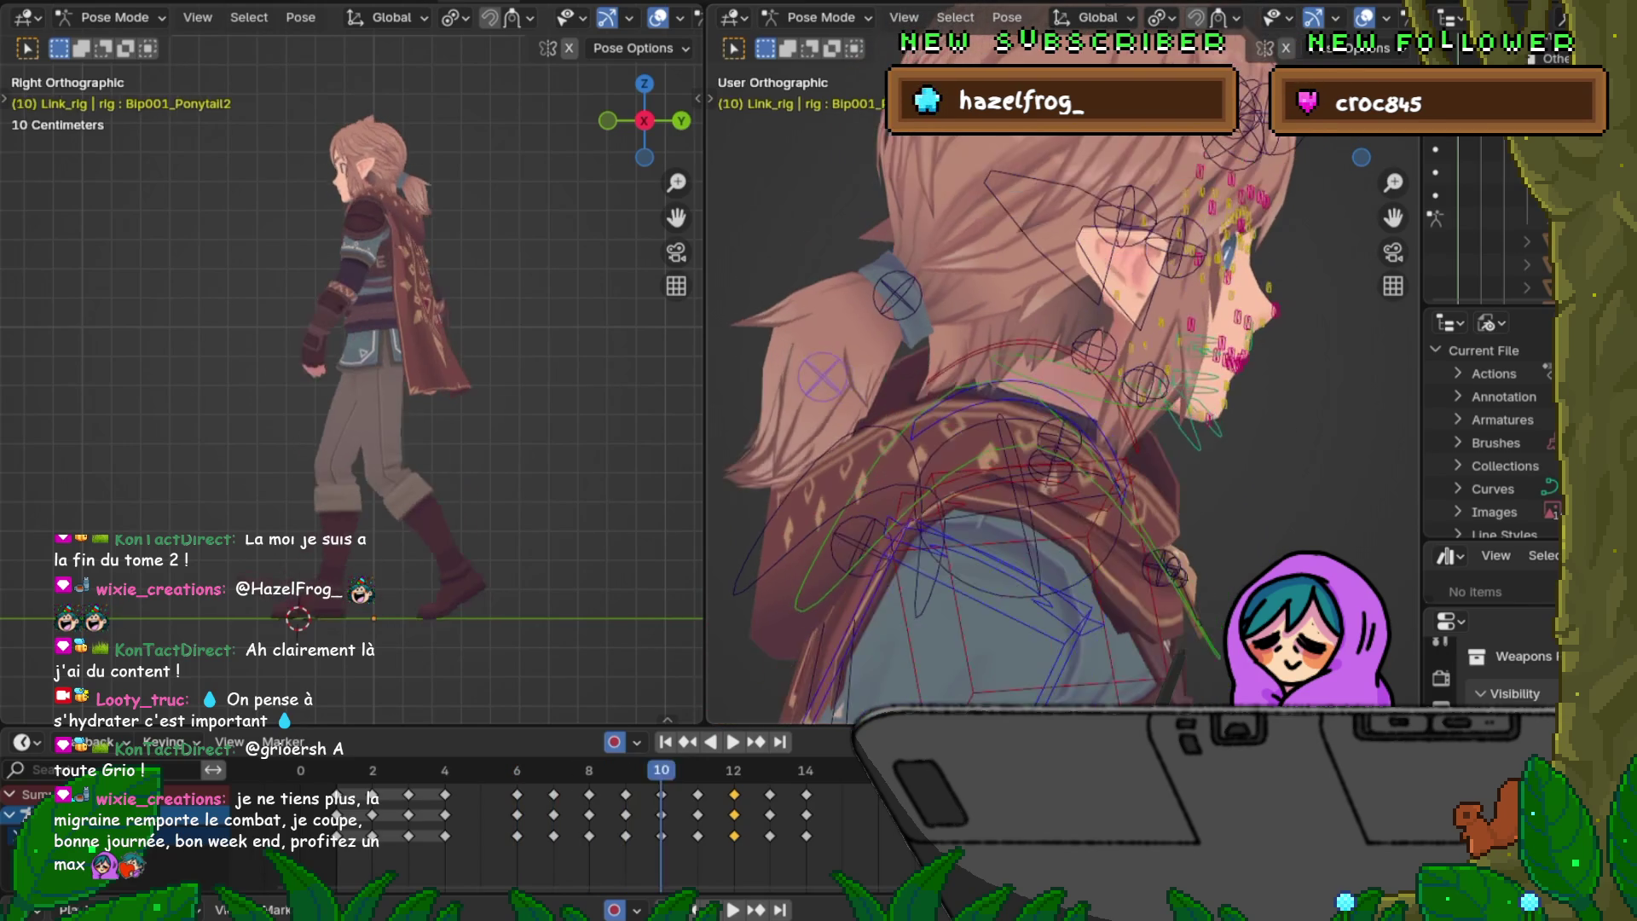
pyautogui.press('Right')
pyautogui.press('Right')
pyautogui.press('Right')
pyautogui.press('Right')
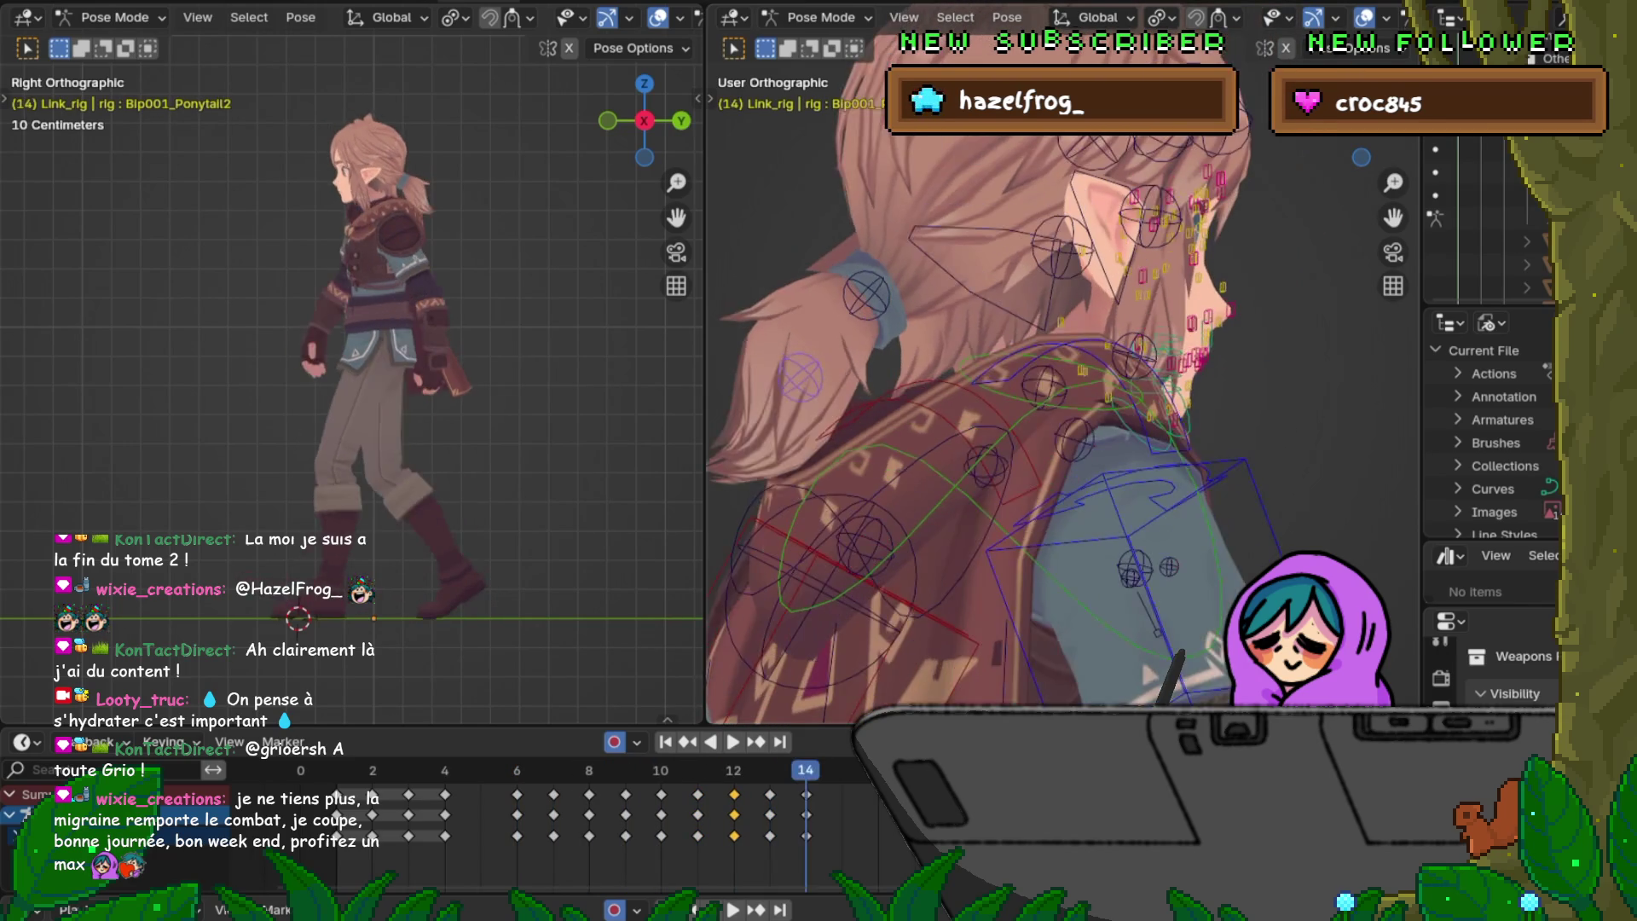
pyautogui.press('Left')
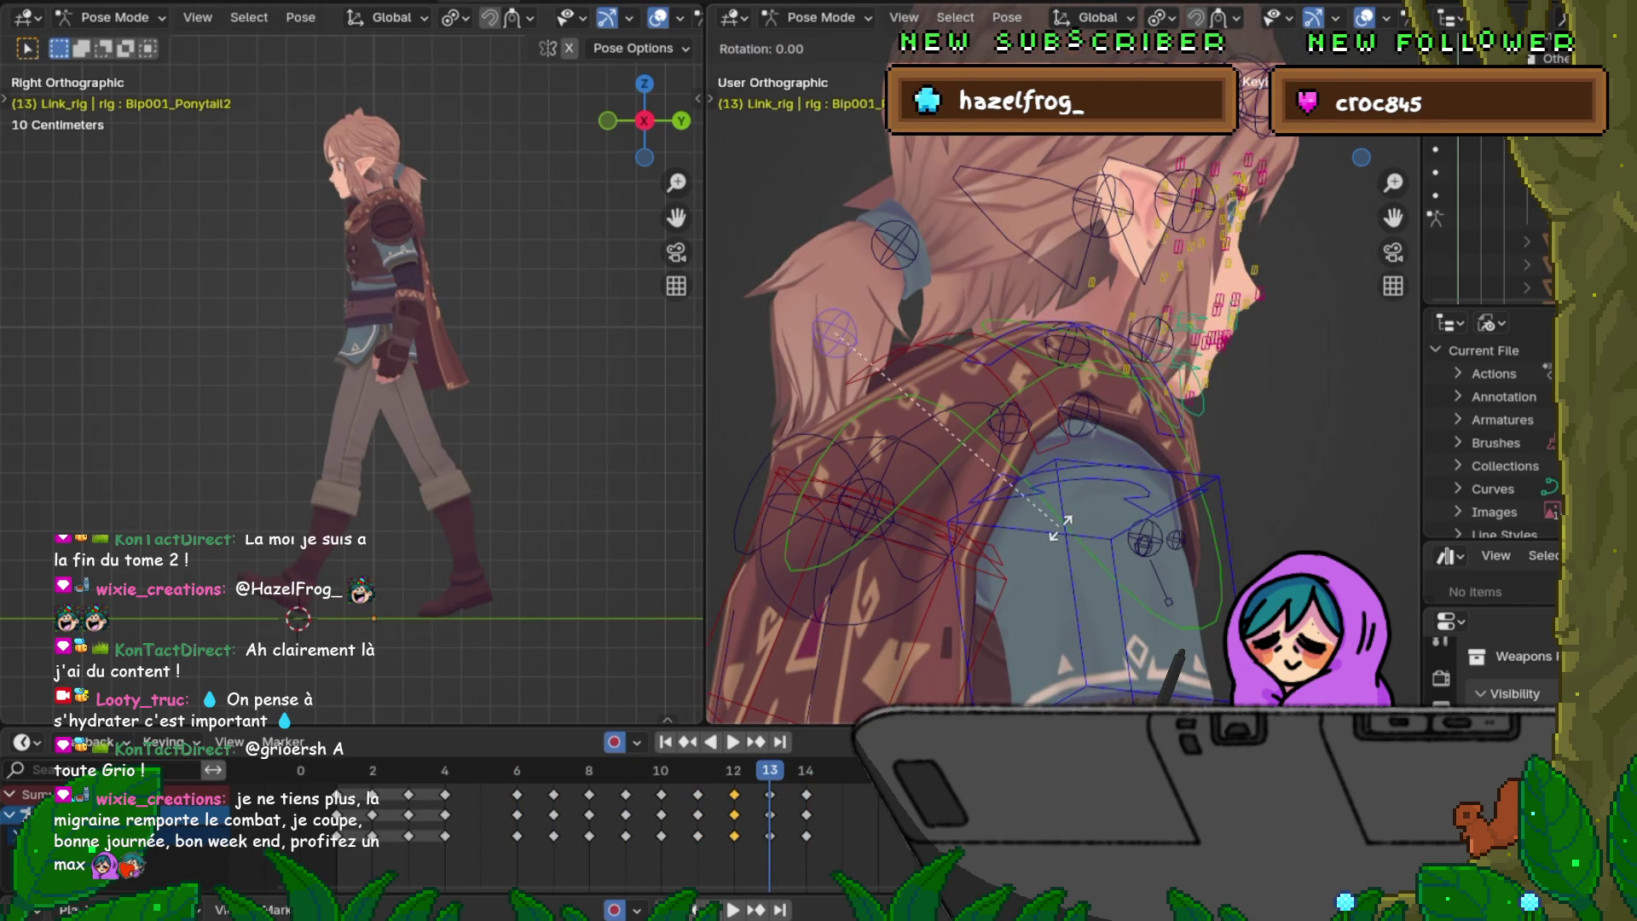
# Step: Rotate Bip001_Ponytail2 at frame 13, insert a rotation keyframe, and compare with frame 12
pyautogui.press('r')
pyautogui.click(1010, 531)
pyautogui.press('i')
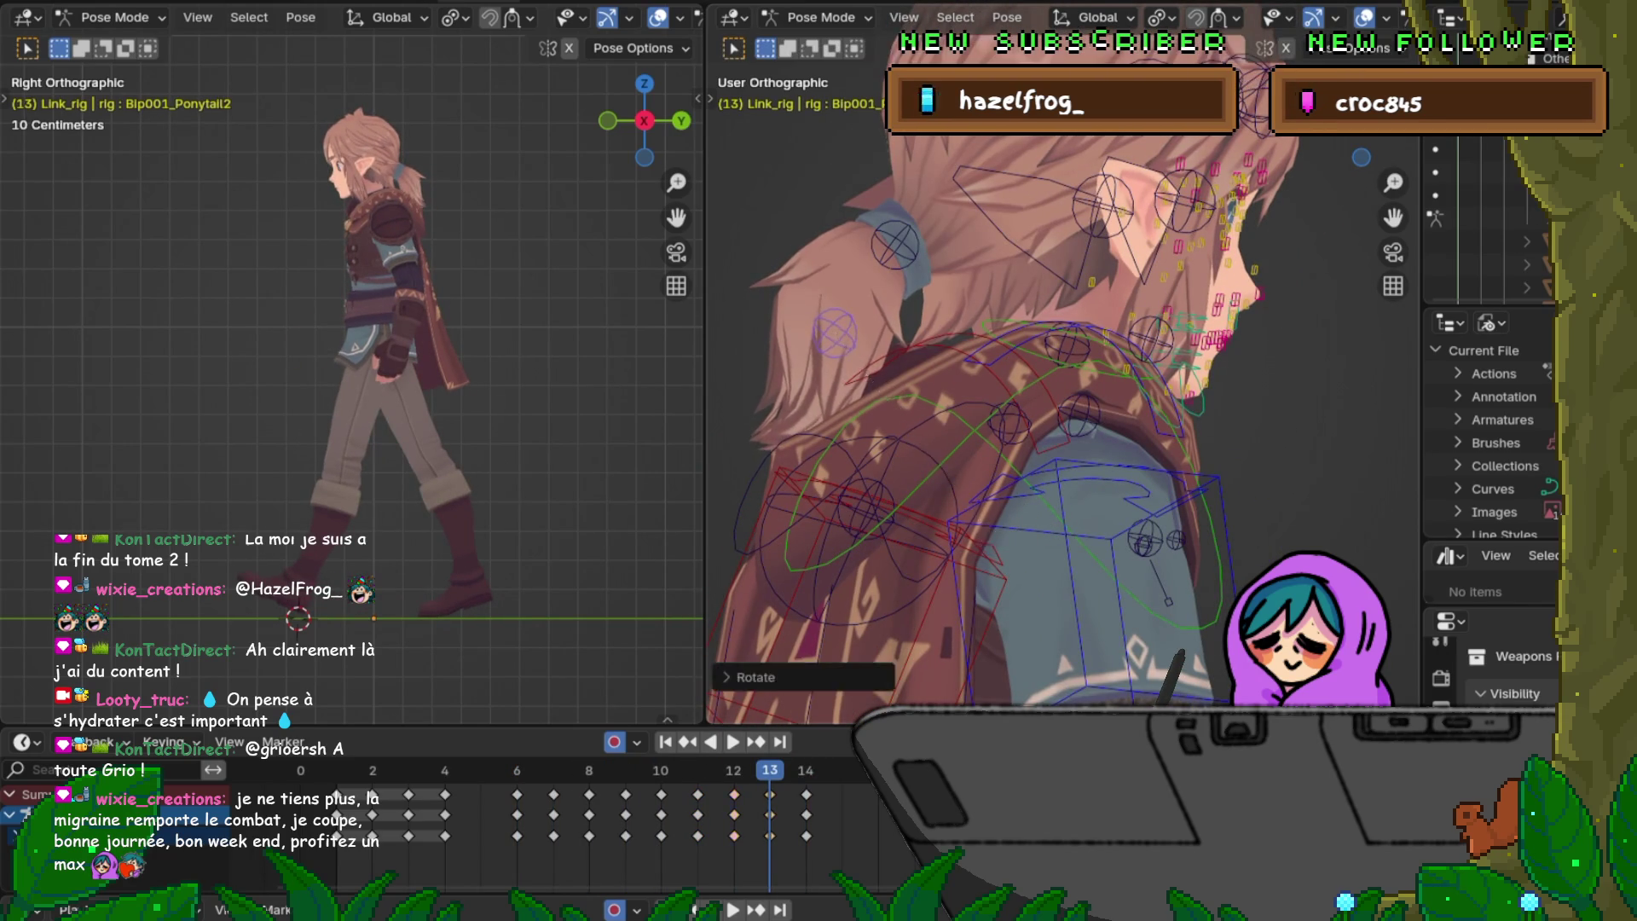
pyautogui.press('Right')
pyautogui.press('Left')
pyautogui.press('Right')
pyautogui.press('Left')
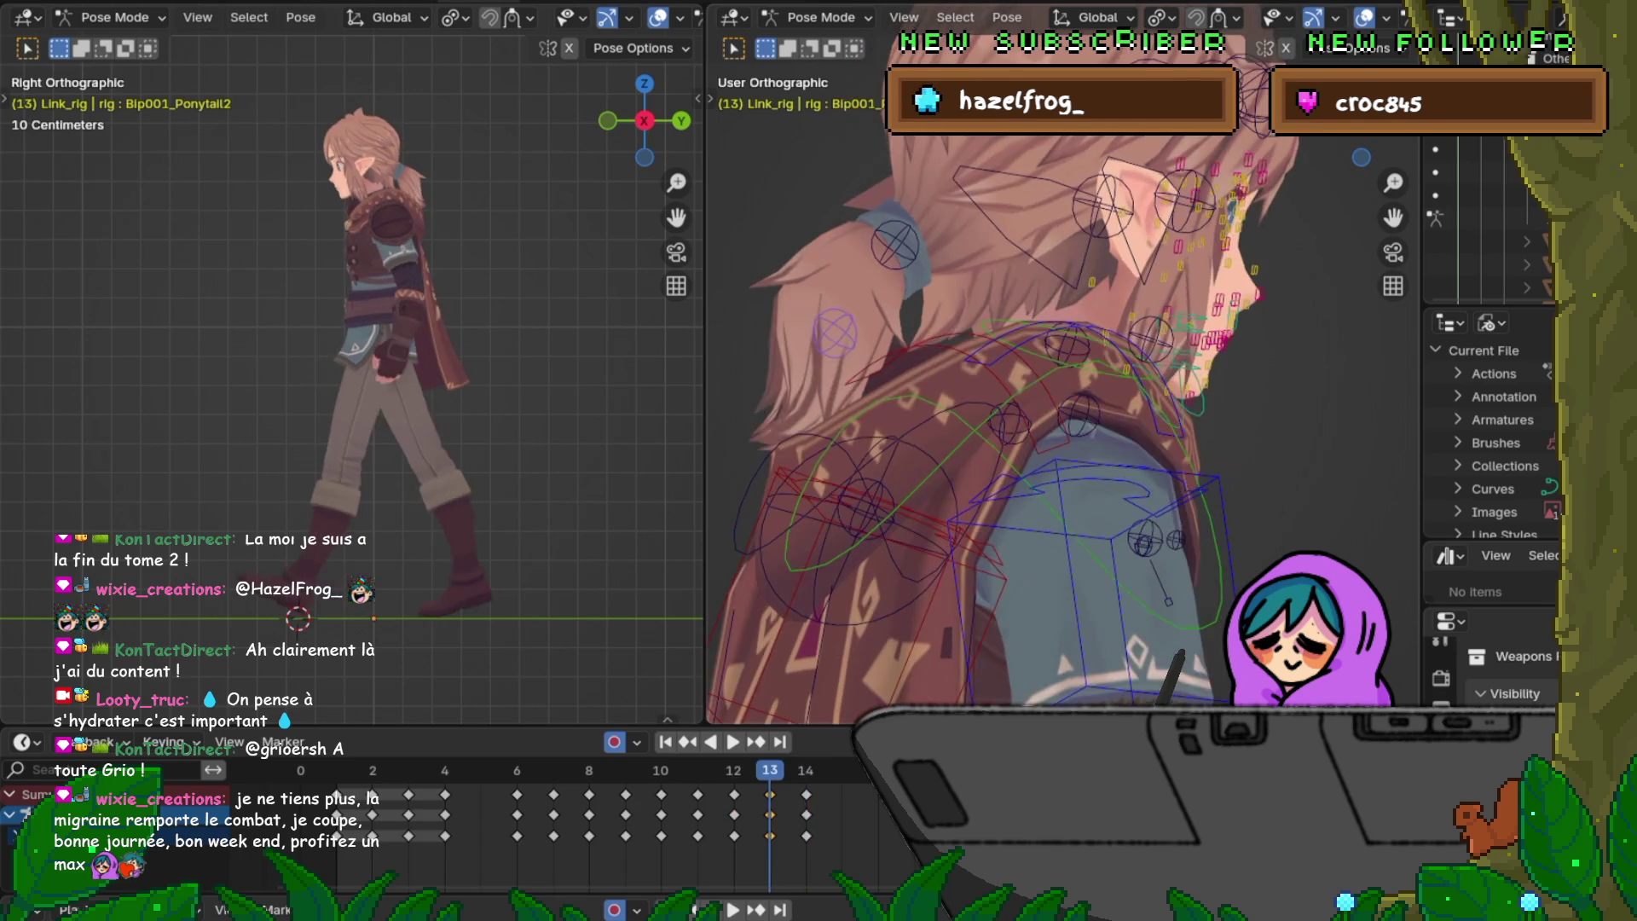
pyautogui.press('Left')
pyautogui.press('Right')
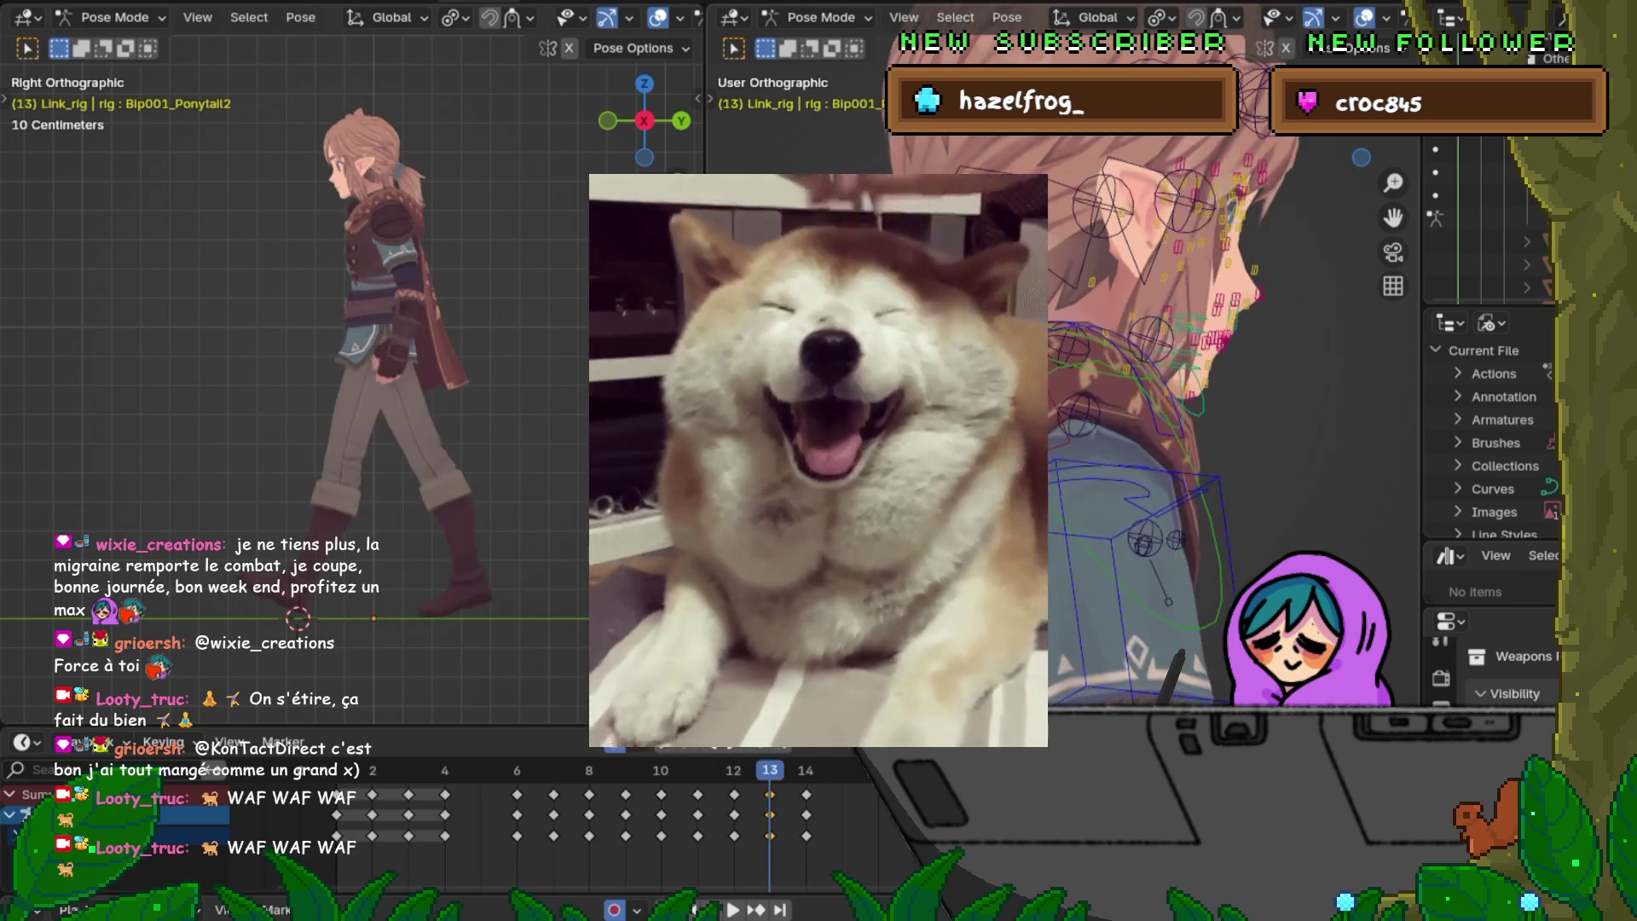
pyautogui.press('Right')
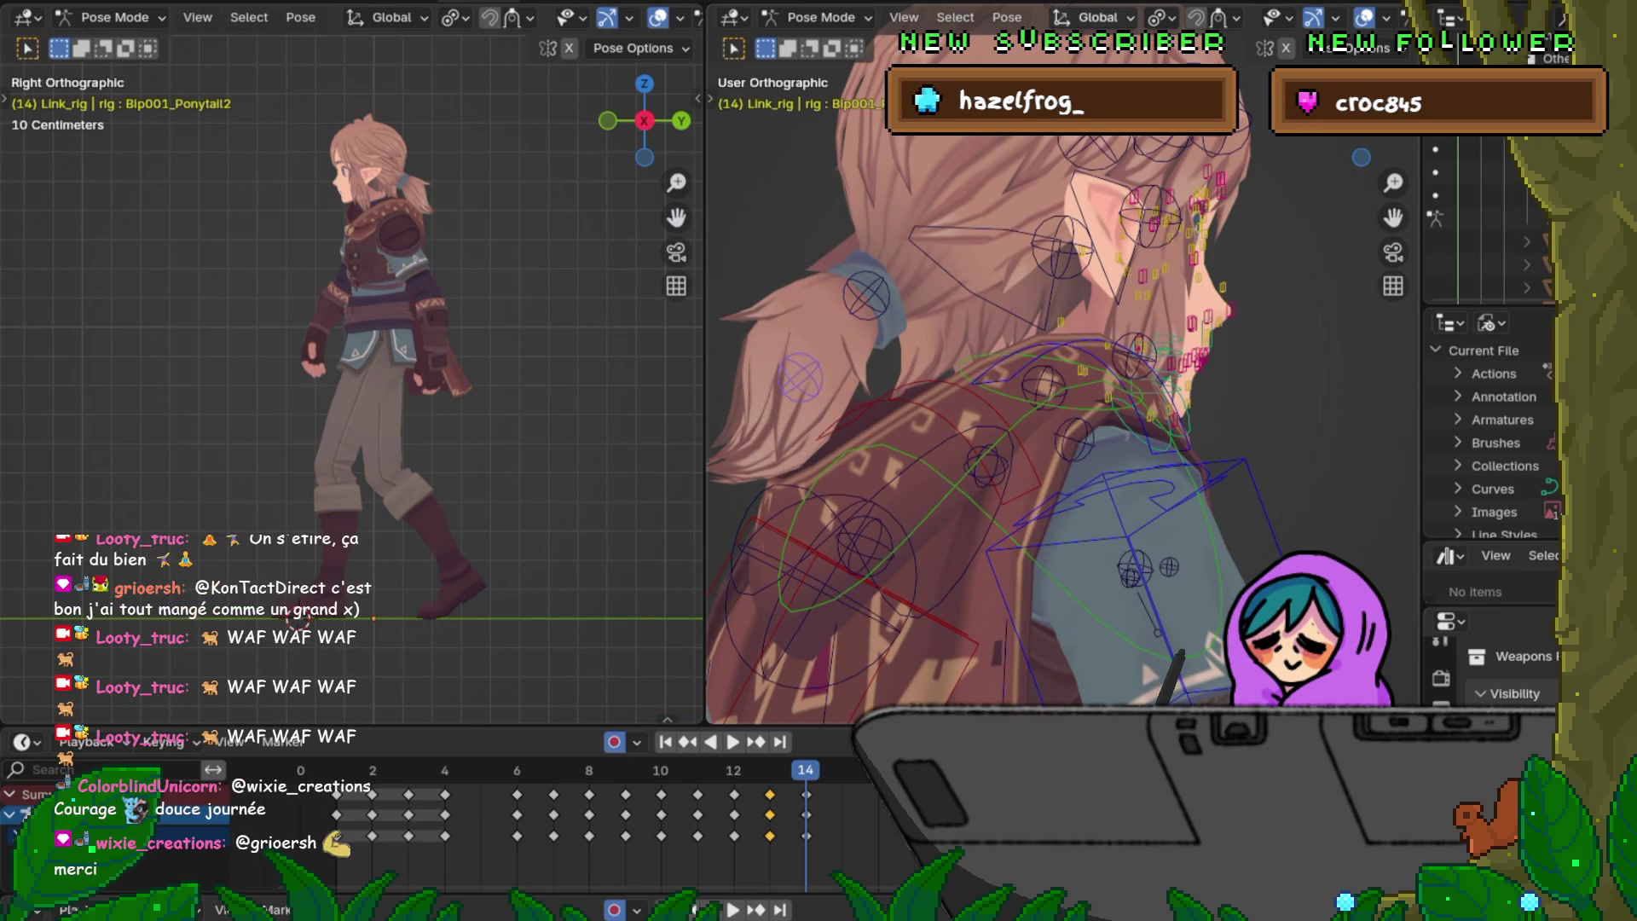
# Step: Scrub frames 8–14, play the walk cycle, and bring up the timeline's editor-type list
pyautogui.press('Left')
pyautogui.press('Left')
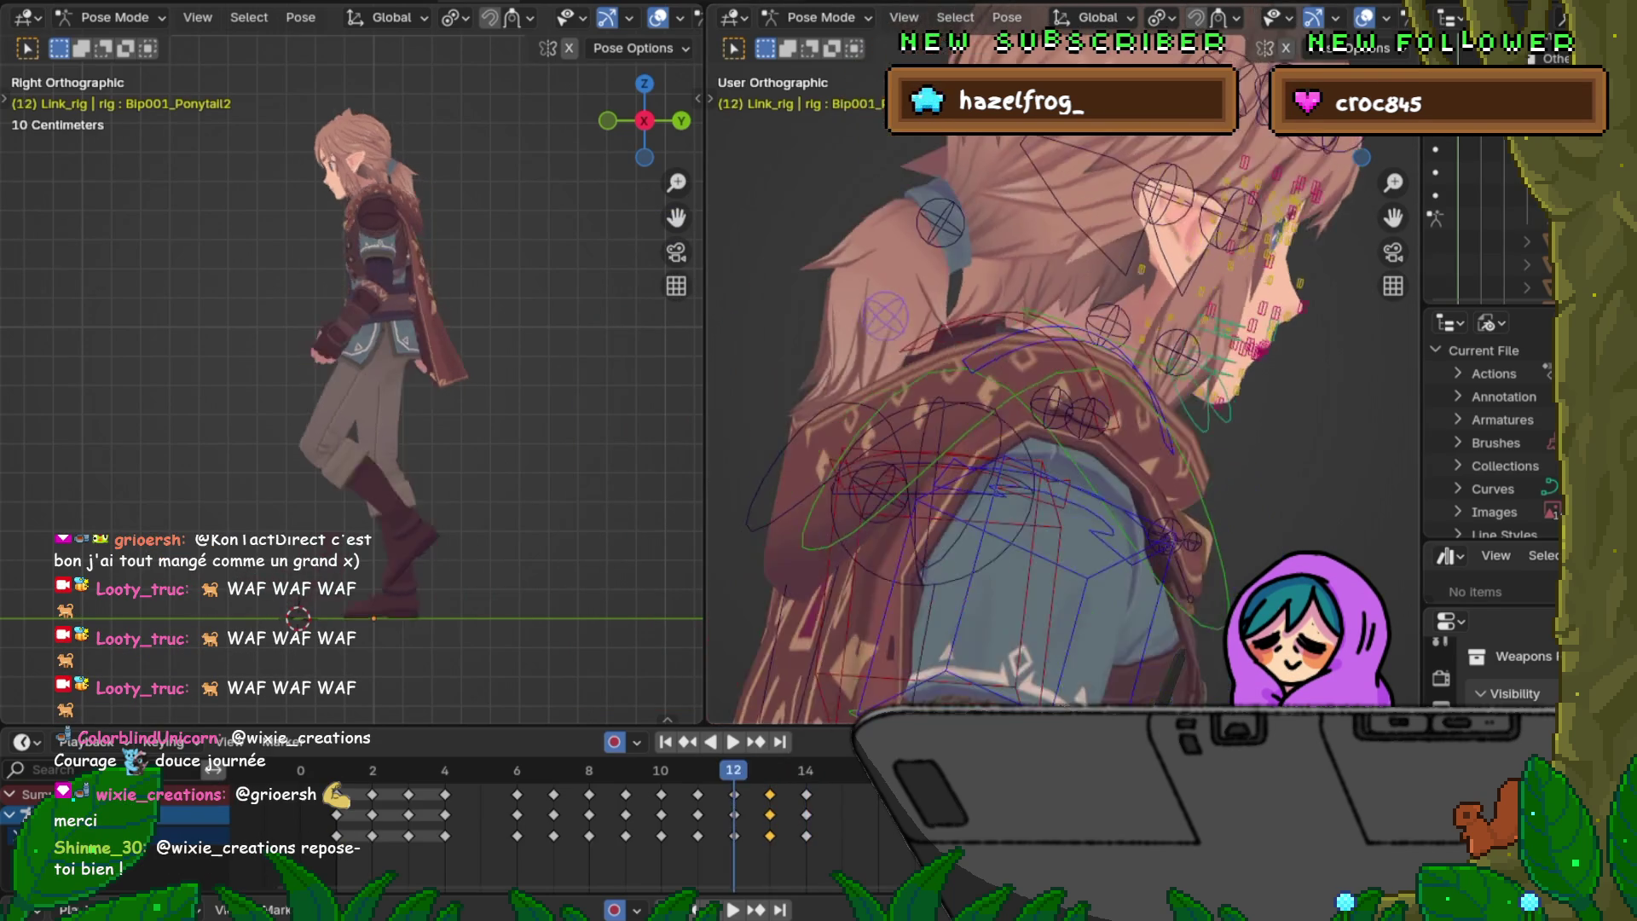
pyautogui.press('Left')
pyautogui.press('Left')
pyautogui.press('Left')
pyautogui.press('Left')
pyautogui.press('Right')
pyautogui.press('Right')
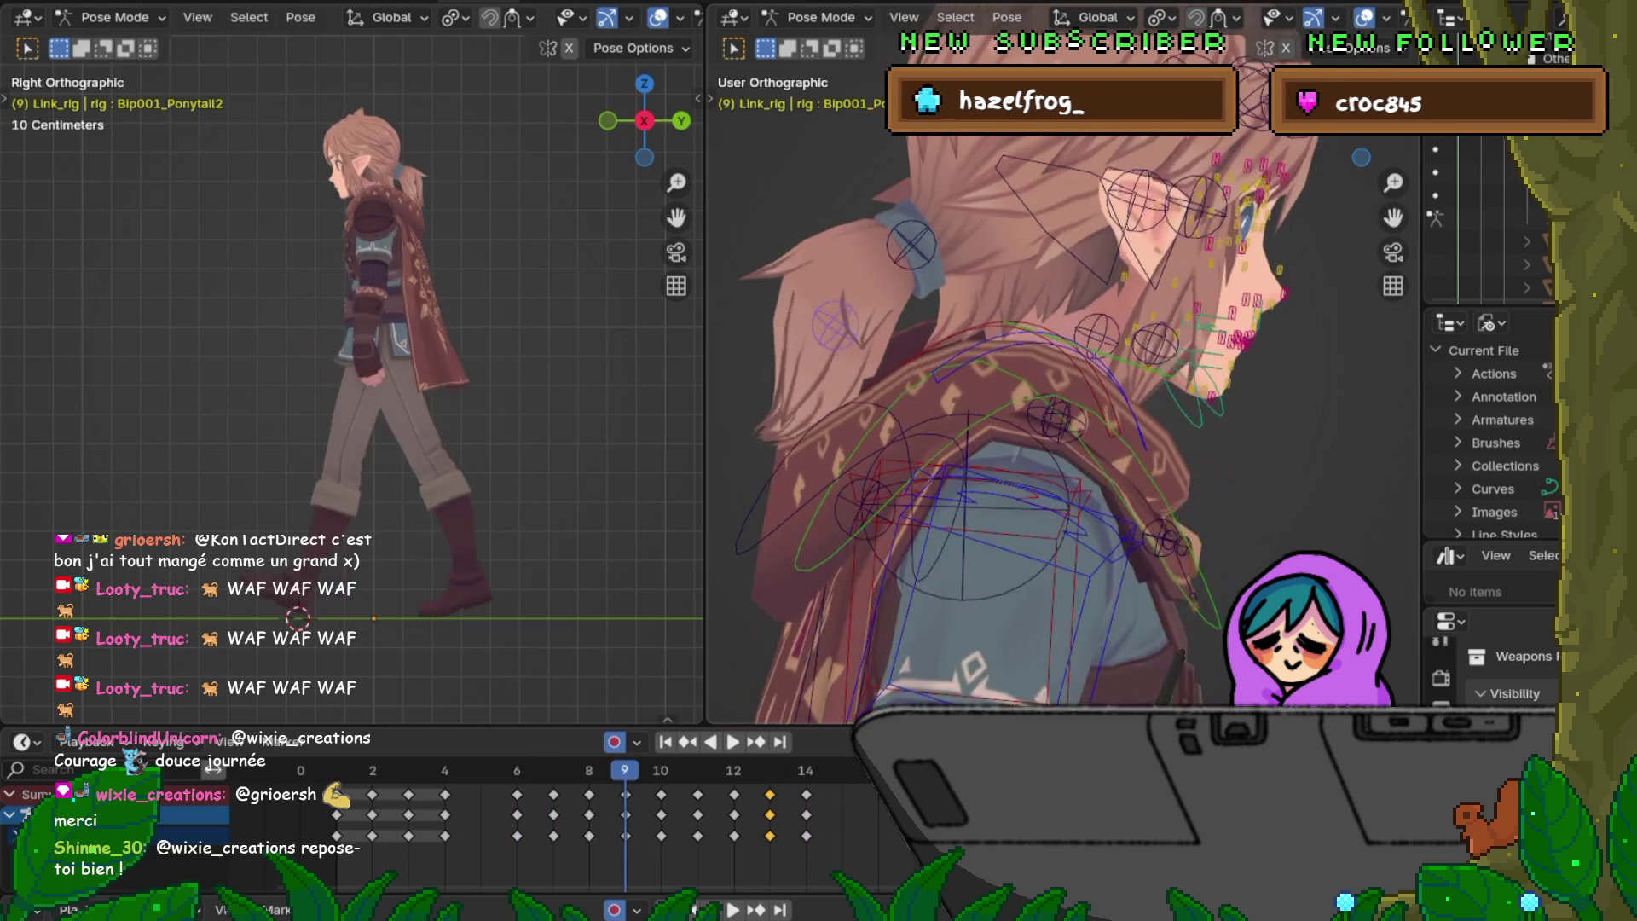
pyautogui.press('Right')
pyautogui.press('Right')
pyautogui.press('Right')
pyautogui.press('Right')
pyautogui.press('Right')
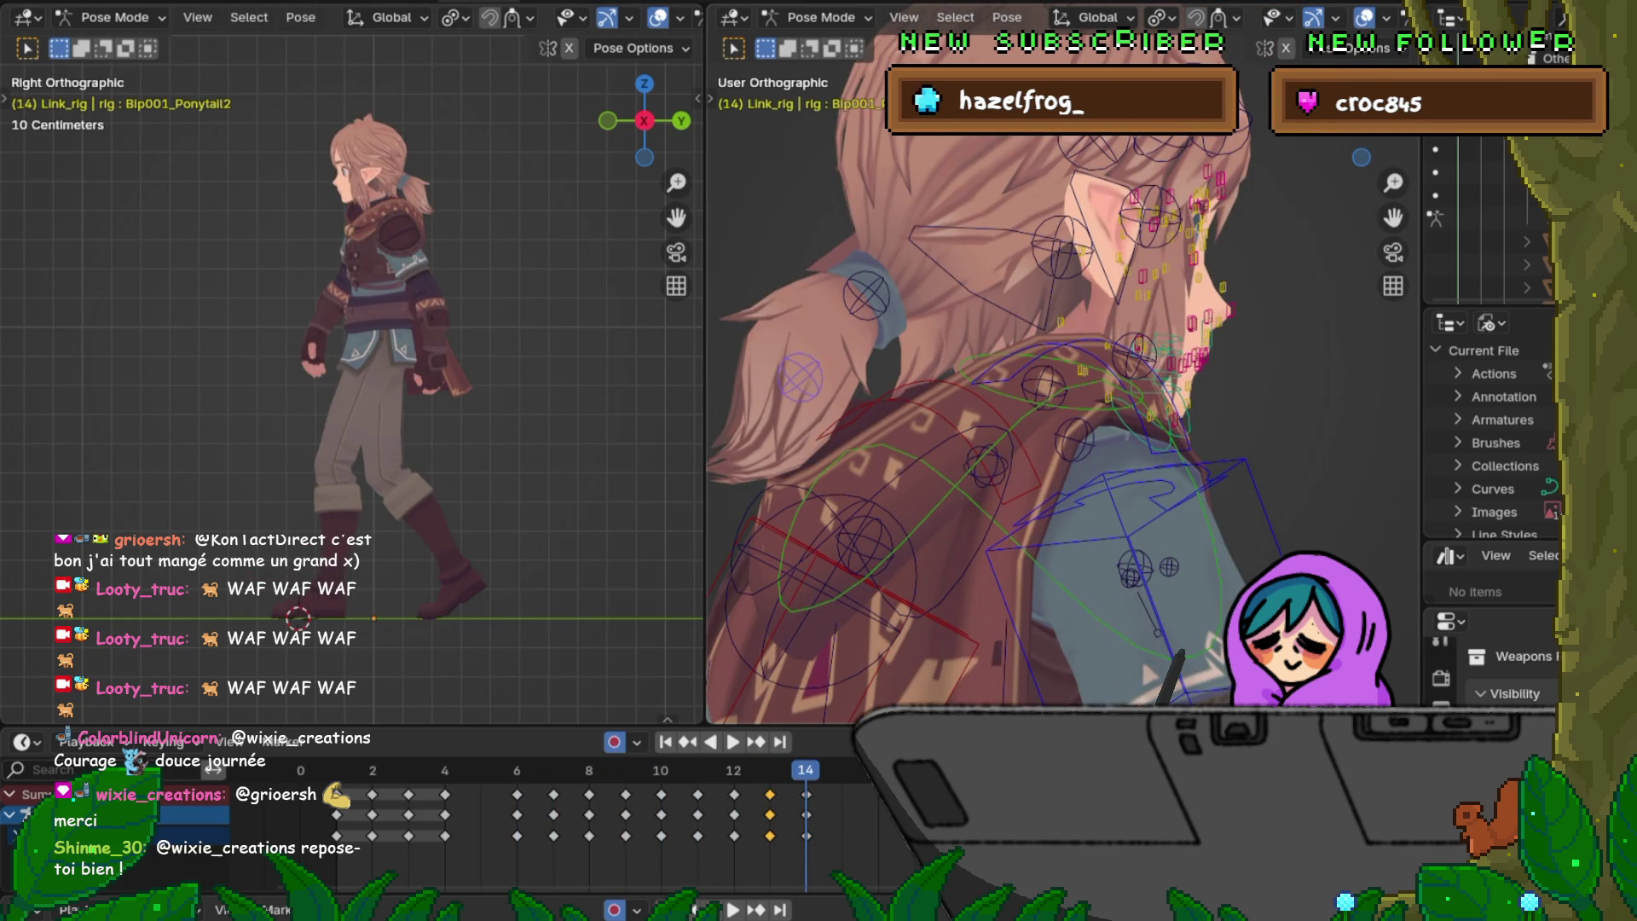
pyautogui.press('space')
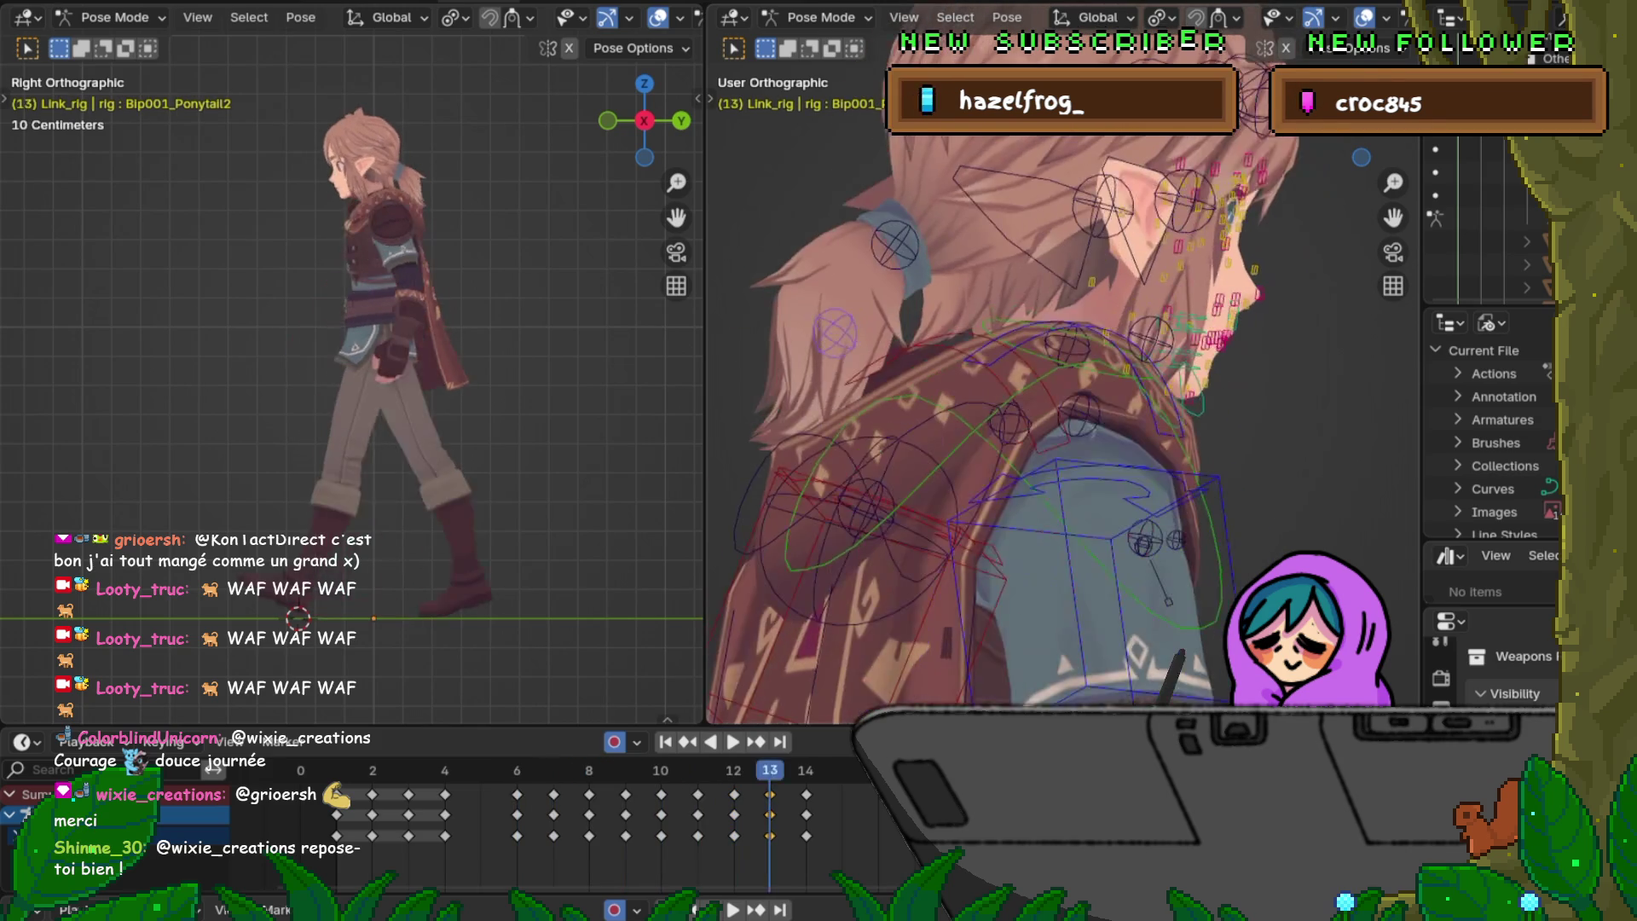
pyautogui.click(21, 741)
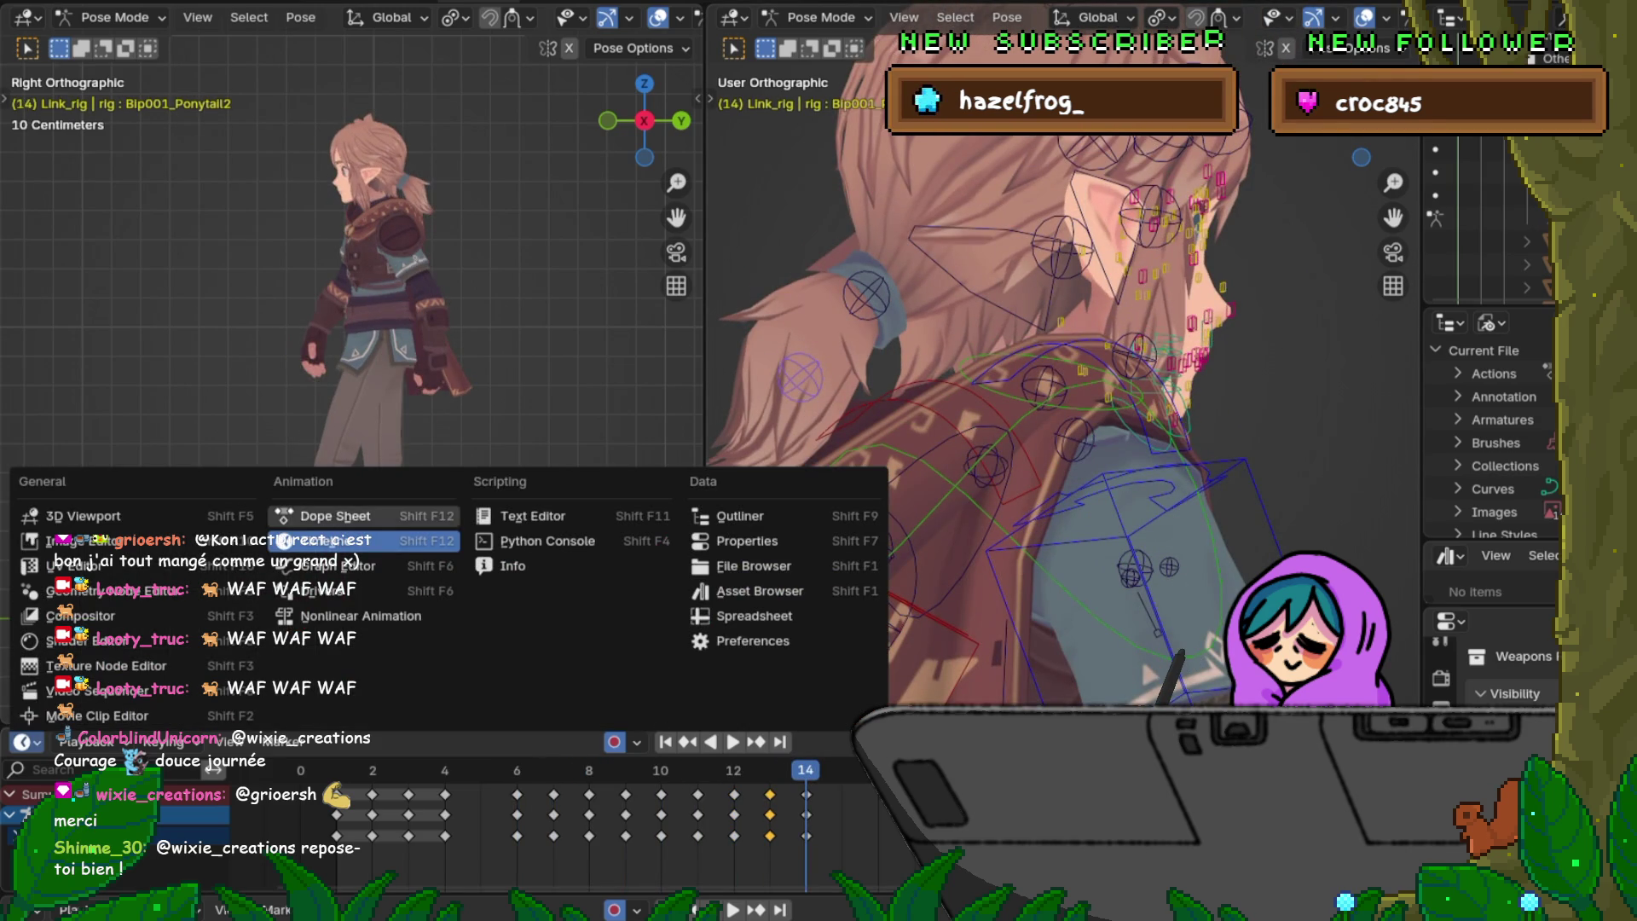
# Step: Switch the timeline area to the Graph Editor, enlarge and pan the ponytail curves, then shrink it back
pyautogui.click(286, 566)
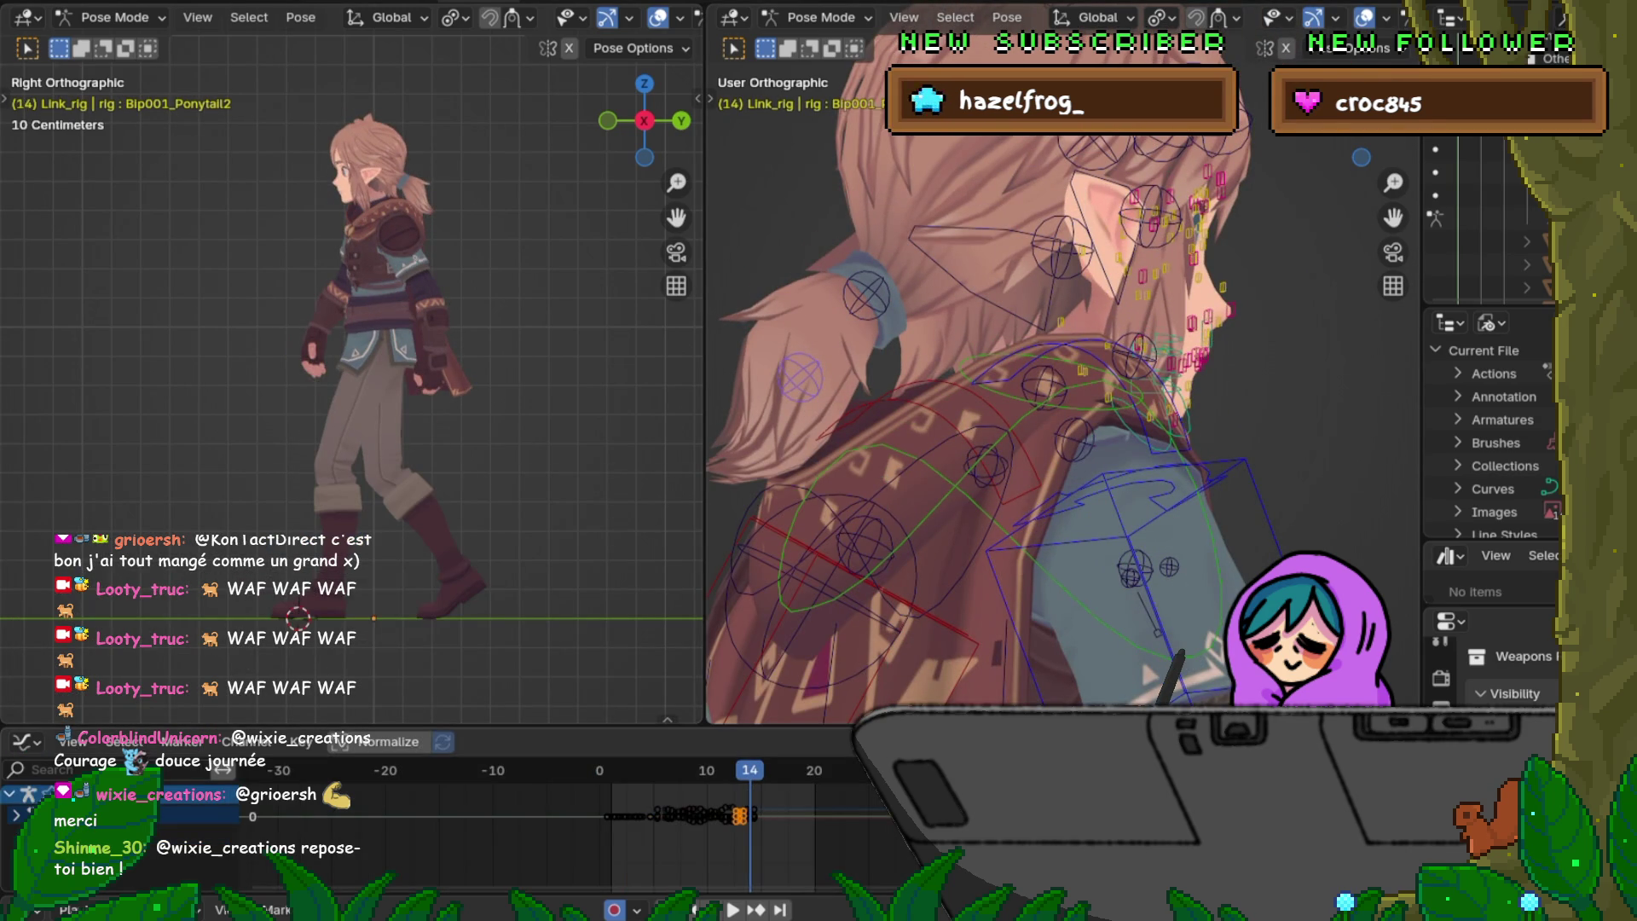
pyautogui.moveTo(383, 726); pyautogui.dragTo(383, 361)
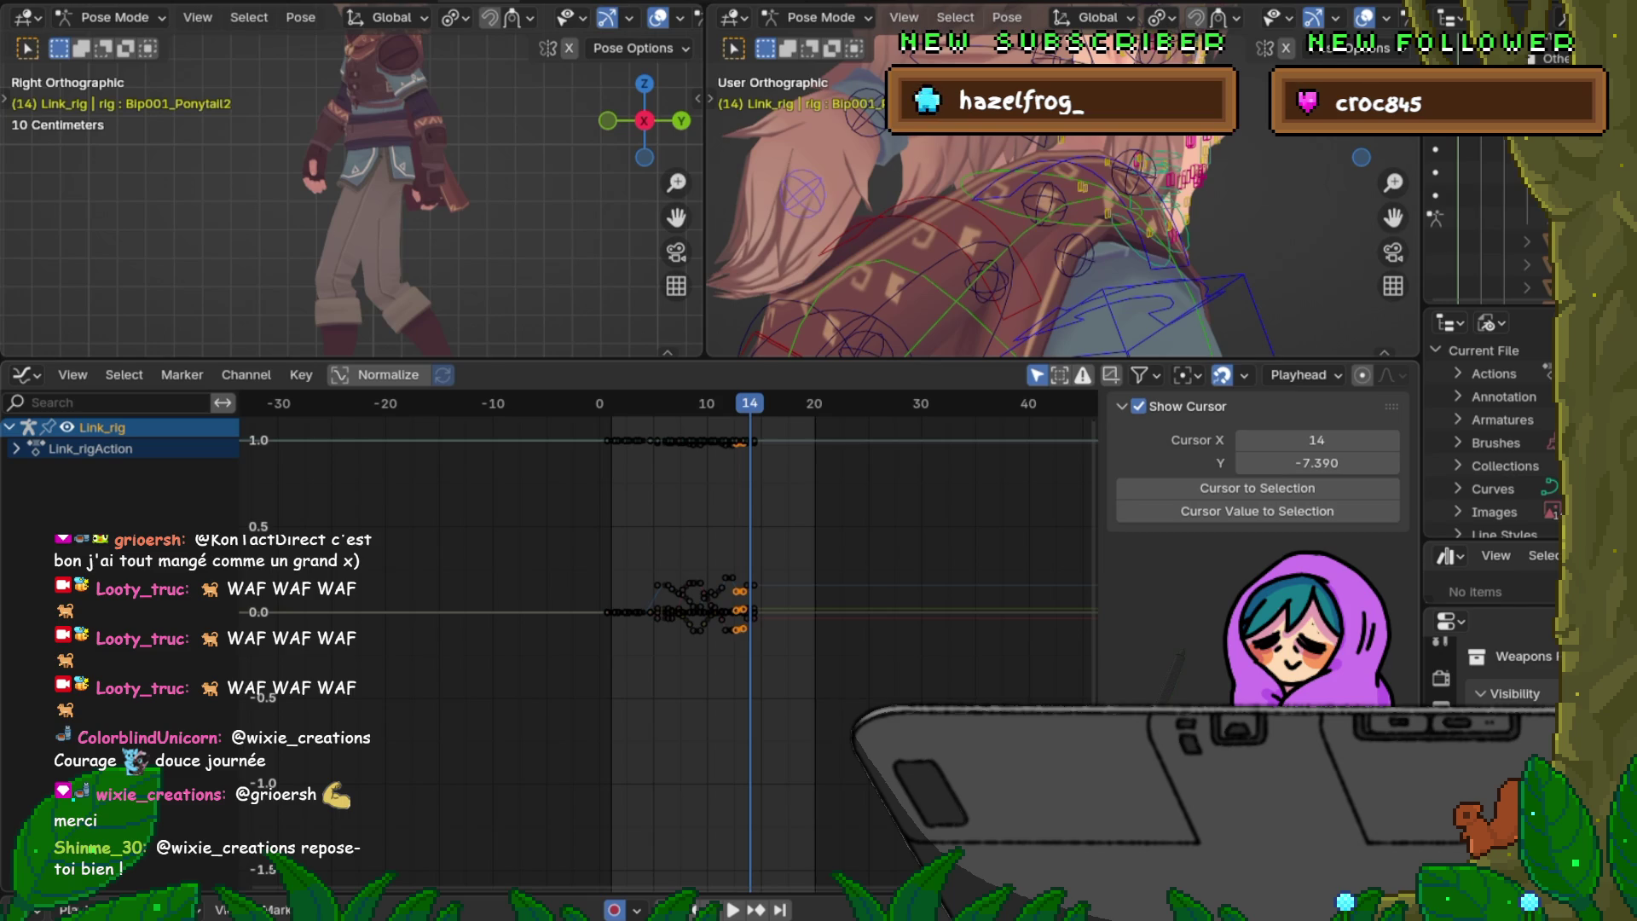
pyautogui.moveTo(640, 586); pyautogui.dragTo(638, 646, button='middle')
pyautogui.rightClick(638, 646)
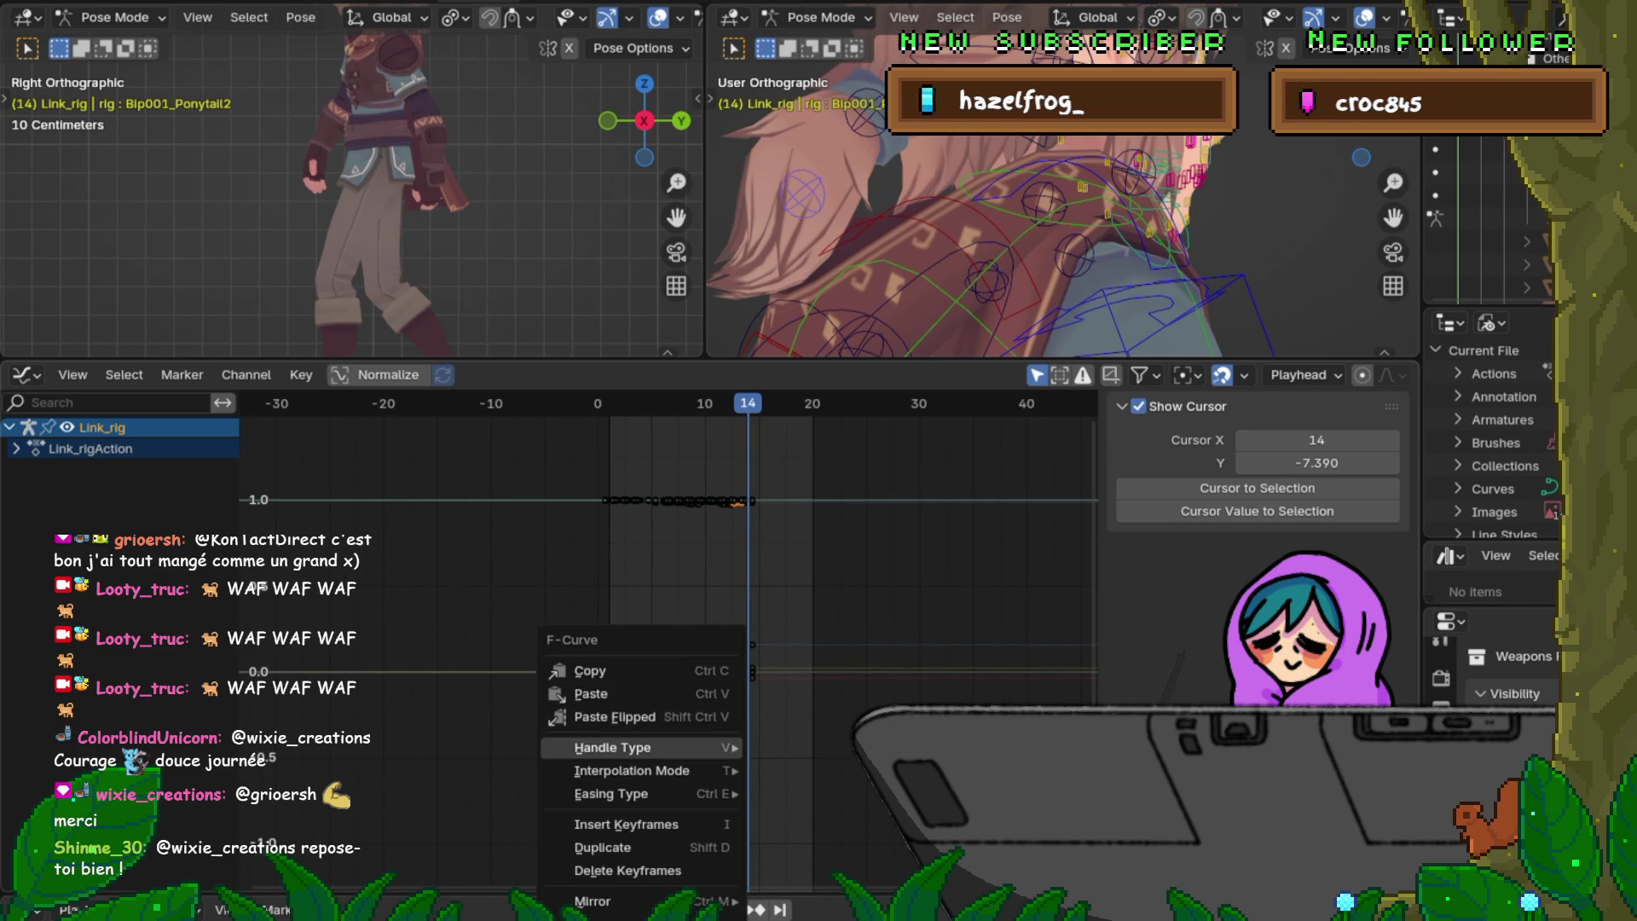
pyautogui.press('Escape')
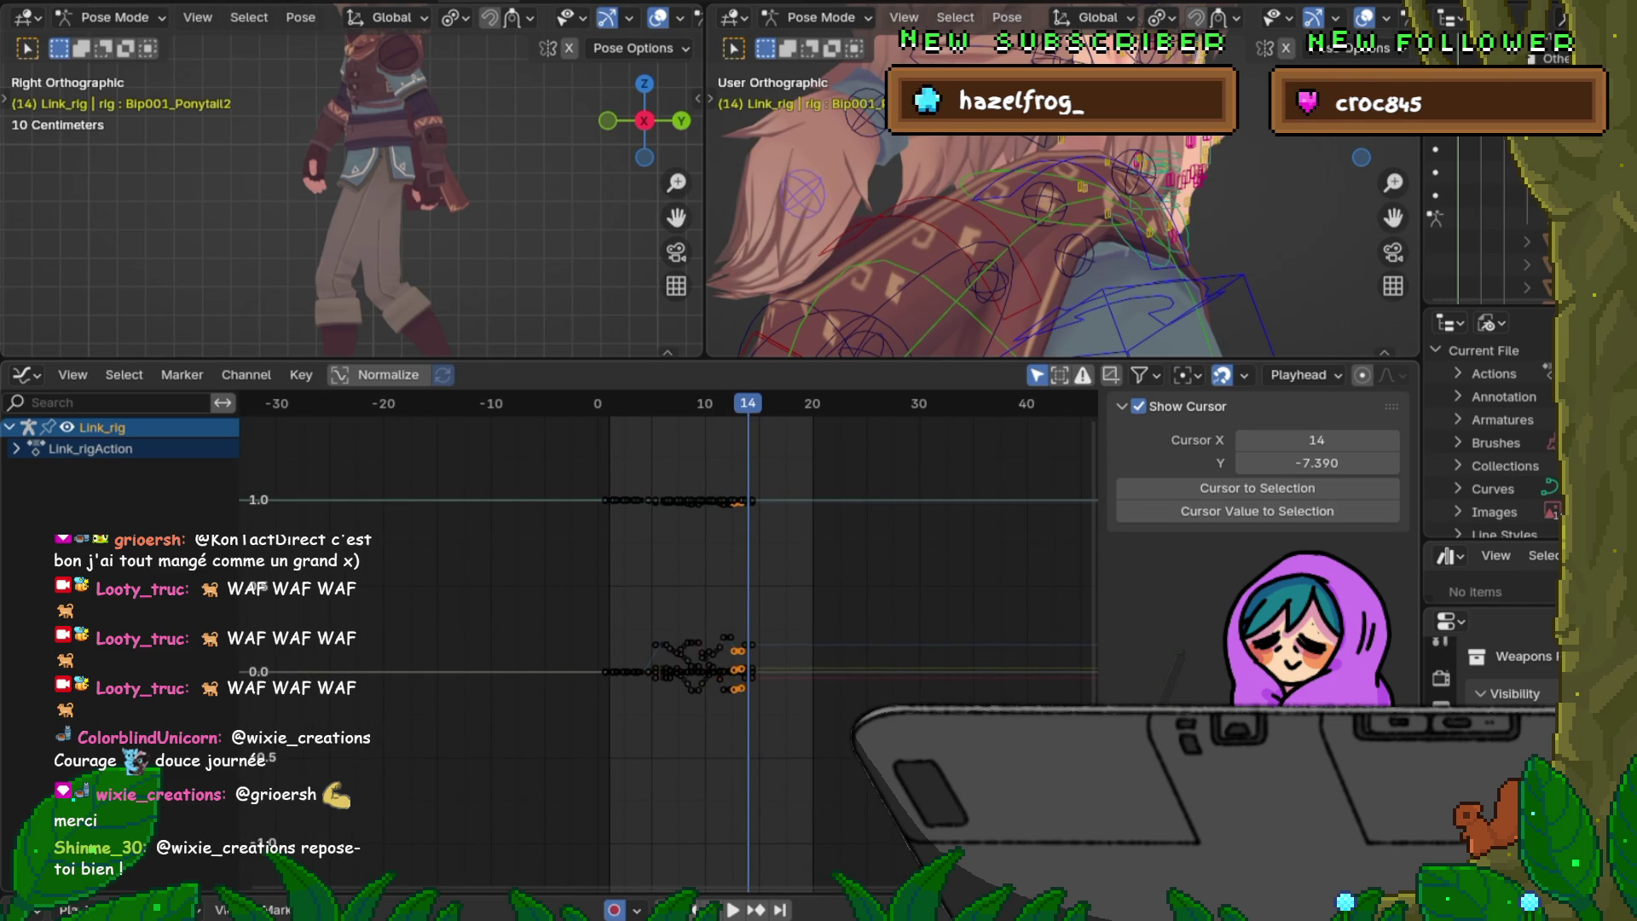
pyautogui.moveTo(637, 647); pyautogui.dragTo(611, 646, button='middle')
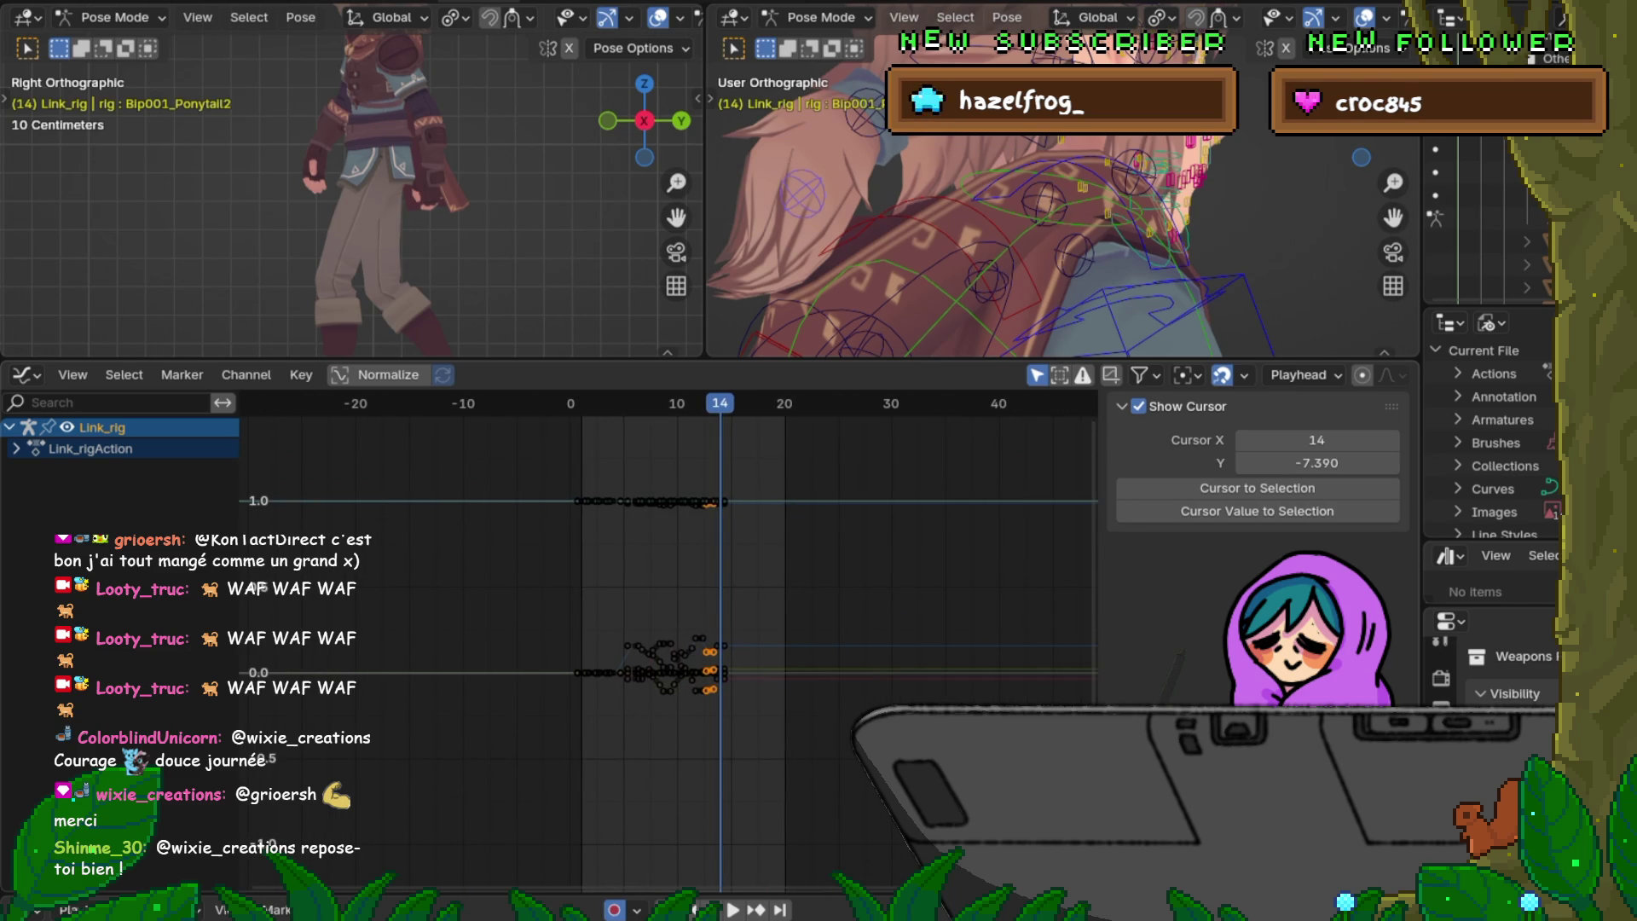
pyautogui.scroll(4, 666, 640)
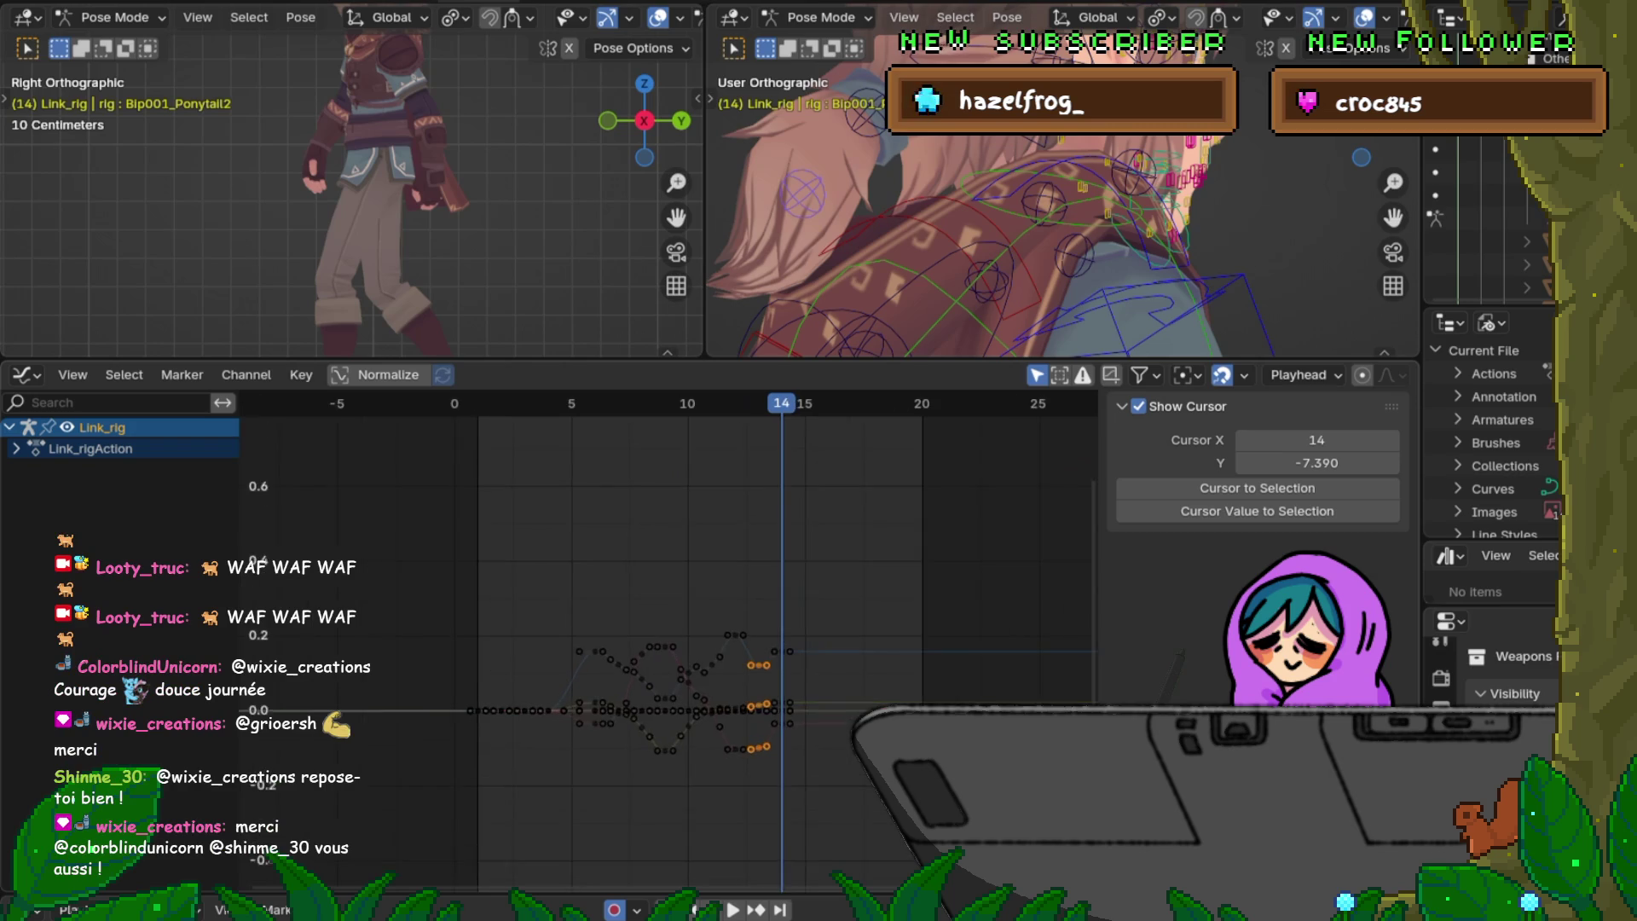
pyautogui.scroll(1, 672, 641)
pyautogui.scroll(2, 672, 641)
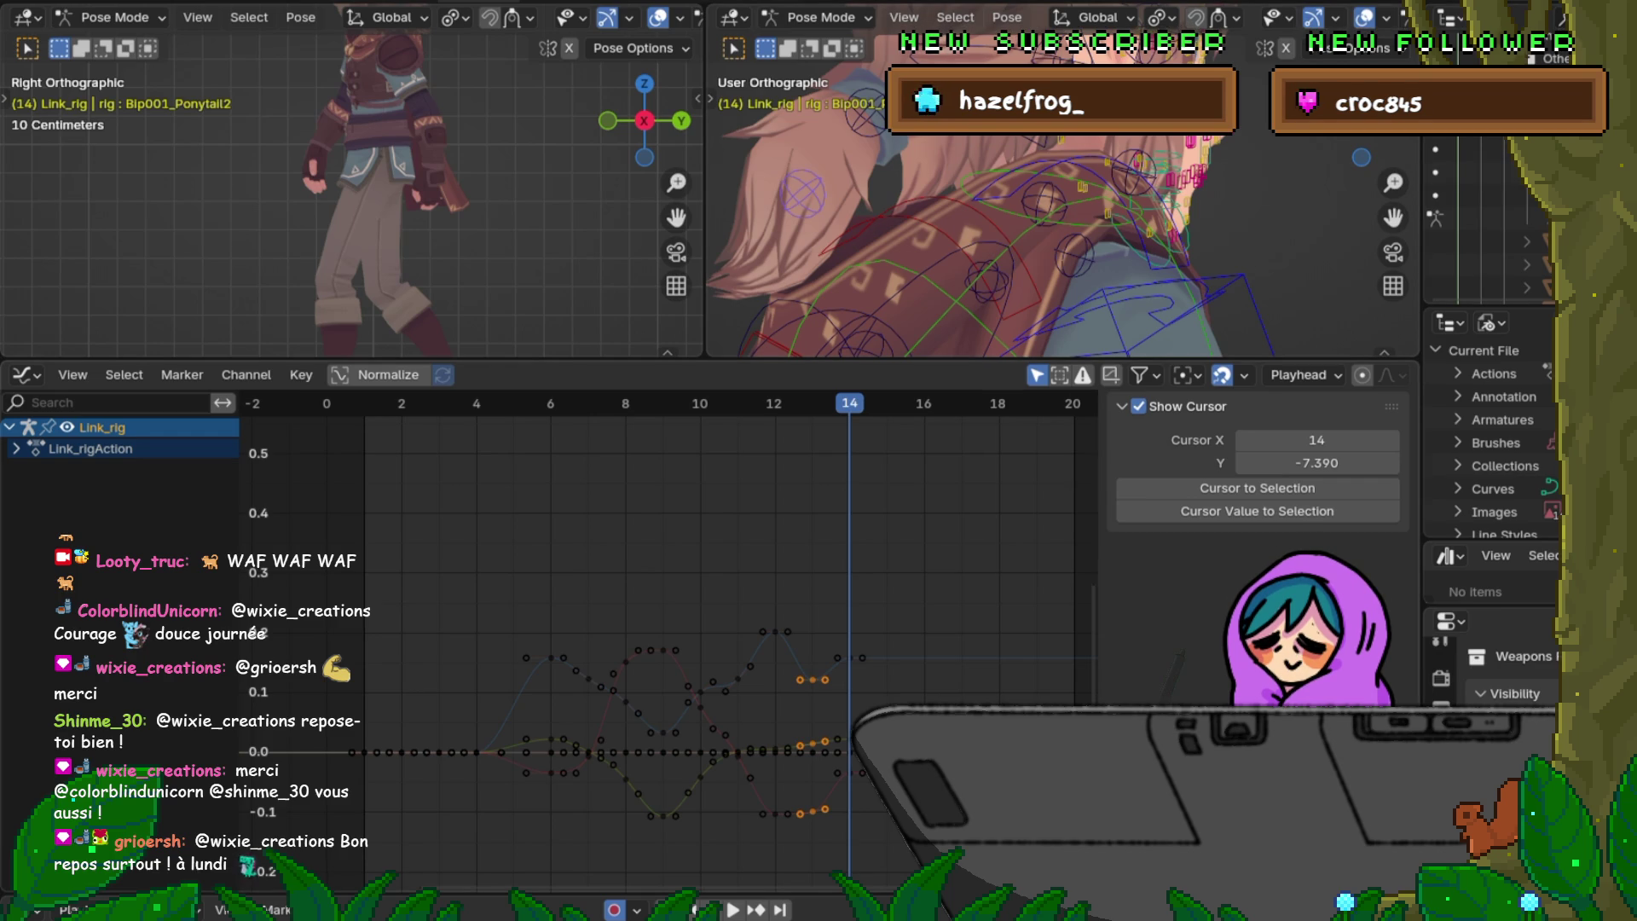
pyautogui.moveTo(383, 360); pyautogui.dragTo(384, 686)
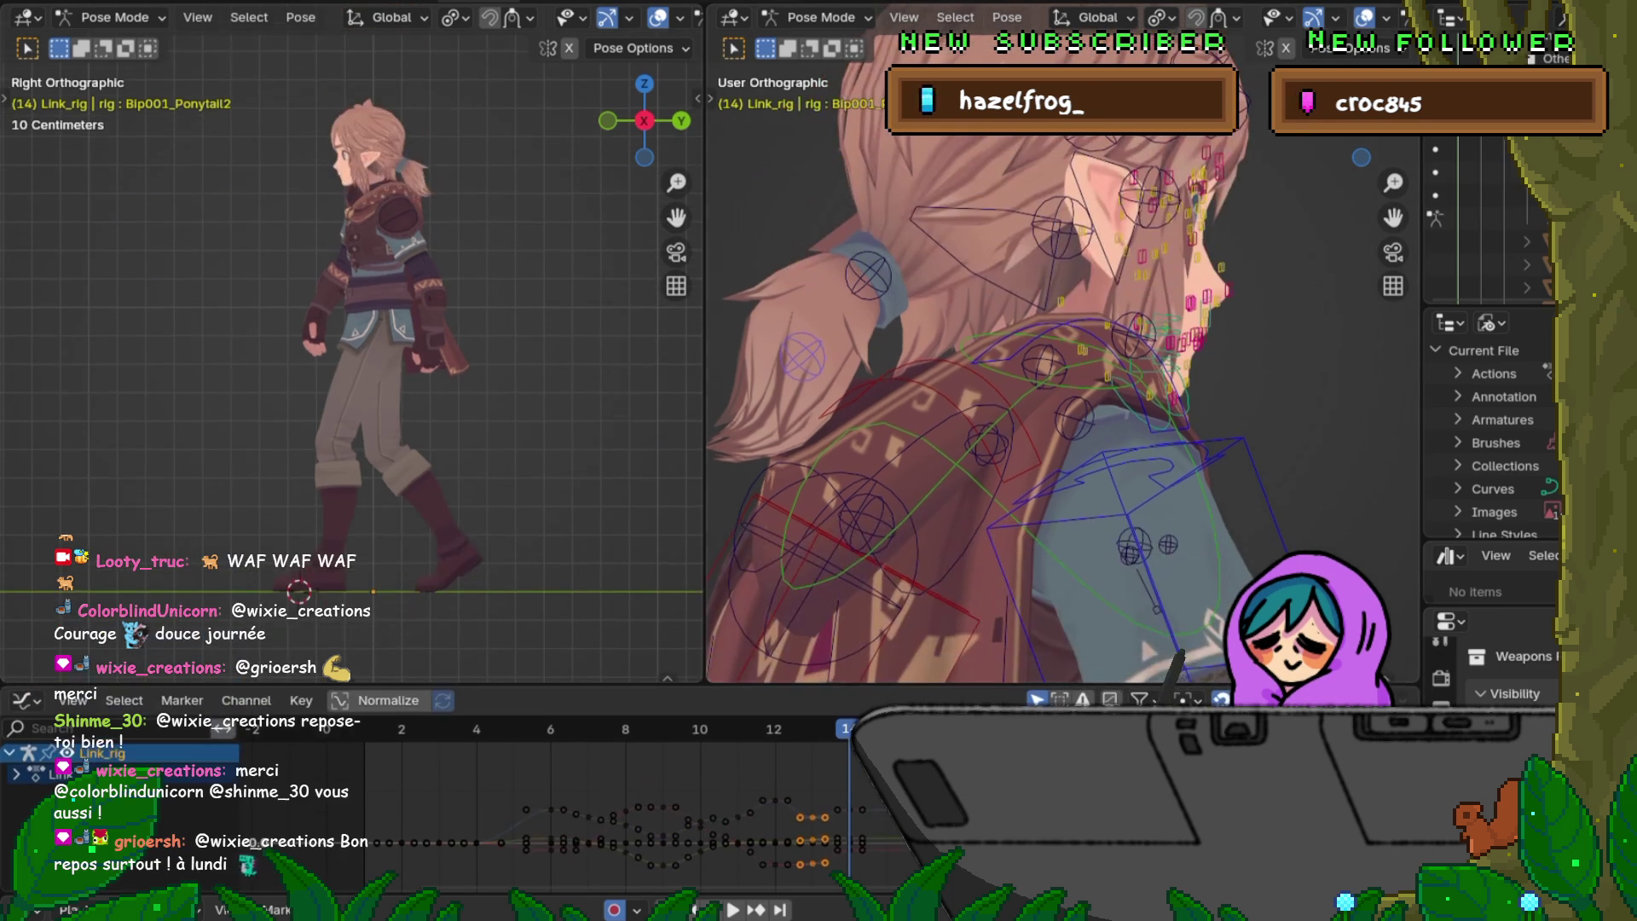
# Step: Switch the bottom area back to the Timeline and save the file via File > Save
pyautogui.click(24, 701)
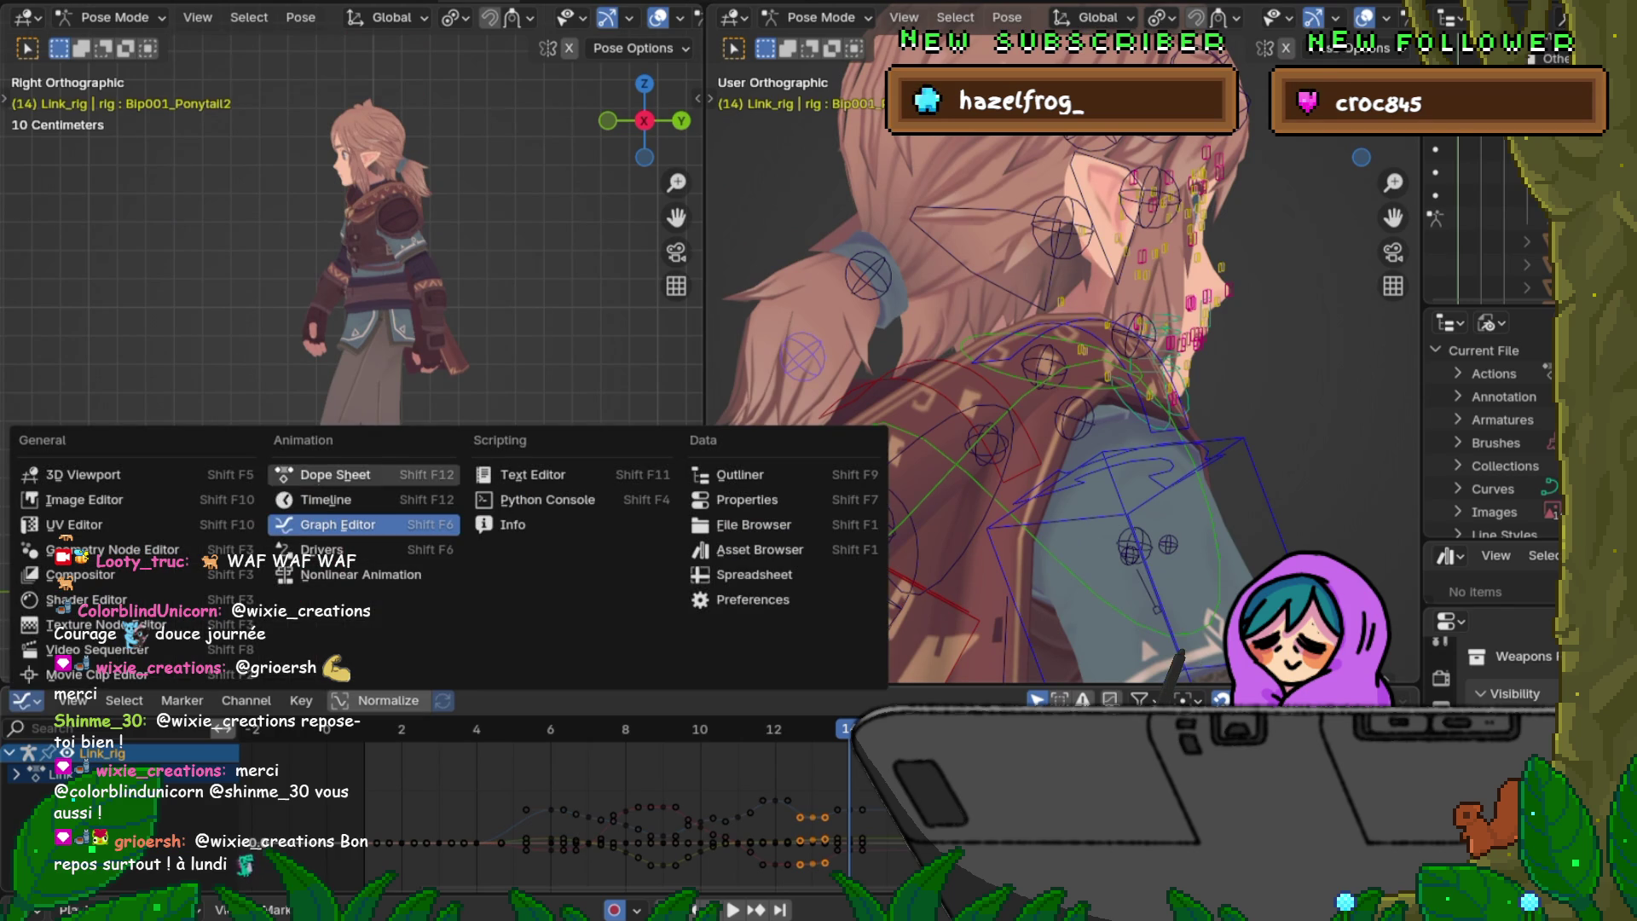
pyautogui.click(325, 499)
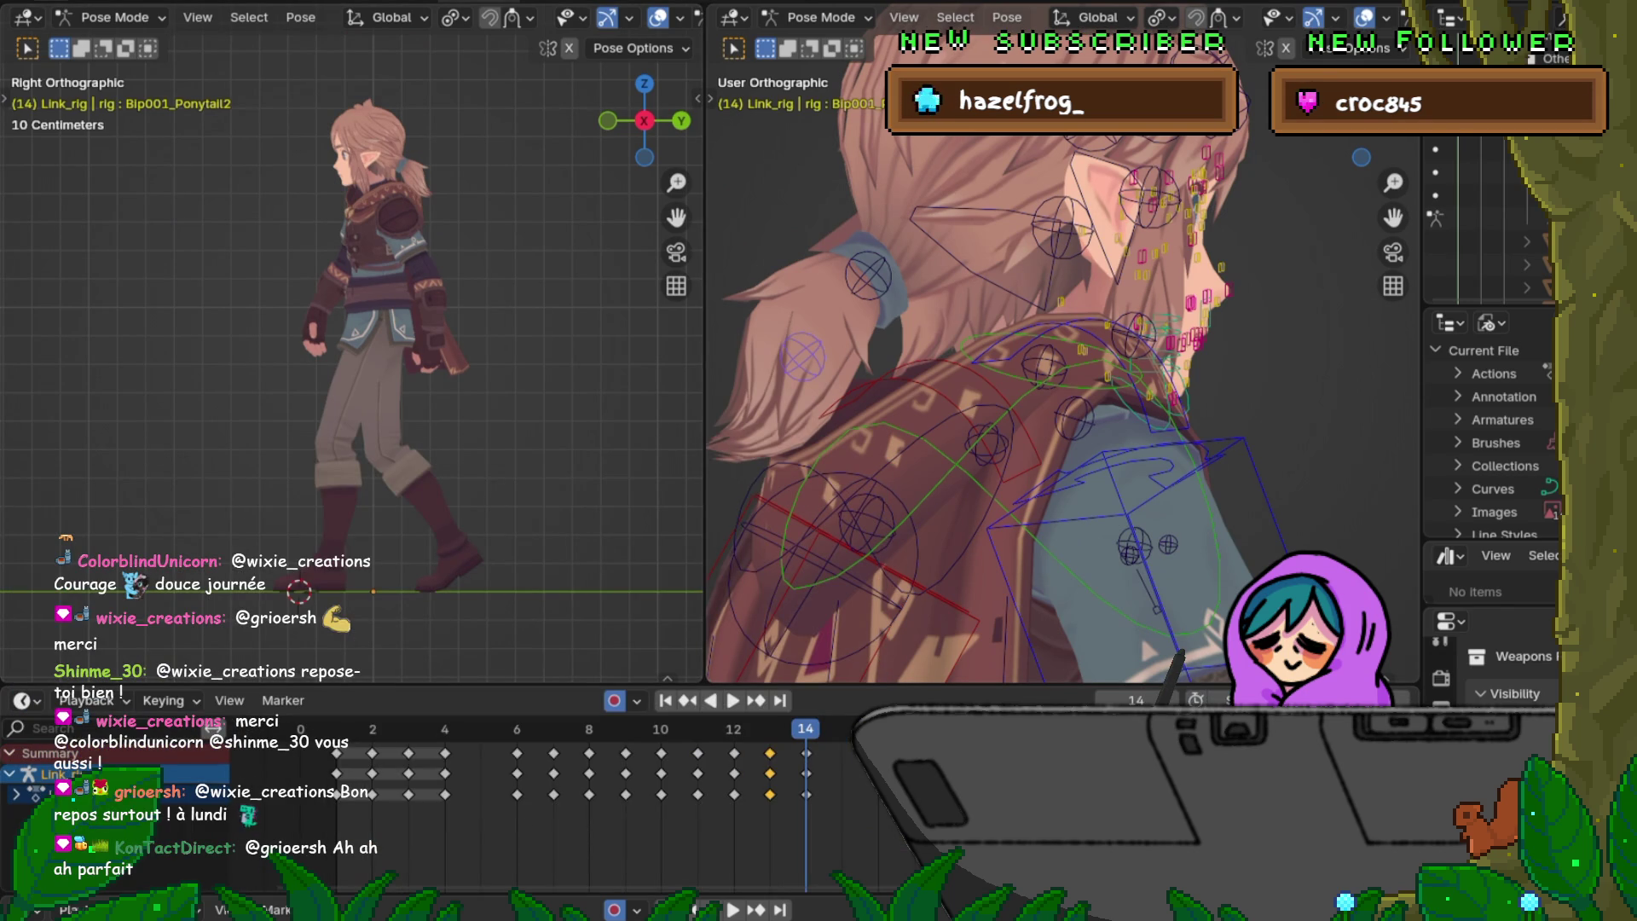
pyautogui.click(39, 4)
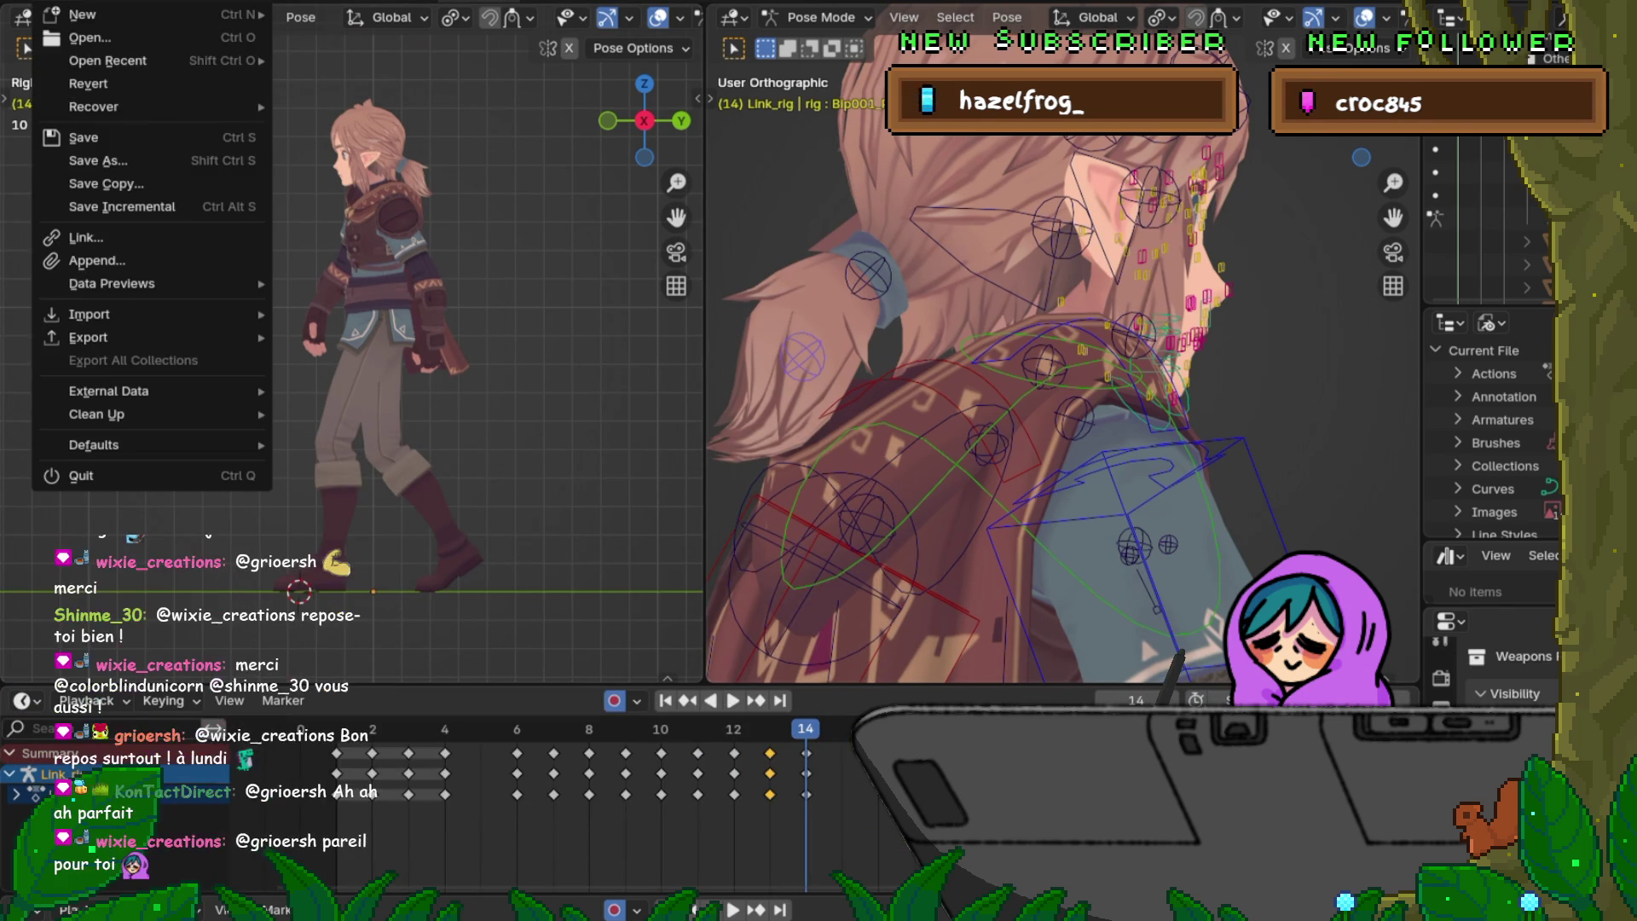
pyautogui.click(77, 137)
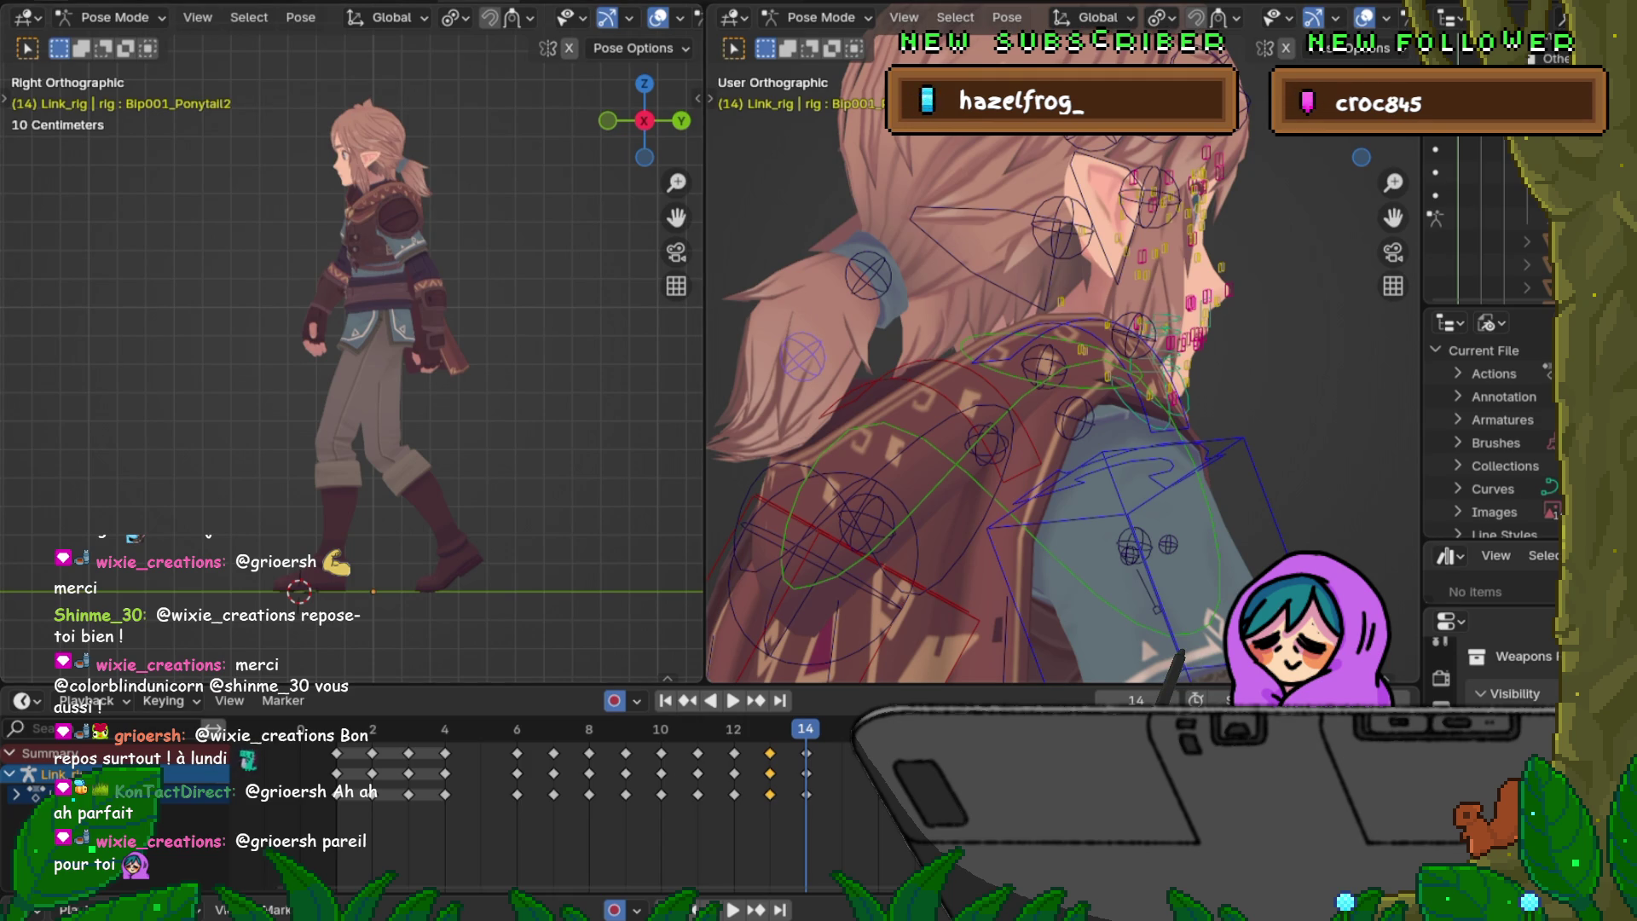
pyautogui.click(127, 136)
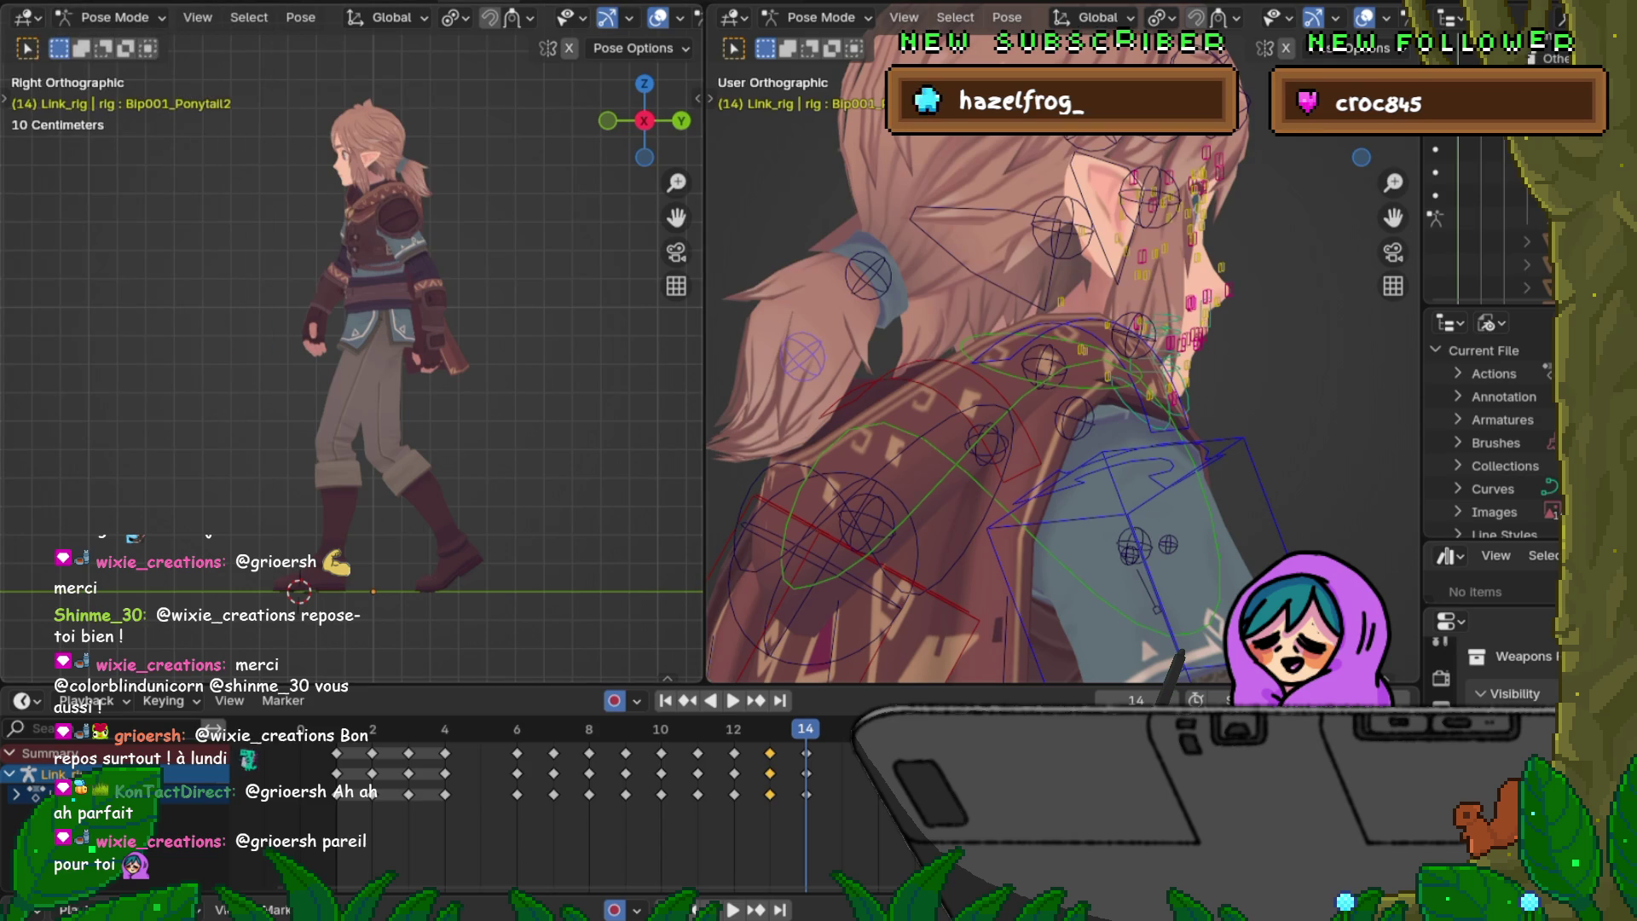